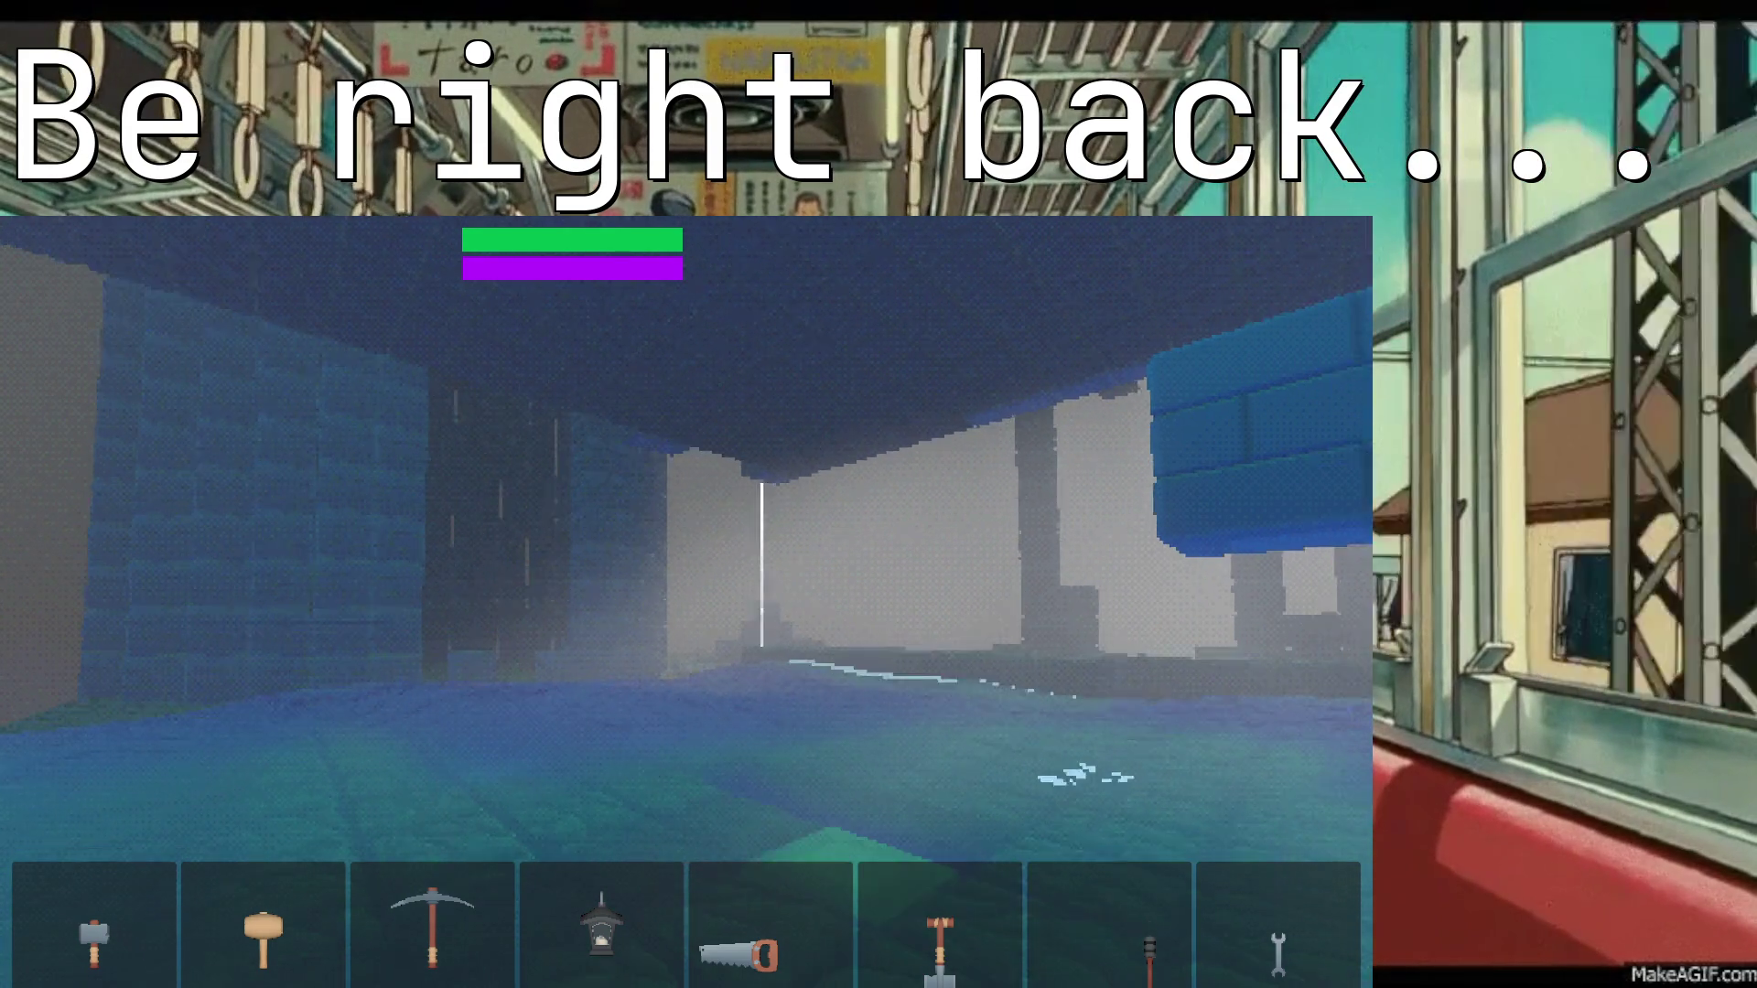
Step: Open and dismiss the in-game Feedback form, stopping the playtest and returning to the Game scene
{"action": "key", "text": "F8"}
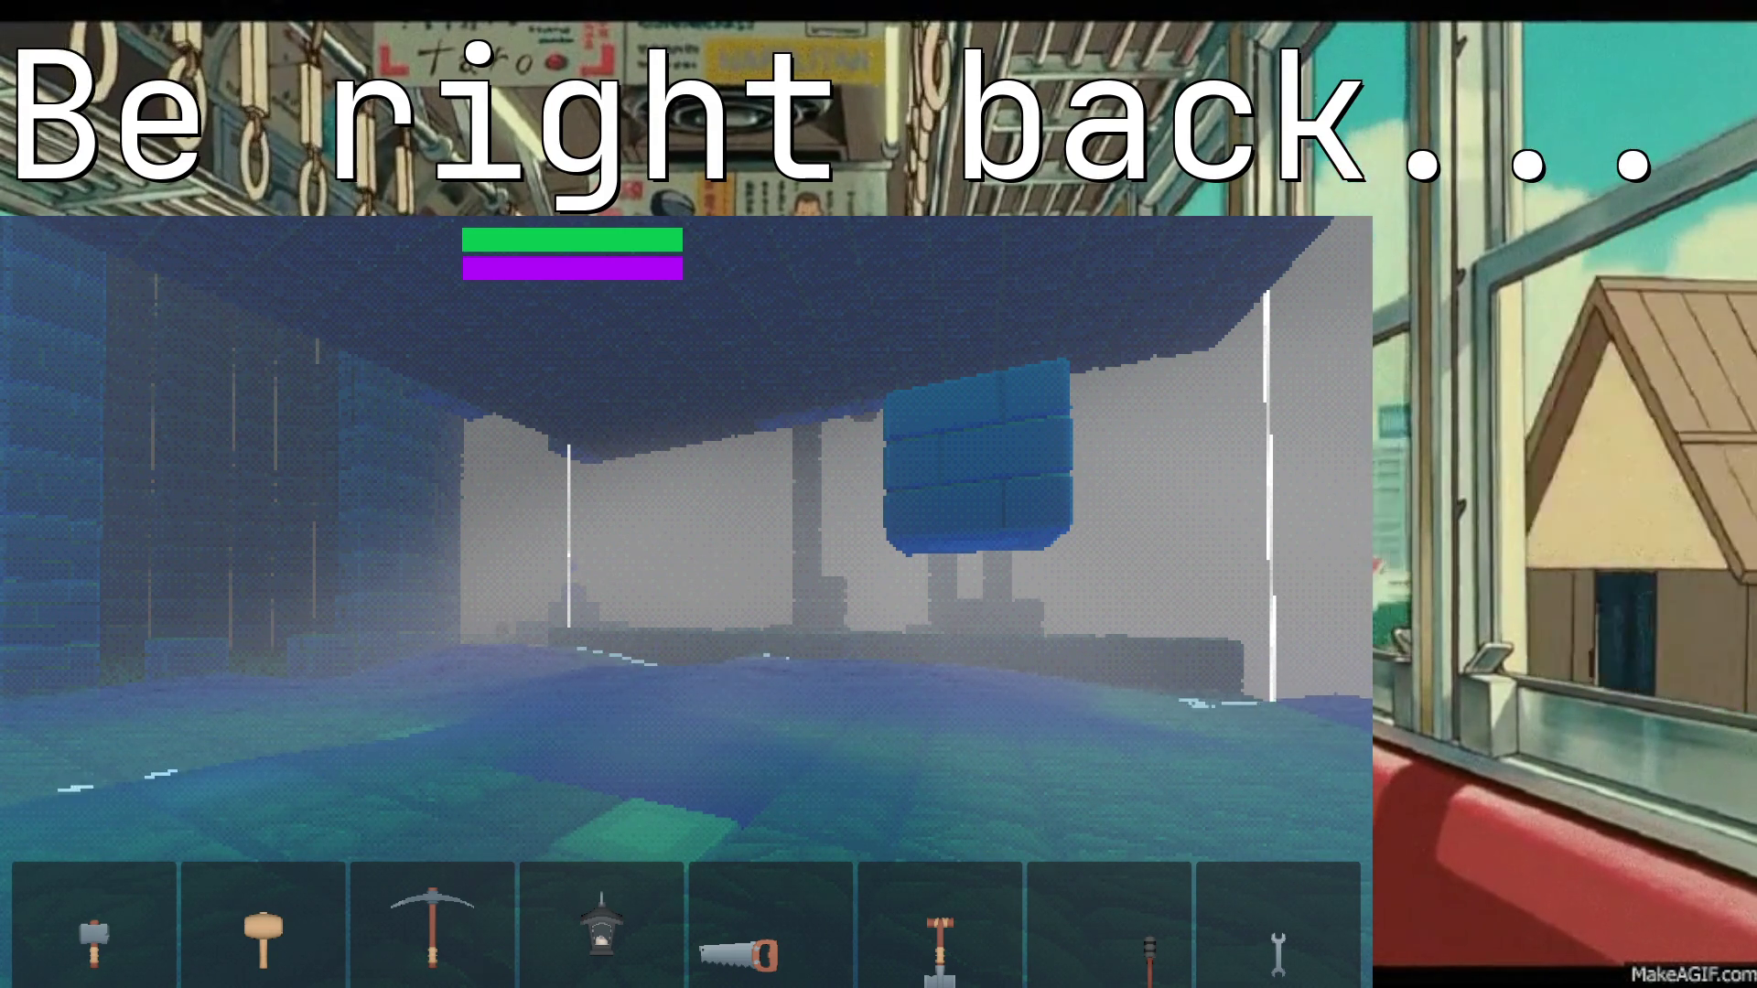
{"action": "key", "text": "F1"}
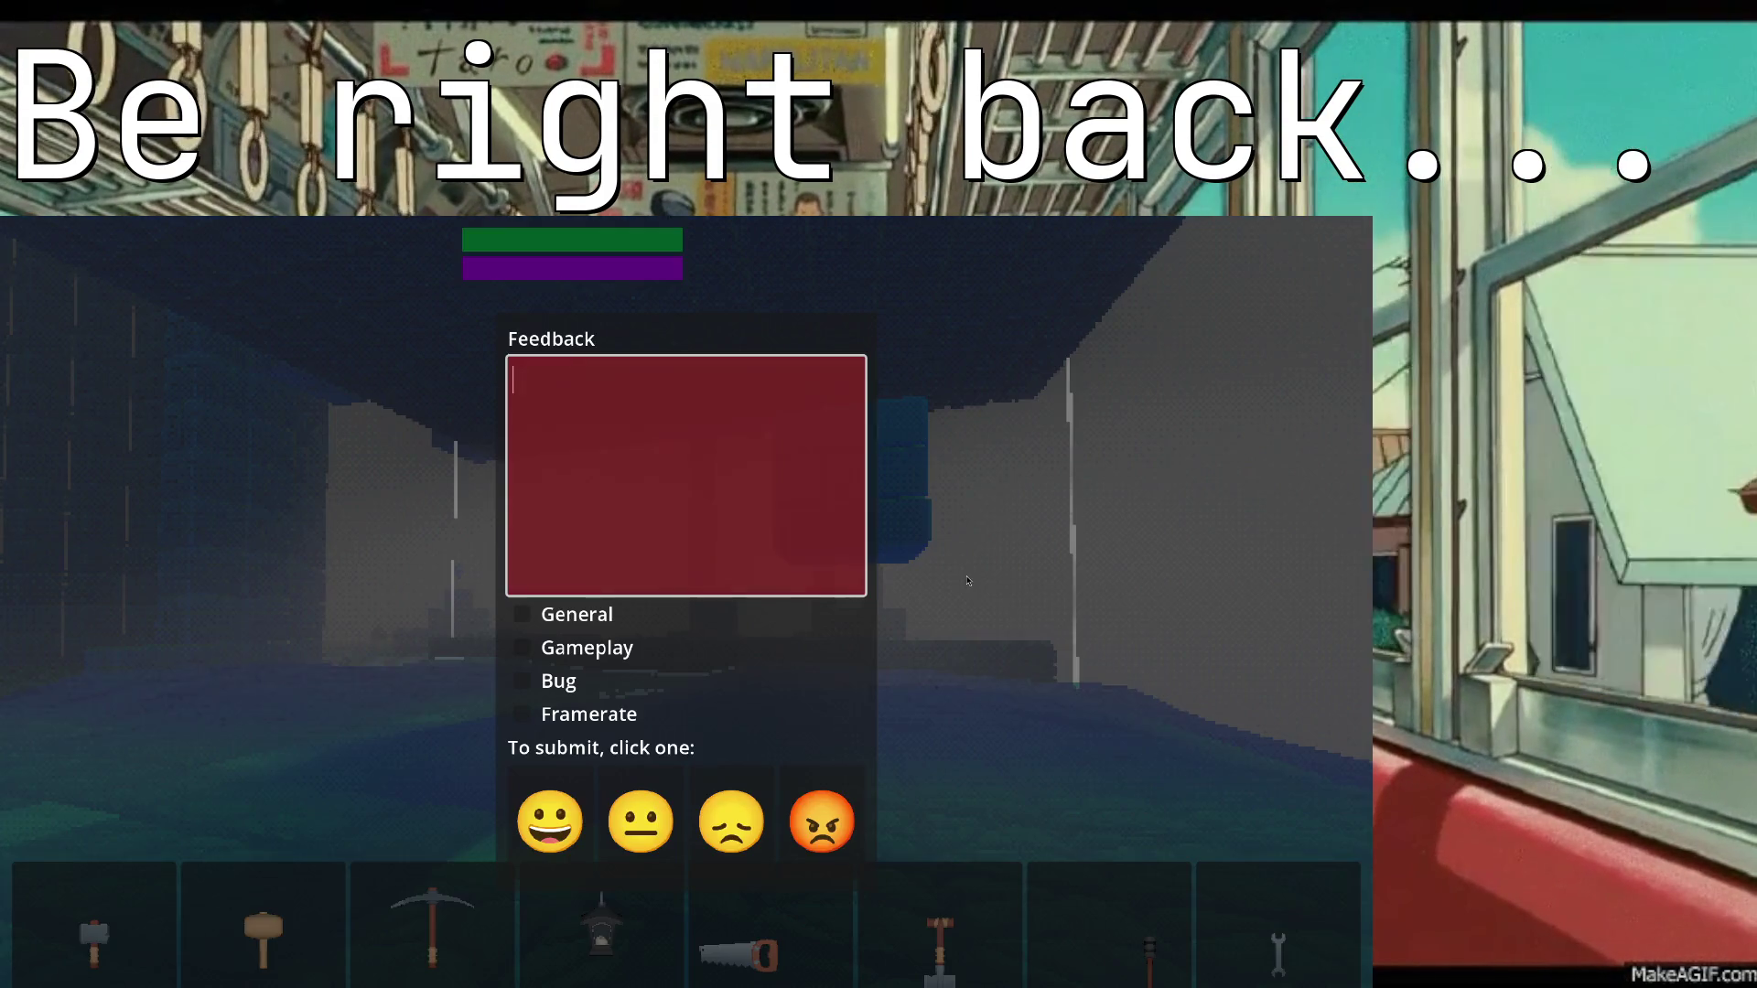
{"action": "key", "text": "Escape"}
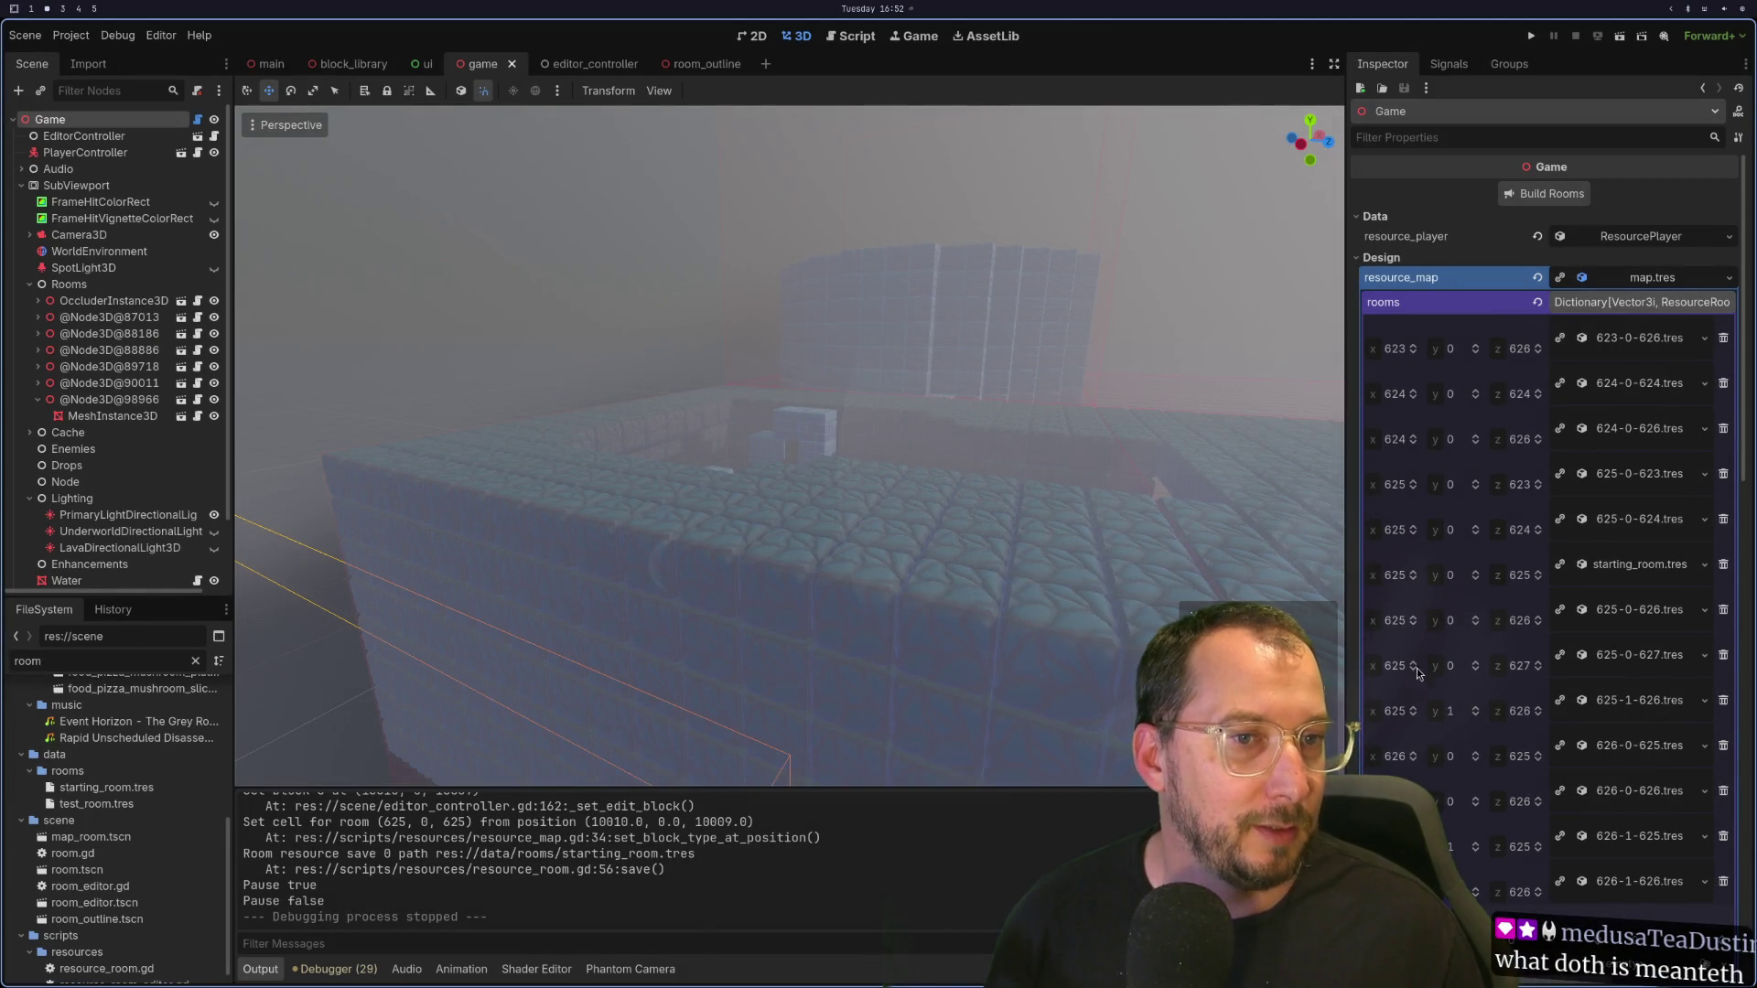
Step: Switch workspaces to bring Neovim with editor_controller.gd to the front
{"action": "key", "text": "super+4"}
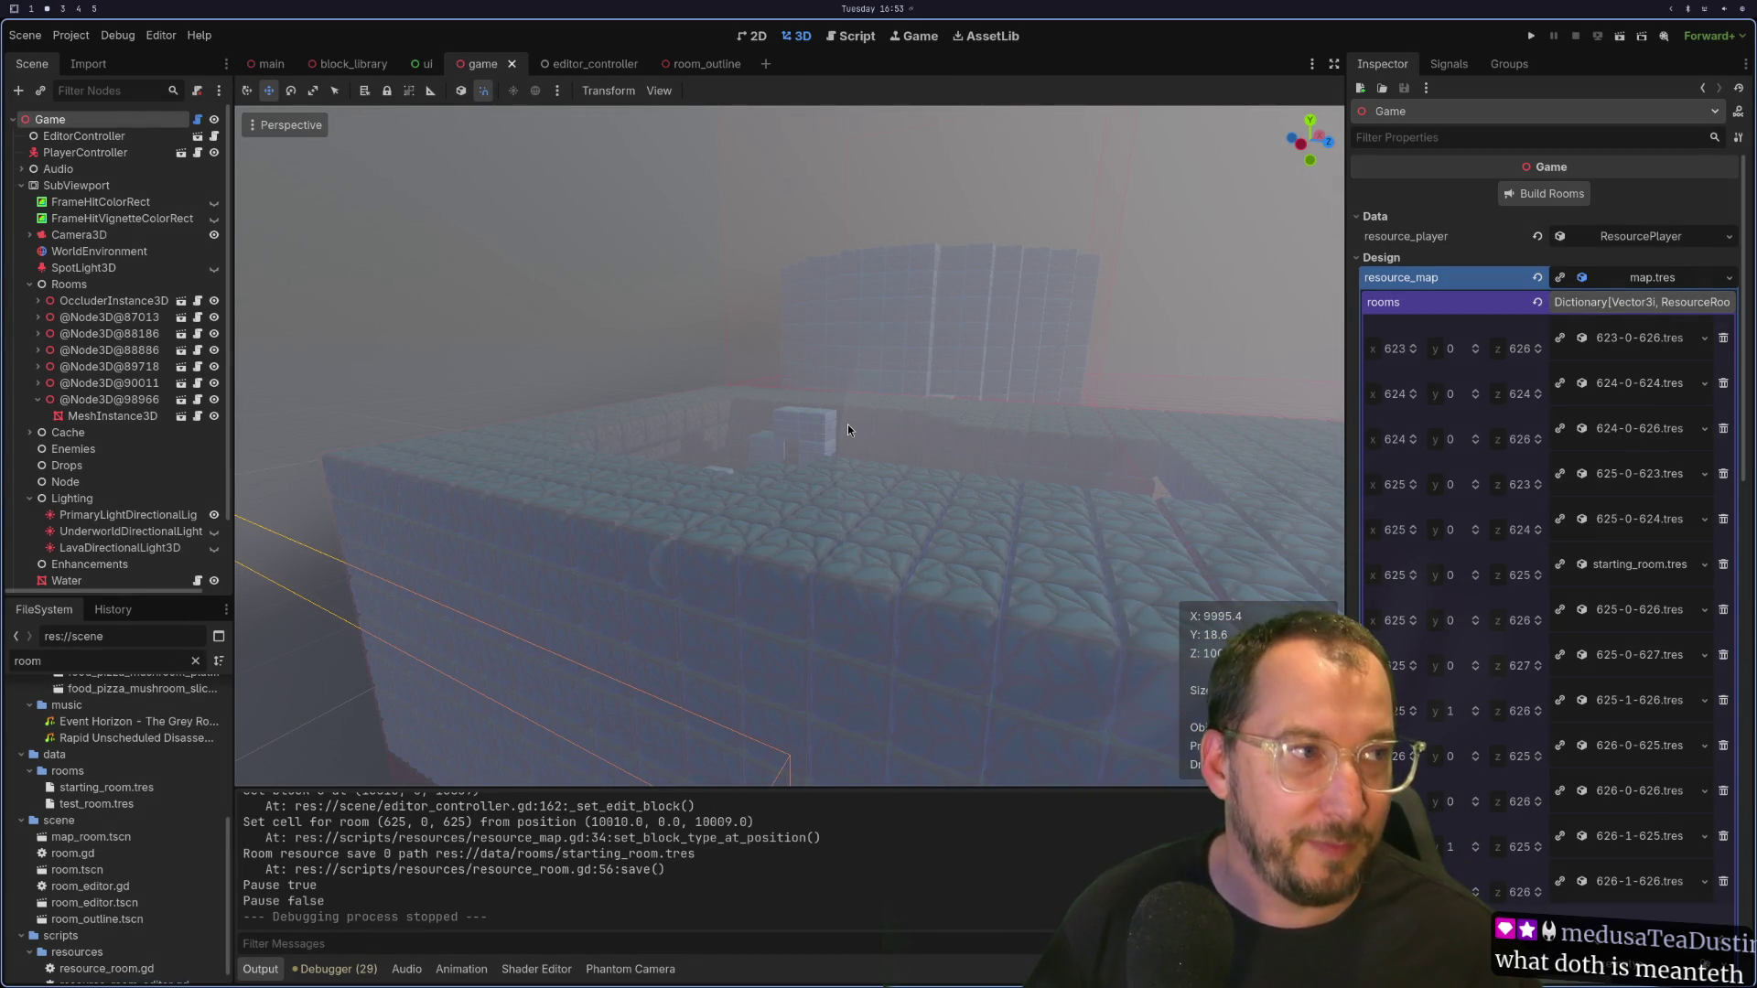
{"action": "key", "text": "super+1"}
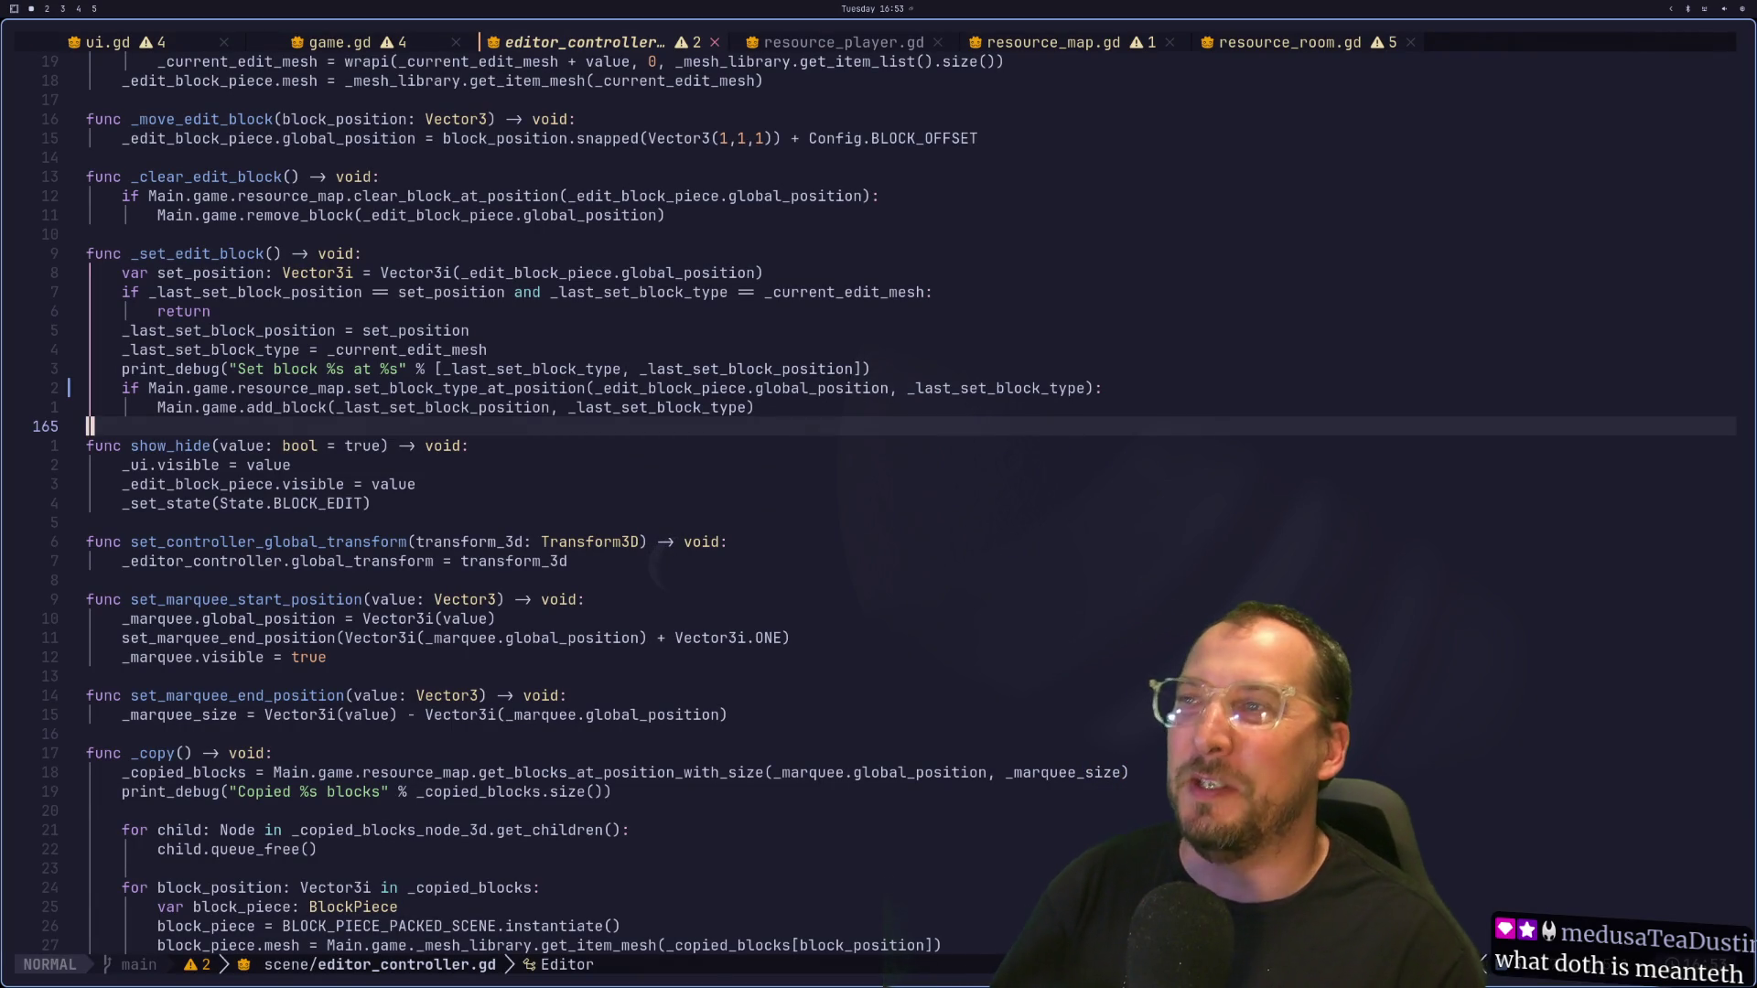
Step: Cycle to resource_map.gd and look over the rooms setter and rooms_changed signal
{"action": "key", "text": "shift+l"}
{"action": "key", "text": "shift+l"}
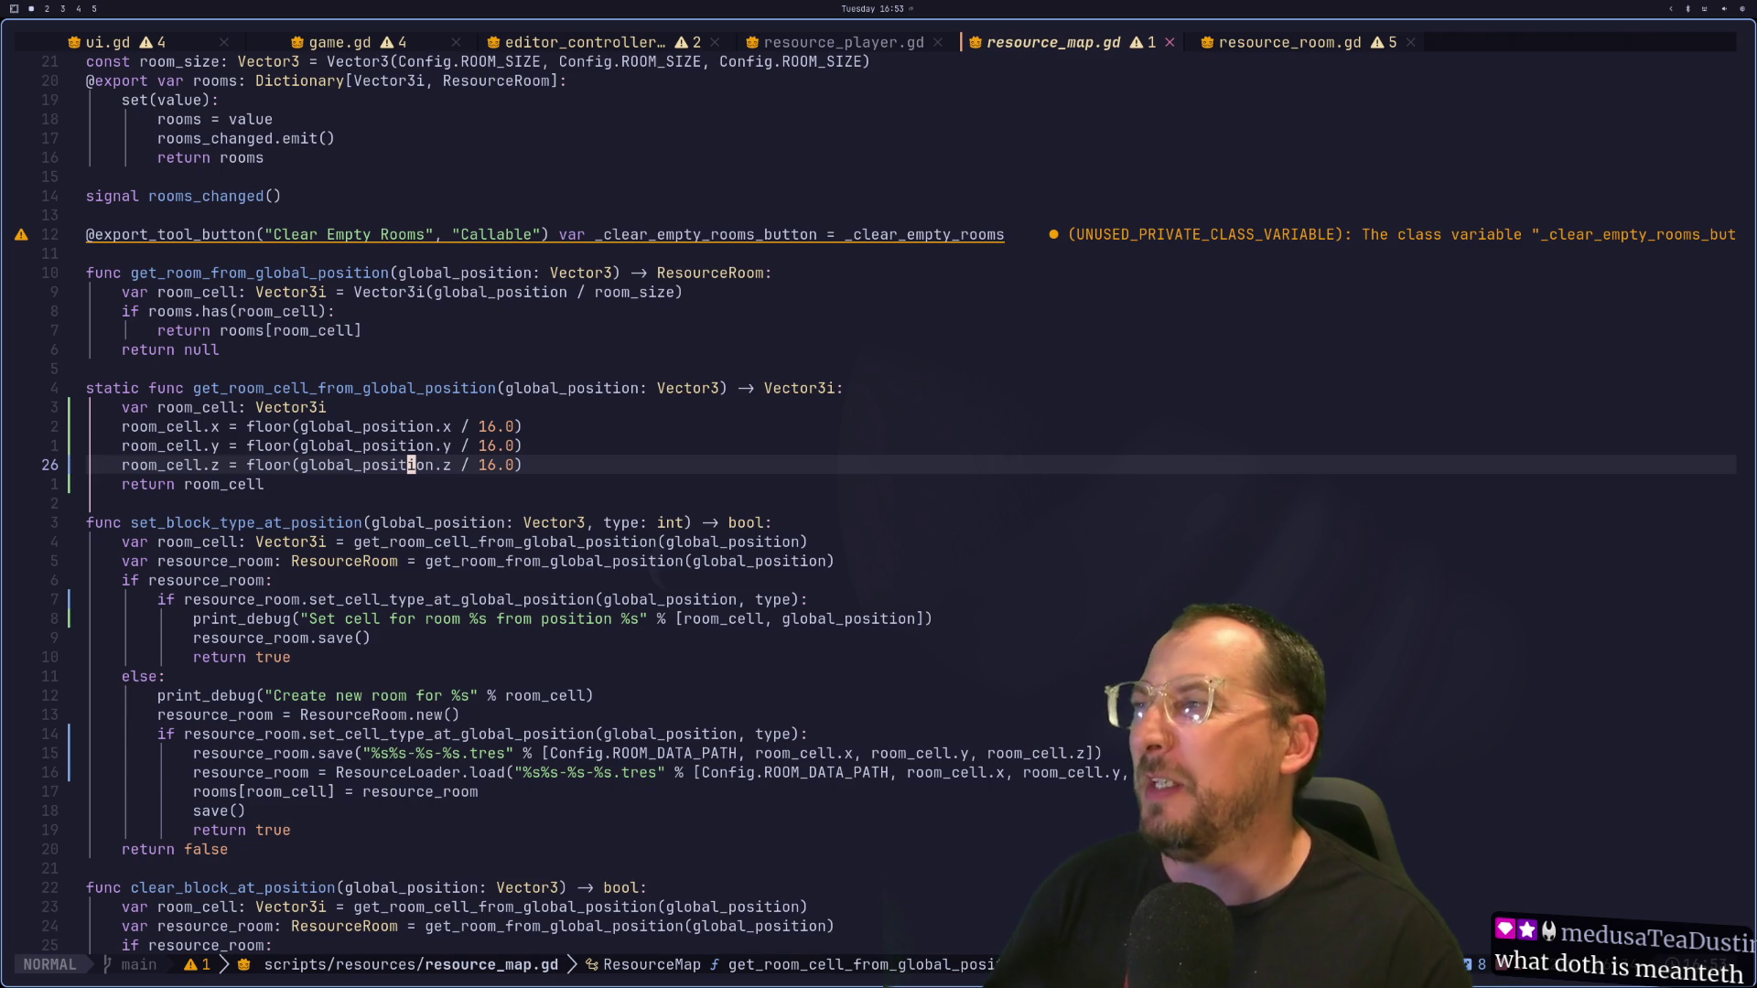
{"action": "key", "text": "k"}
{"action": "key", "text": "k"}
{"action": "key", "text": "k"}
{"action": "key", "text": "j"}
{"action": "key", "text": "j"}
{"action": "key", "text": "j"}
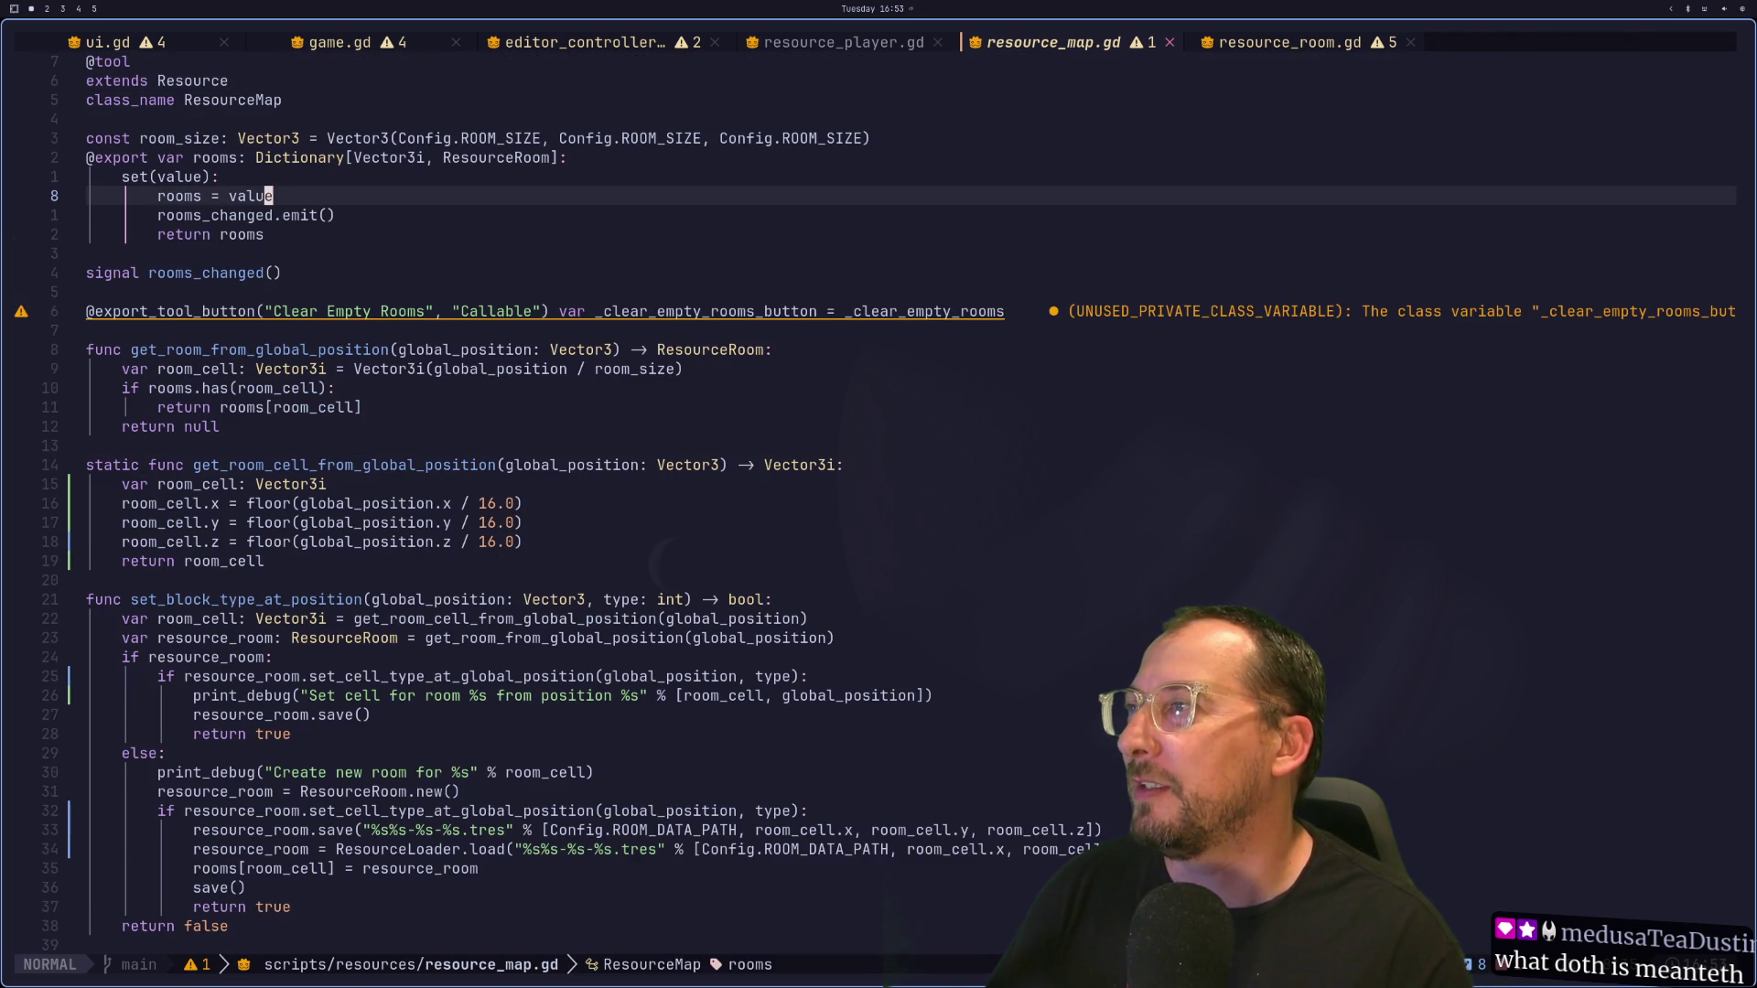
{"action": "key", "text": "j"}
{"action": "key", "text": "j"}
{"action": "key", "text": "j"}
{"action": "key", "text": "k"}
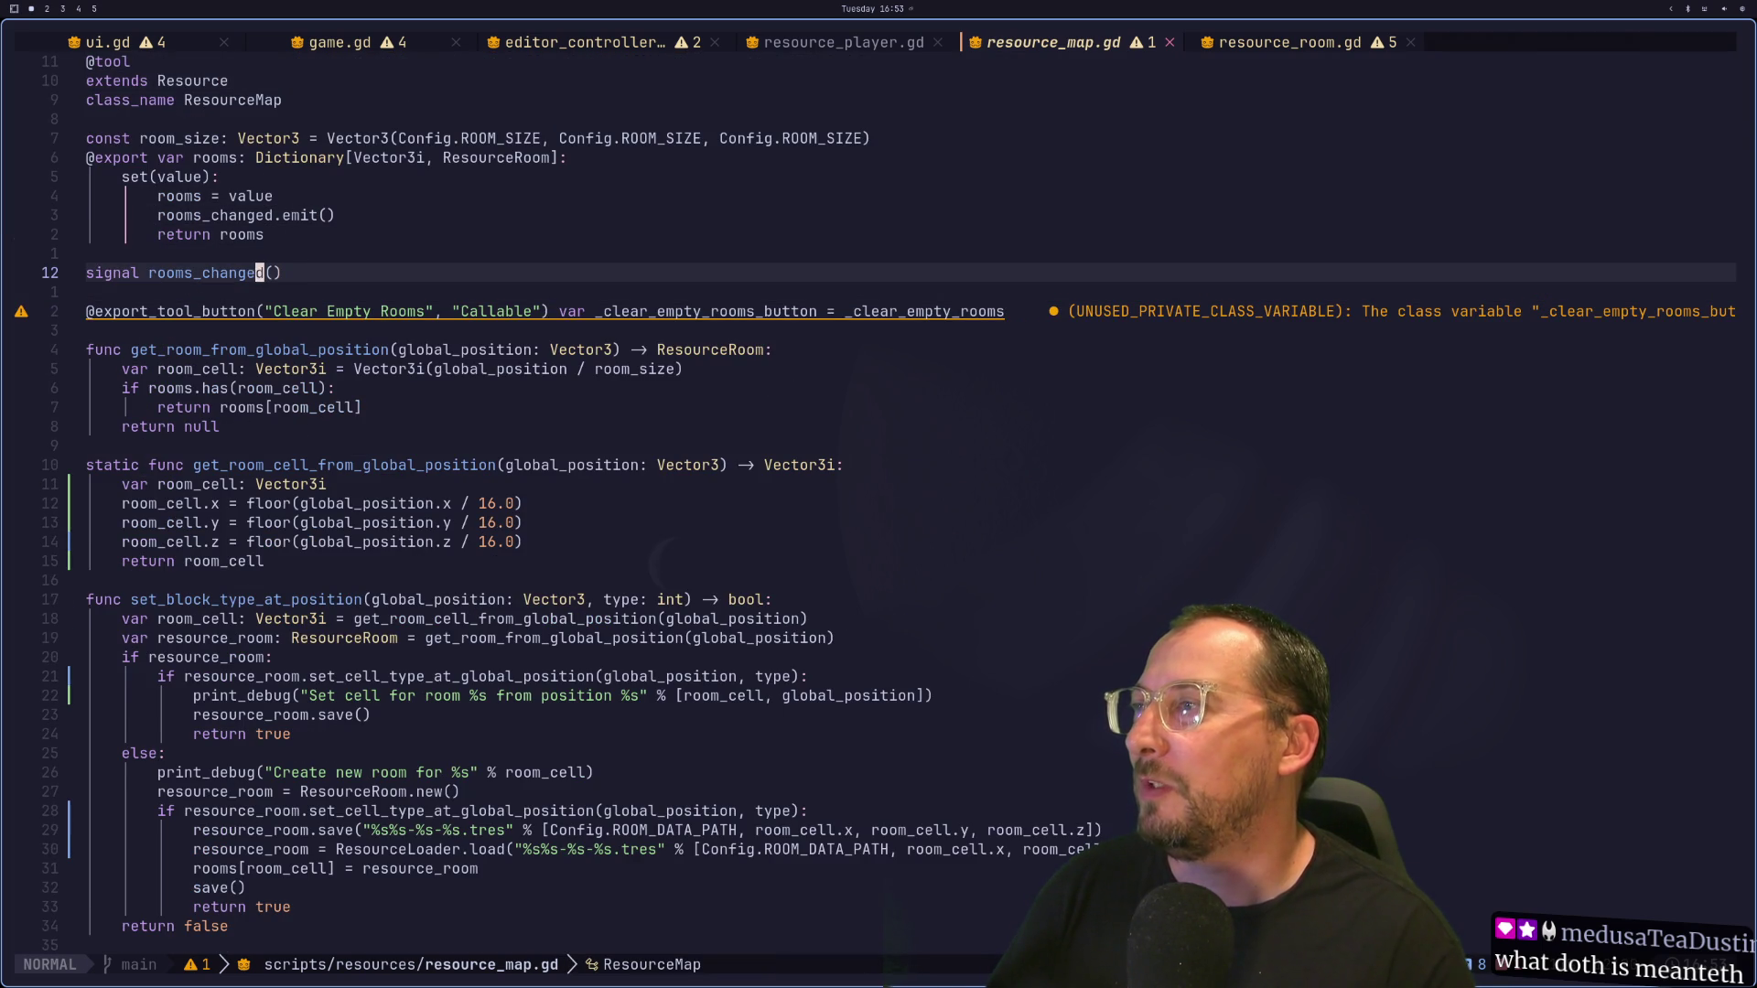
{"action": "key", "text": "k"}
{"action": "key", "text": "k"}
{"action": "key", "text": "k"}
{"action": "key", "text": "j"}
{"action": "key", "text": "j"}
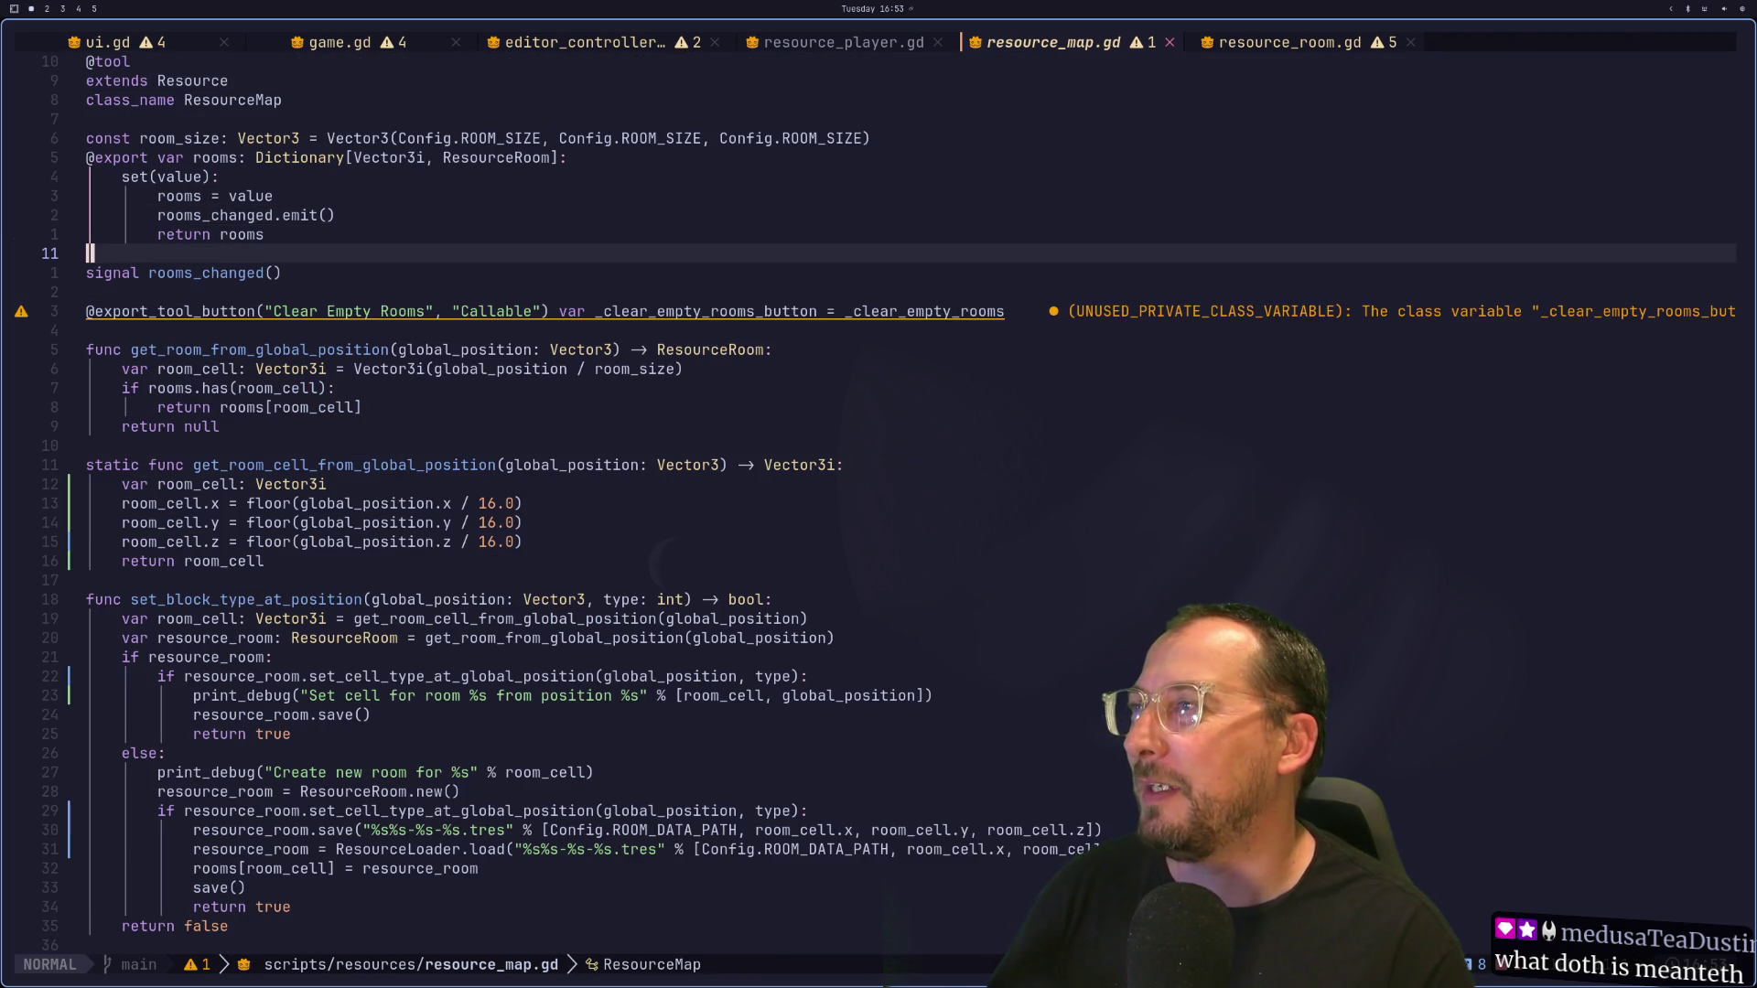
{"action": "key", "text": "space"}
{"action": "key", "text": "space"}
{"action": "key", "text": "Escape"}
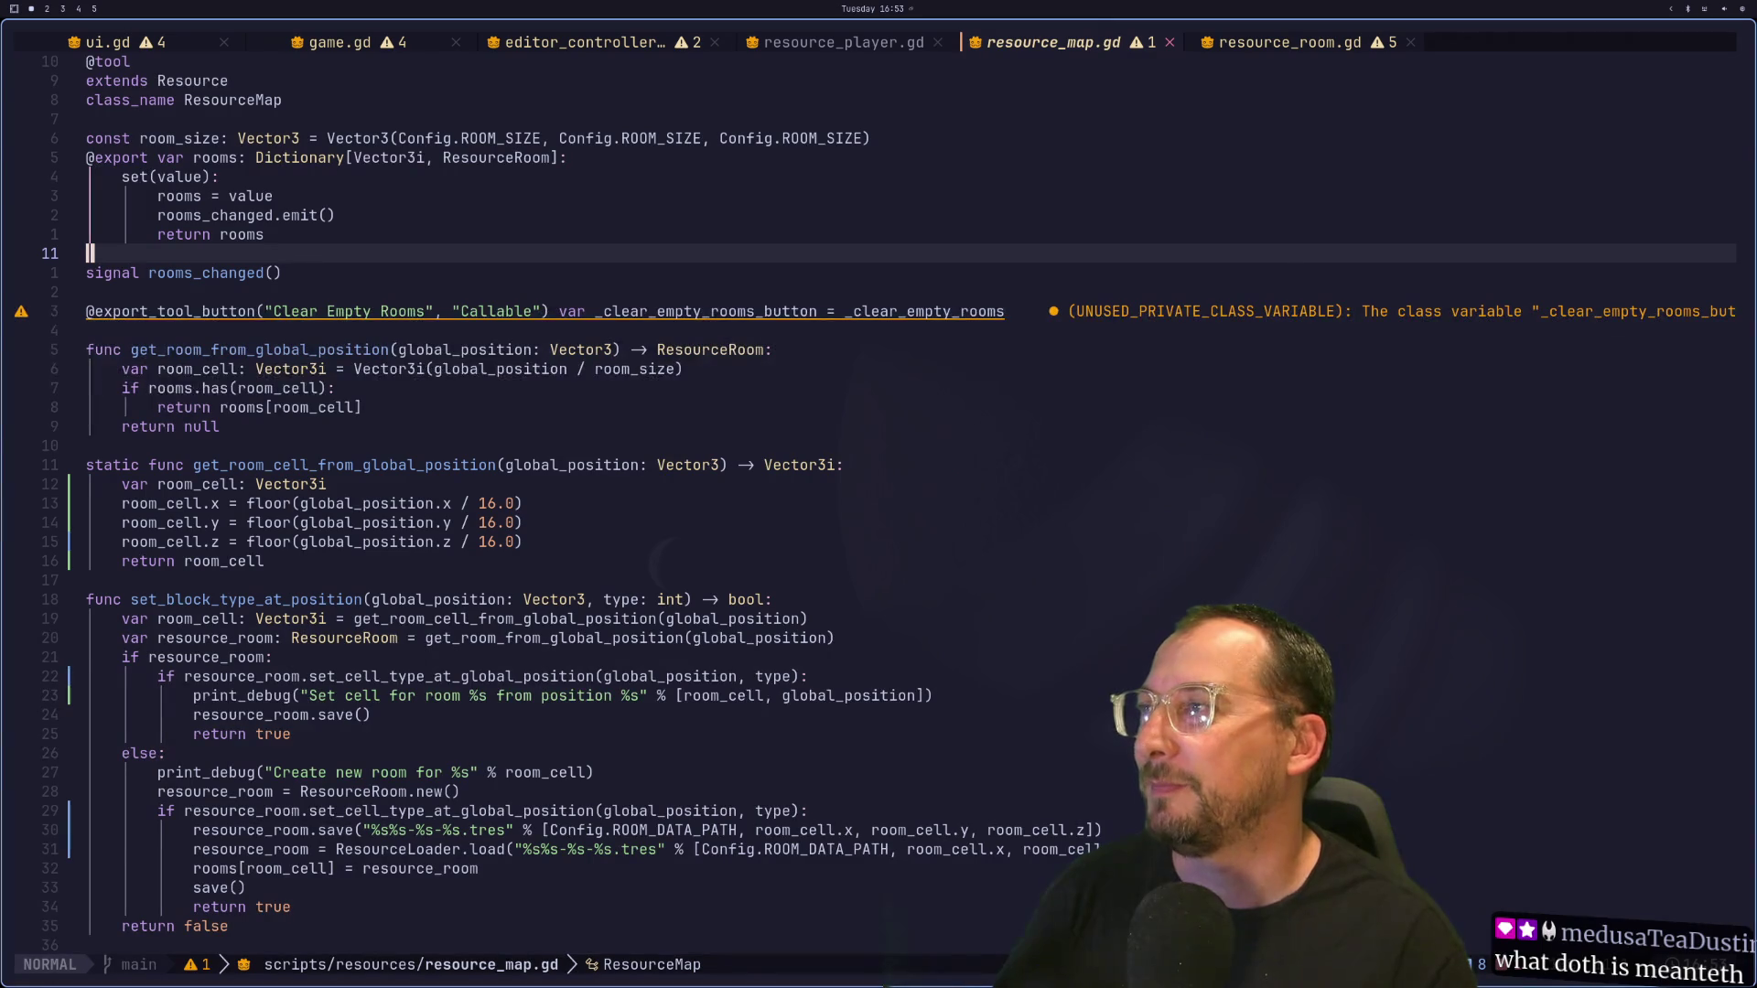
Step: Search the project for rooms_changed with Grug FAR, then close the search panel
{"action": "key", "text": "space"}
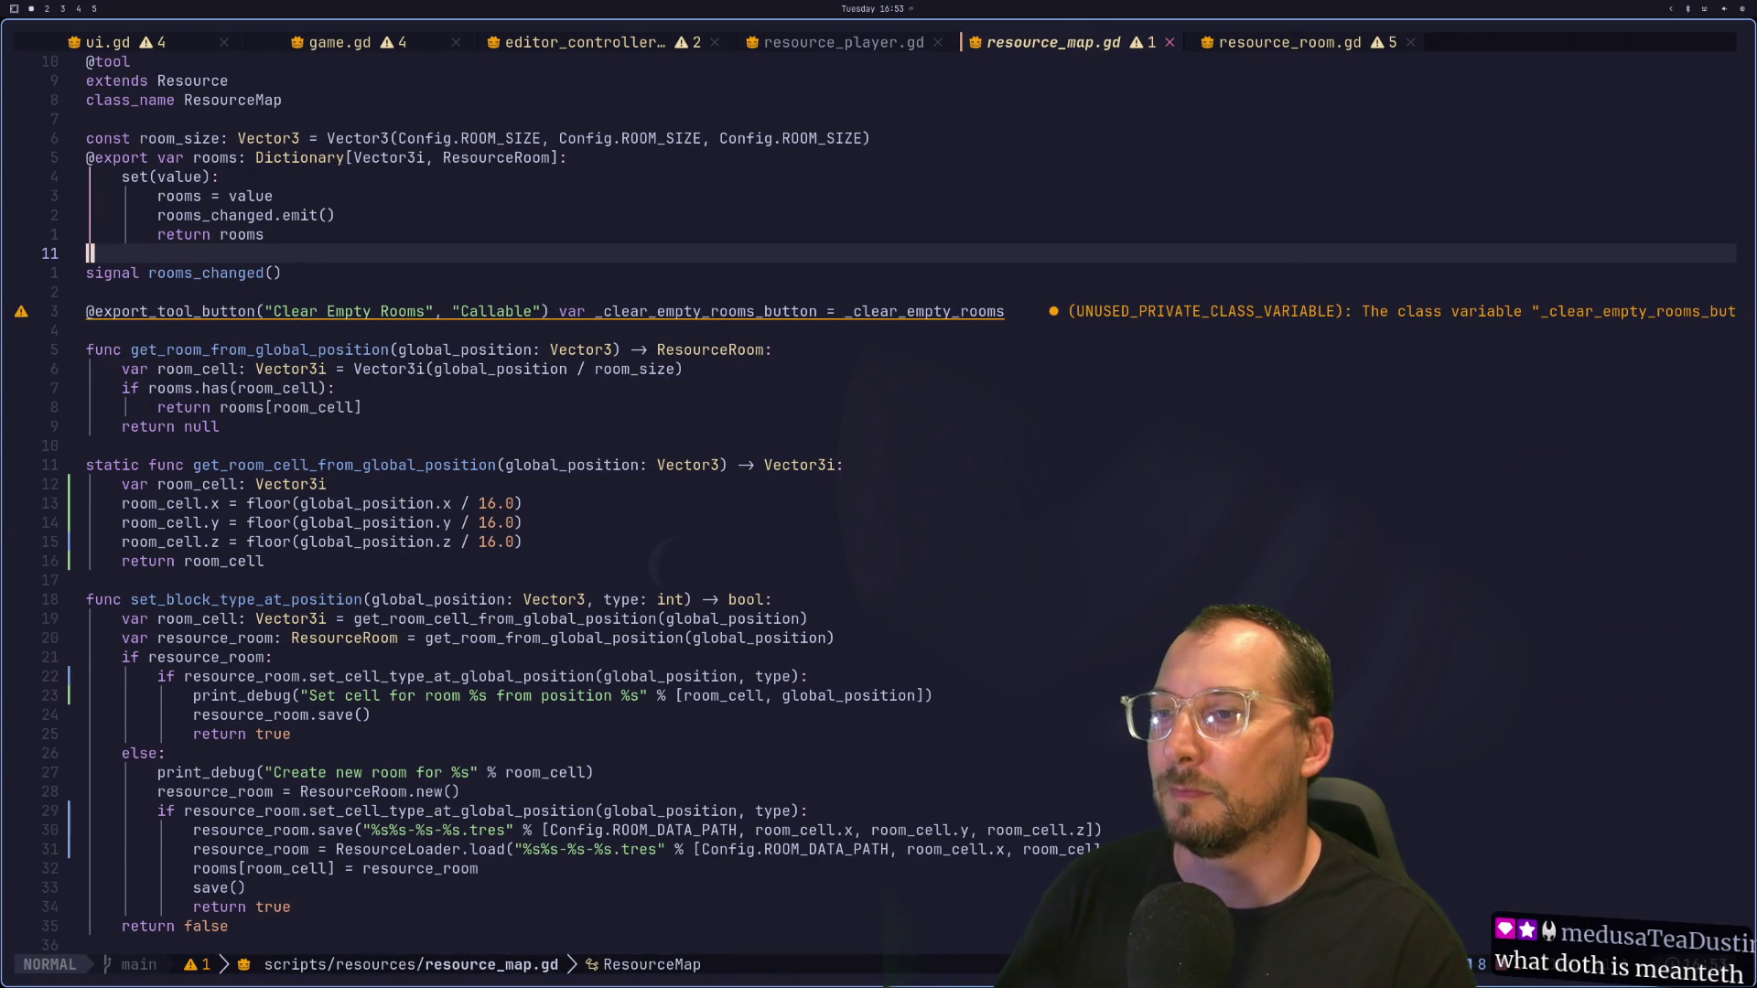
{"action": "key", "text": "s"}
{"action": "type", "text": "r"}
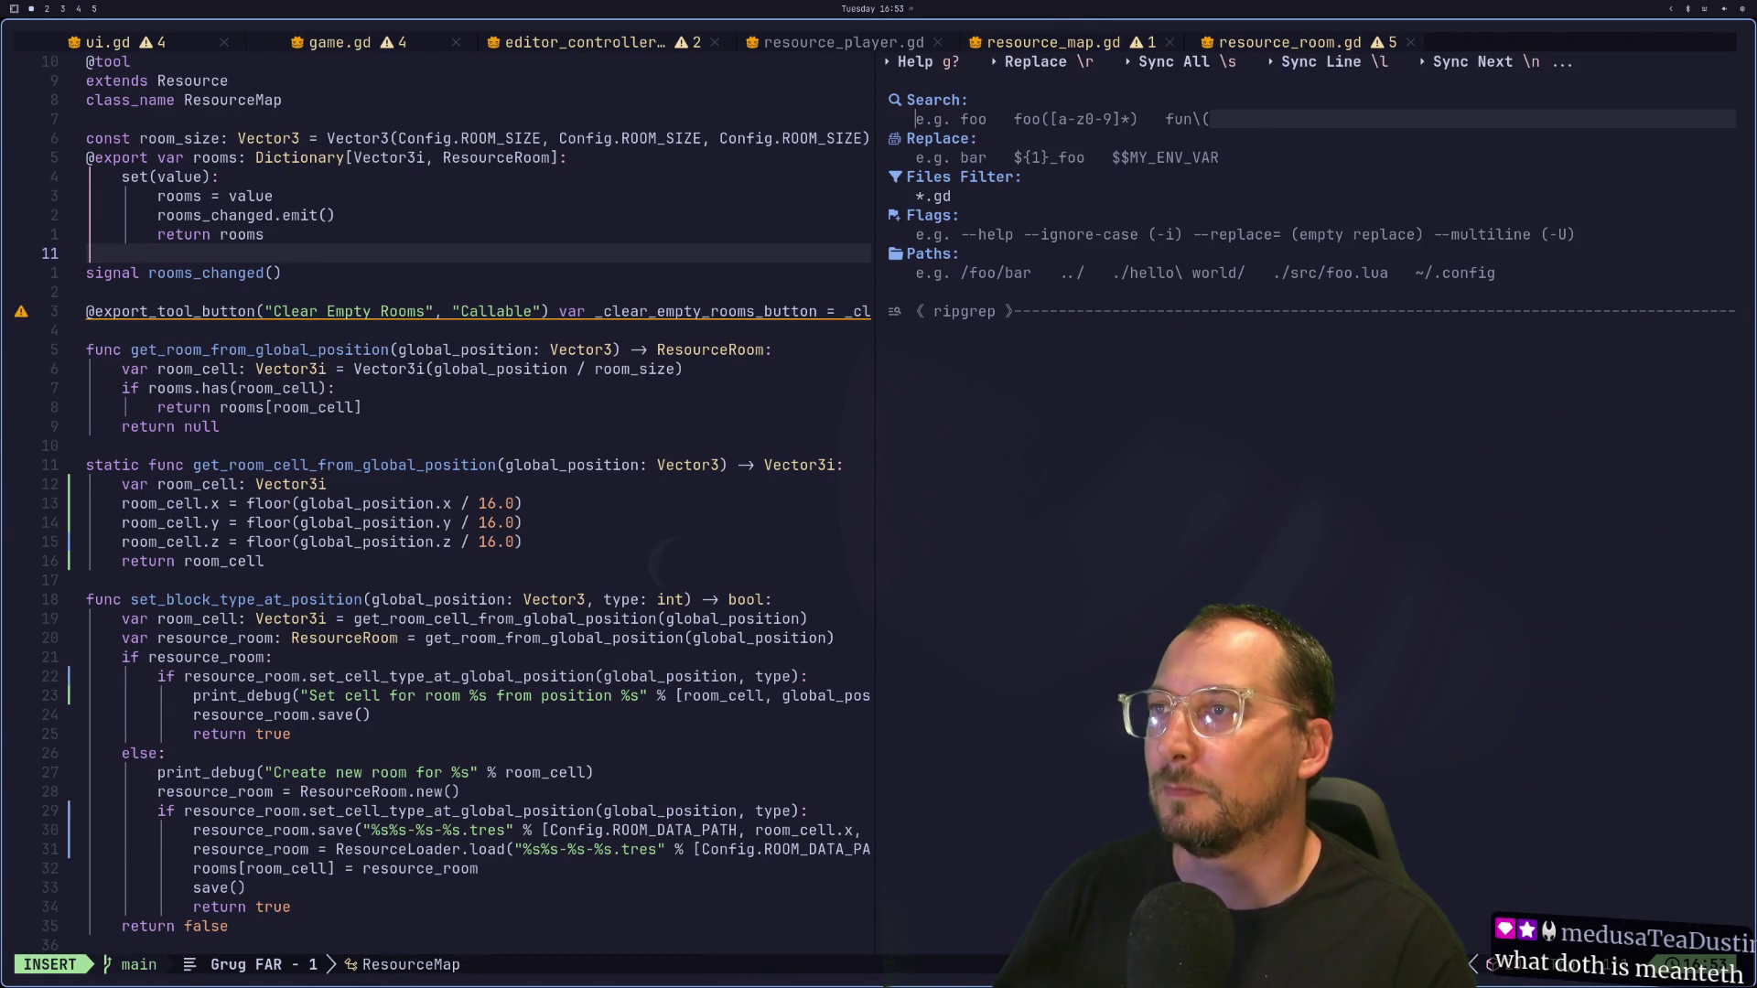
{"action": "type", "text": "rooms"}
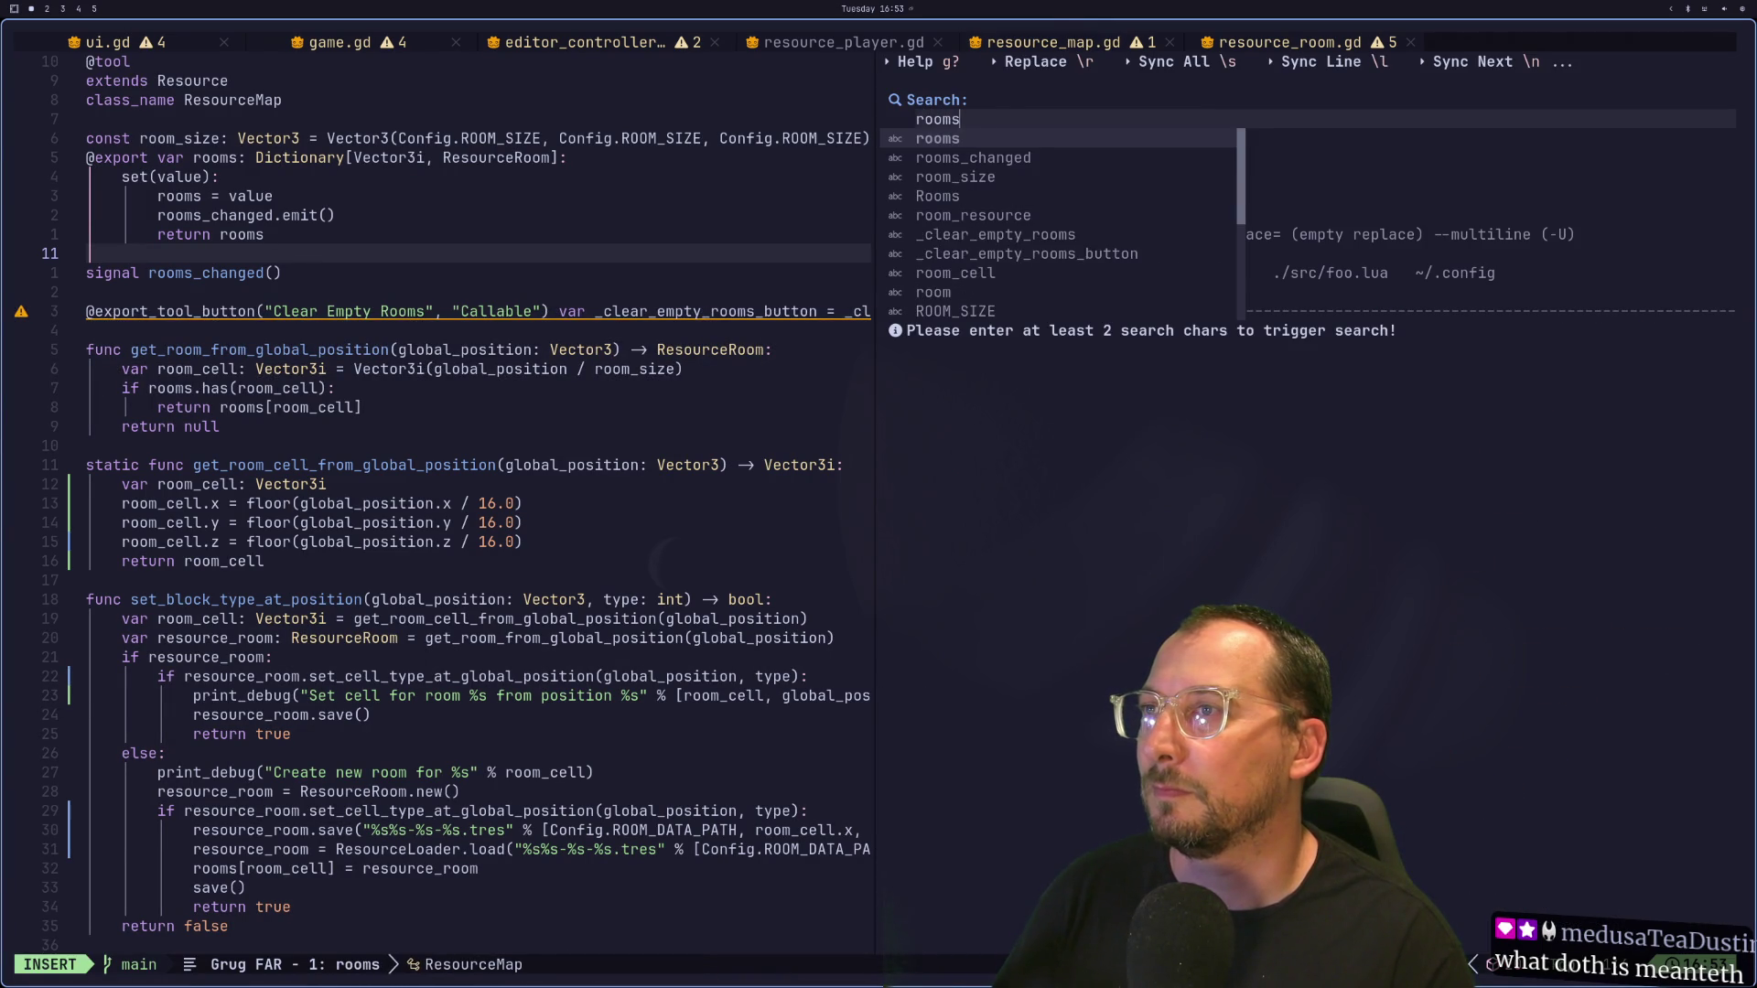
{"action": "type", "text": "_changed"}
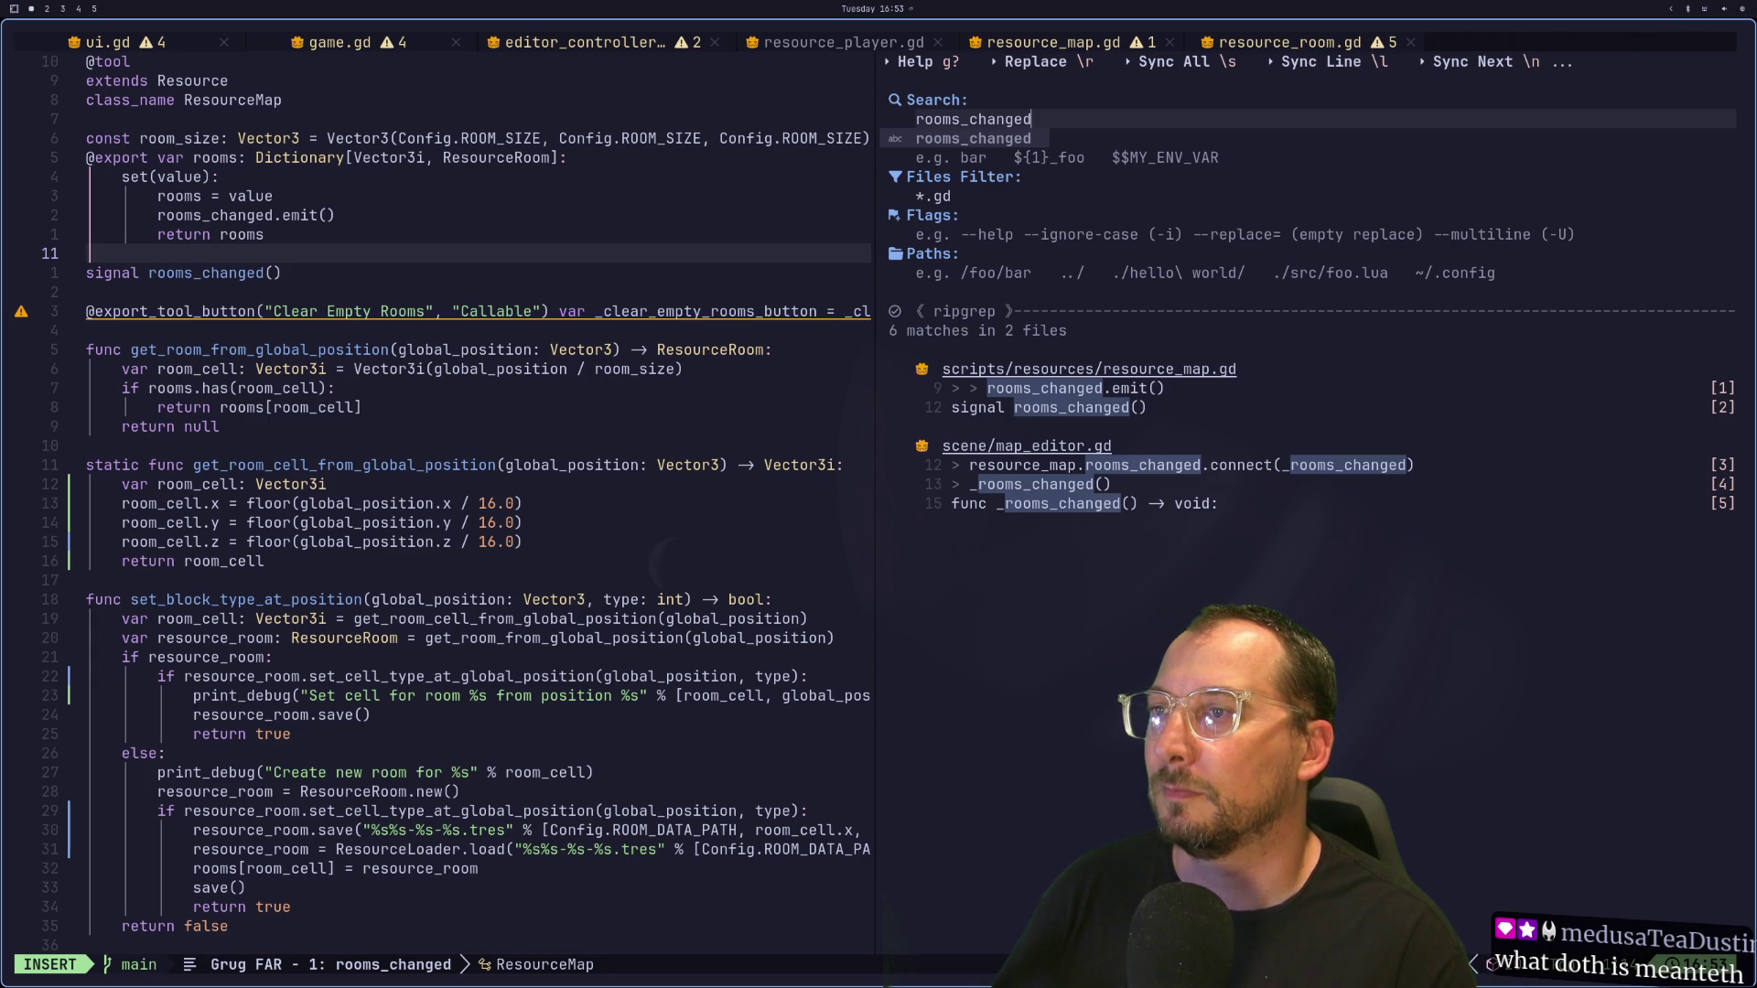
{"action": "key", "text": "Escape"}
{"action": "key", "text": "backslash"}
Step: Add a new signal set_block_at_global_position below the rooms_changed signal
{"action": "key", "text": "c"}
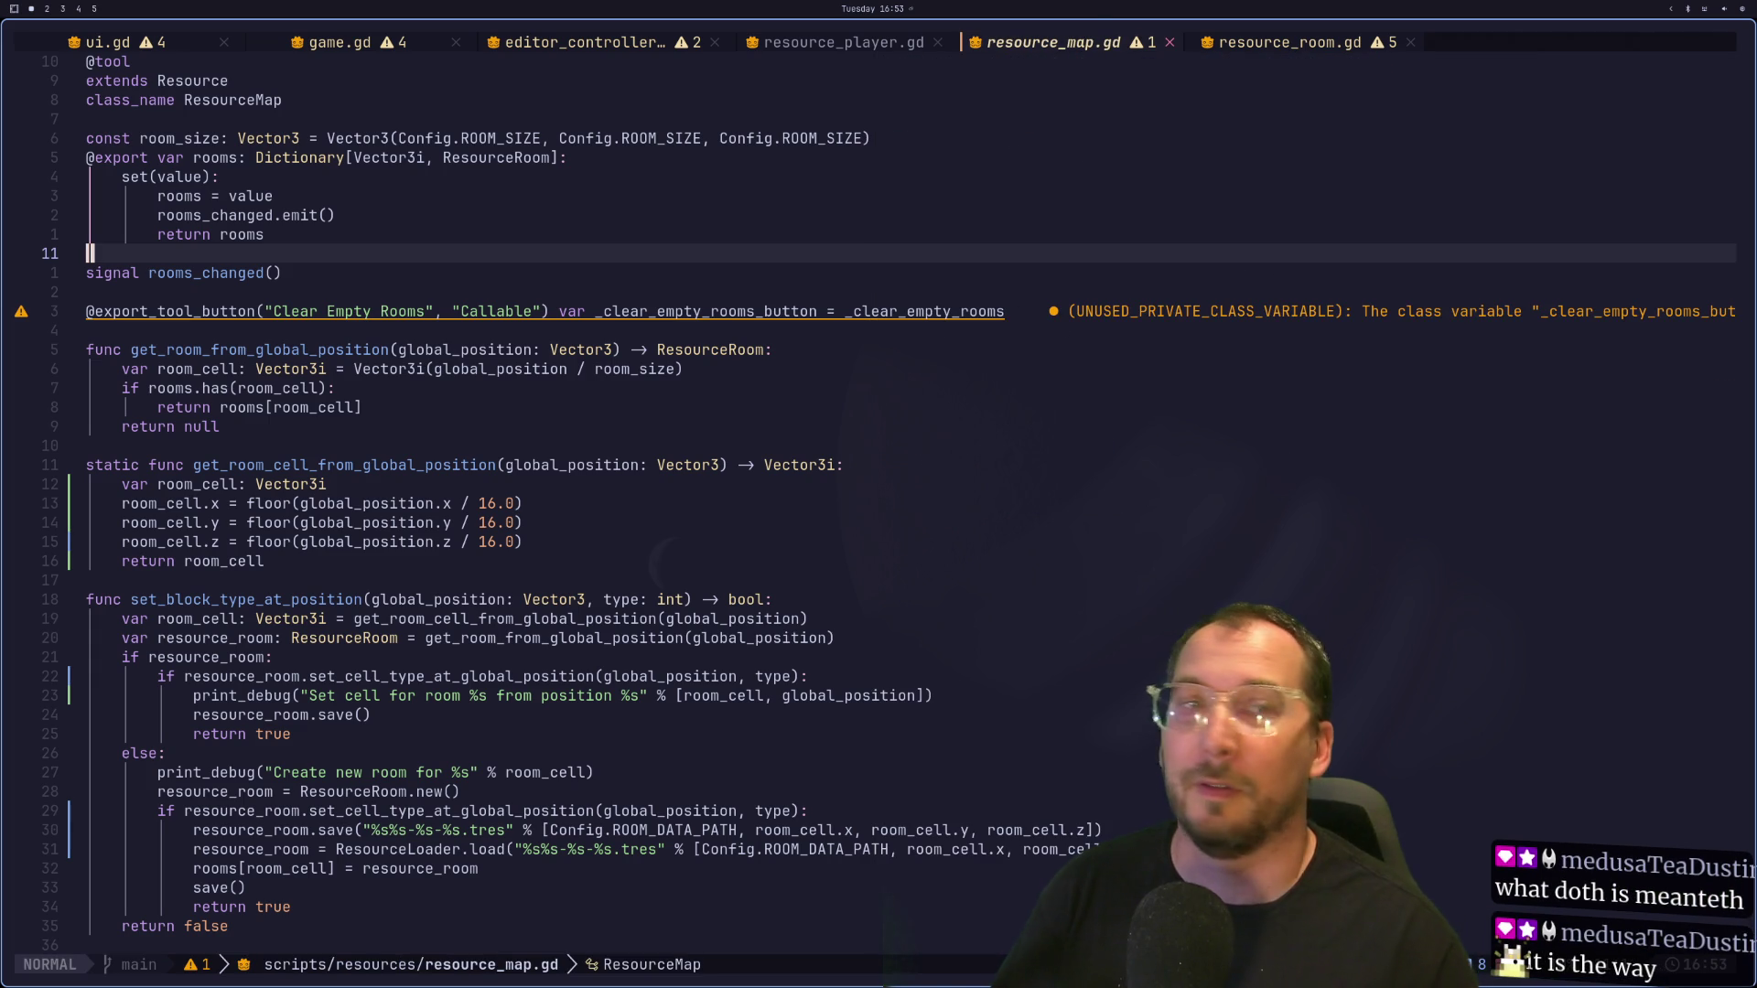
{"action": "key", "text": "k"}
{"action": "key", "text": "k"}
{"action": "key", "text": "k"}
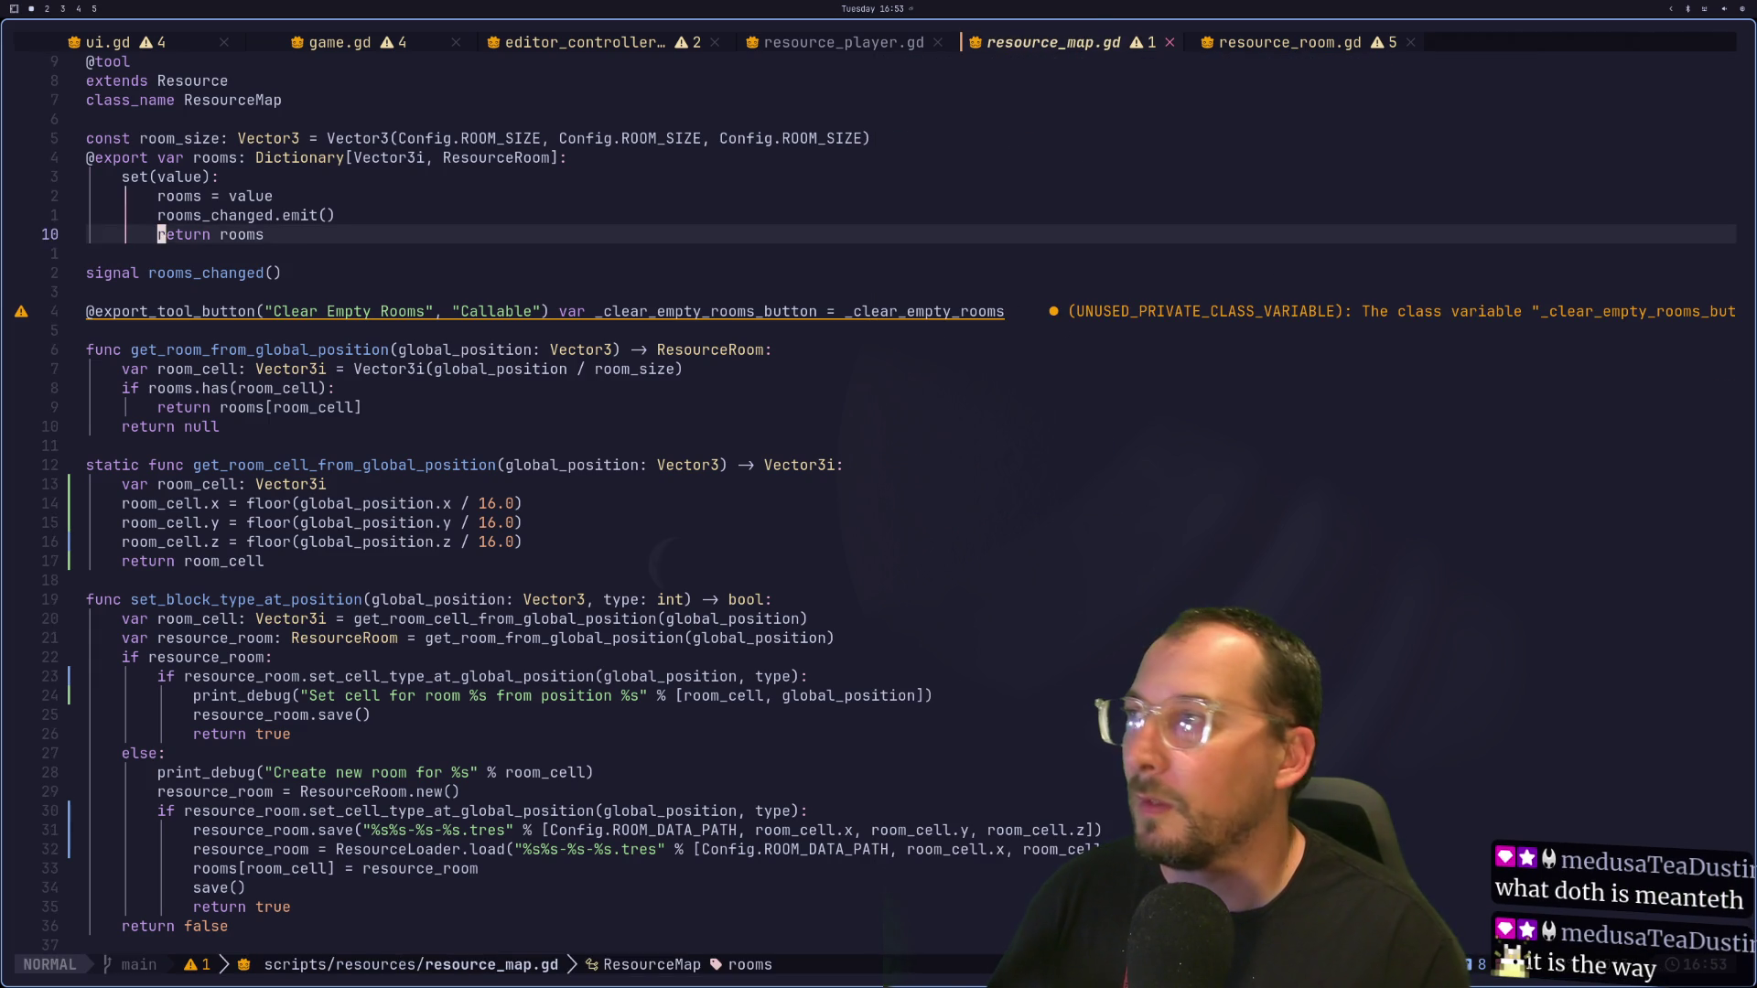
{"action": "key", "text": "W"}
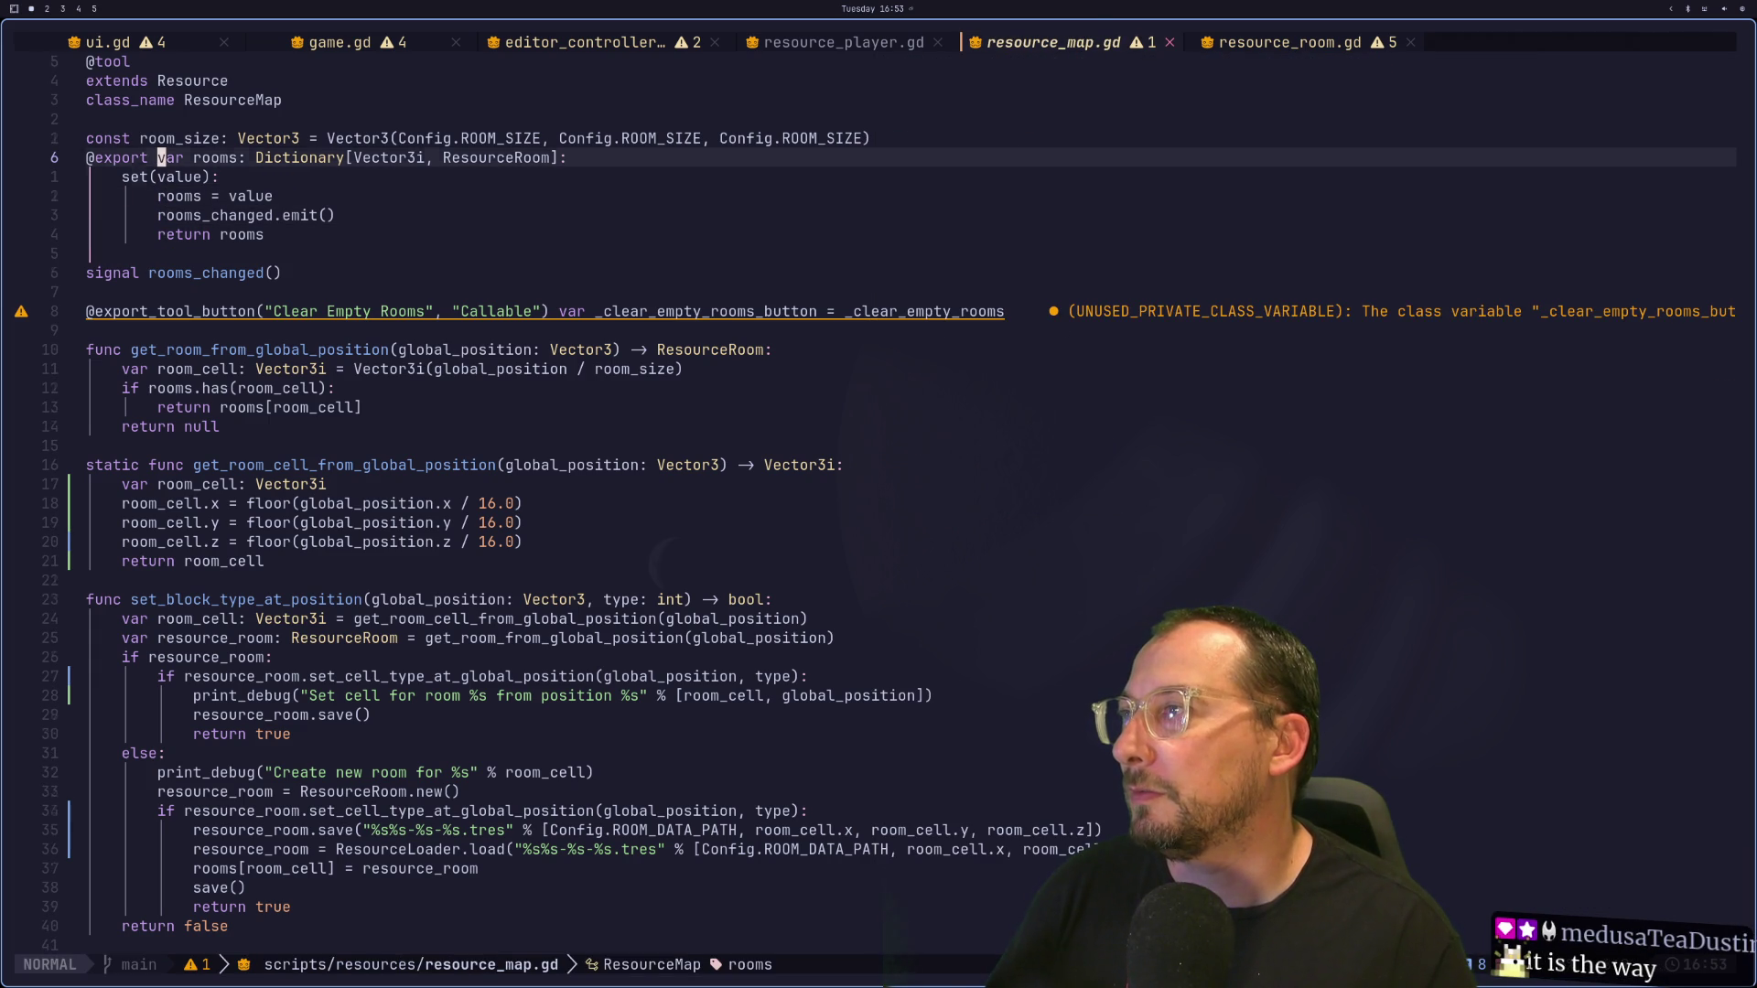
{"action": "key", "text": "j"}
{"action": "key", "text": "j"}
{"action": "key", "text": "j"}
{"action": "type", "text": "i"}
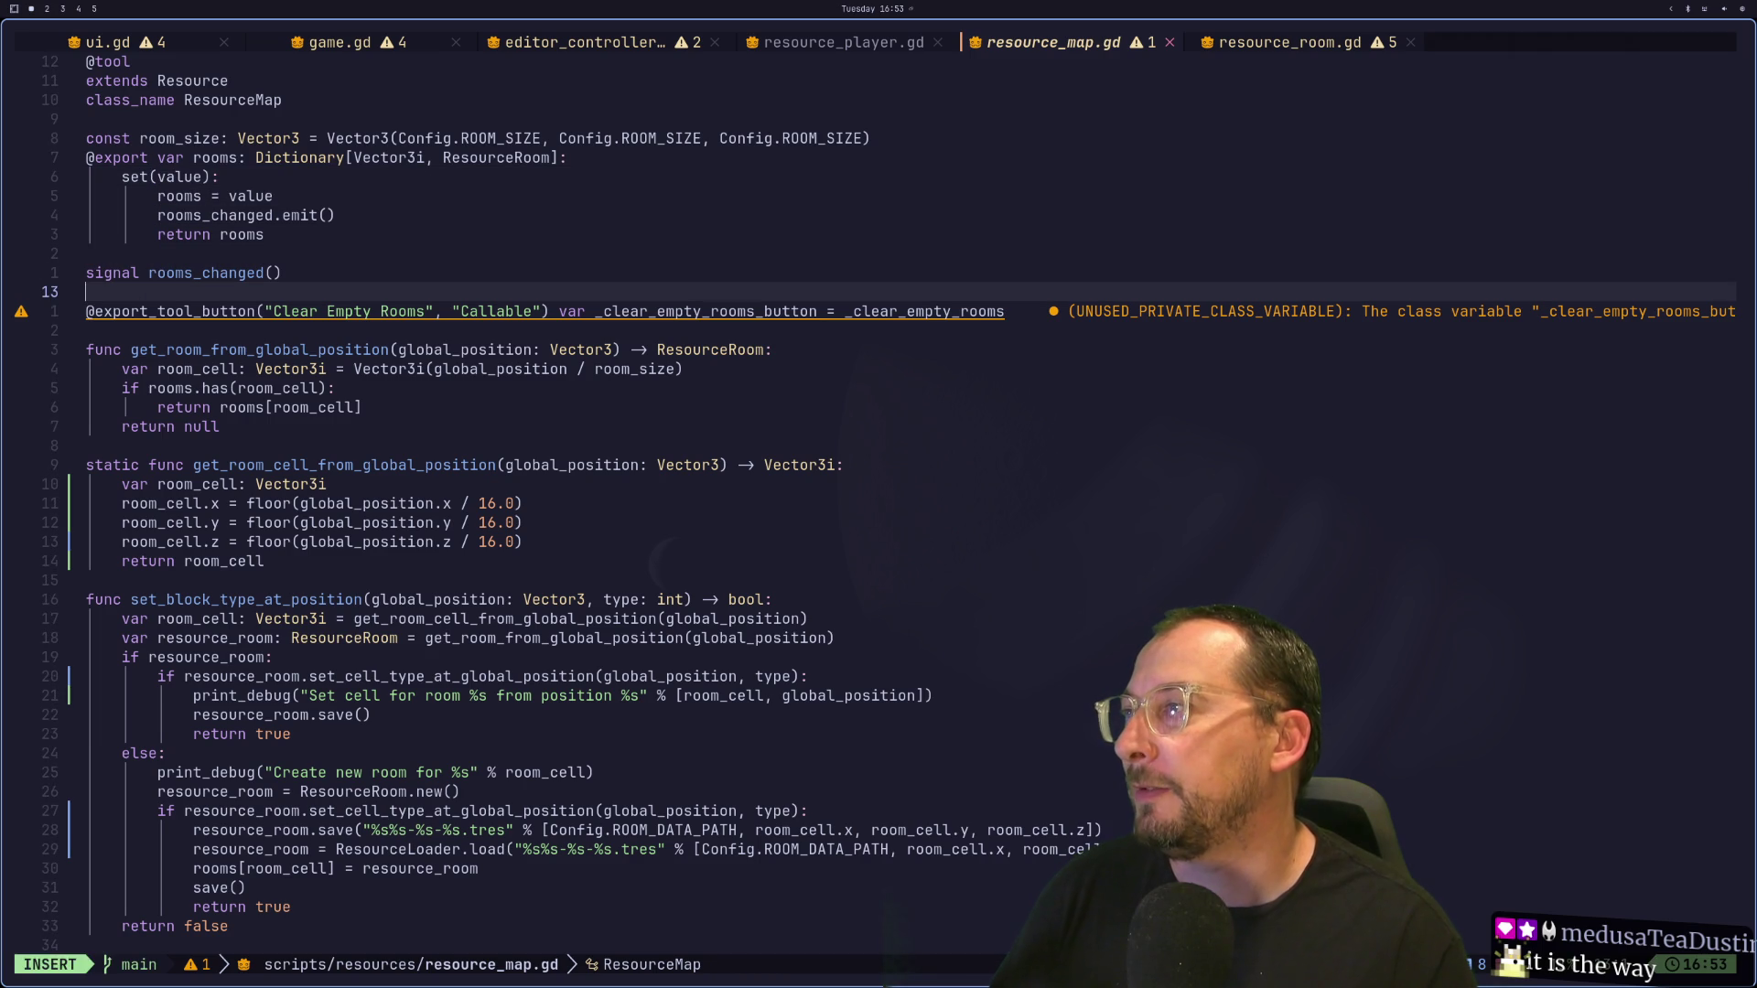
{"action": "type", "text": "signal"}
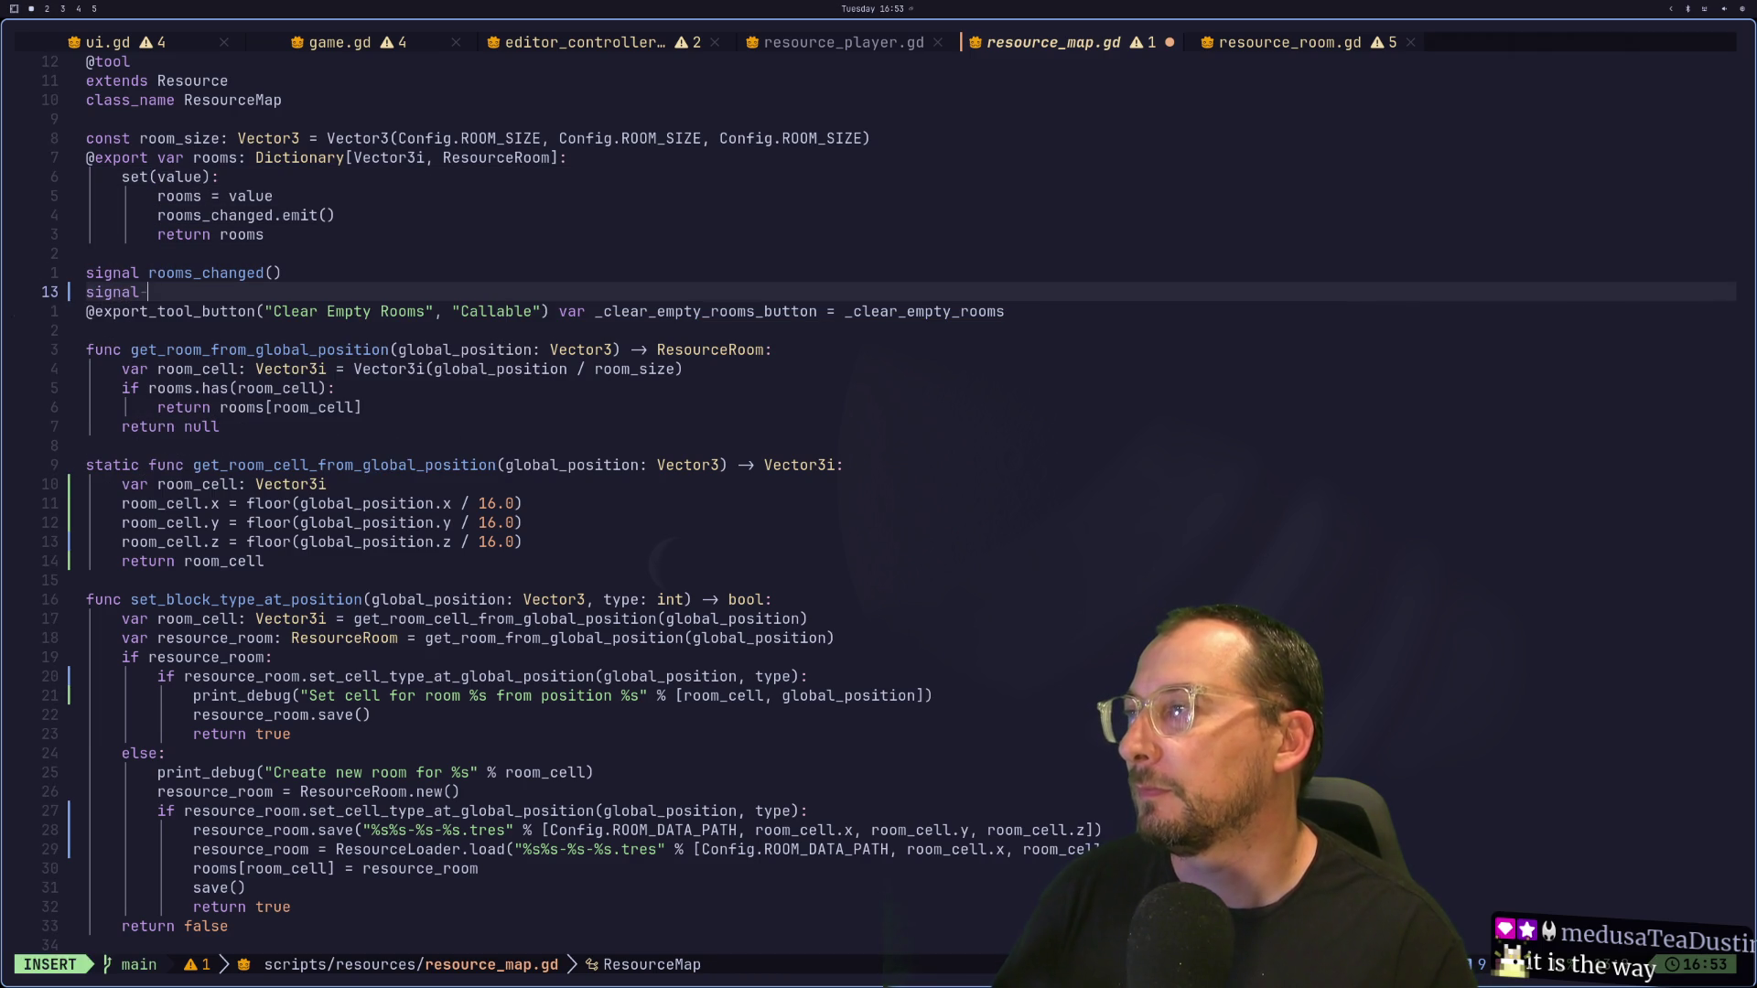
{"action": "type", "text": "set_block"}
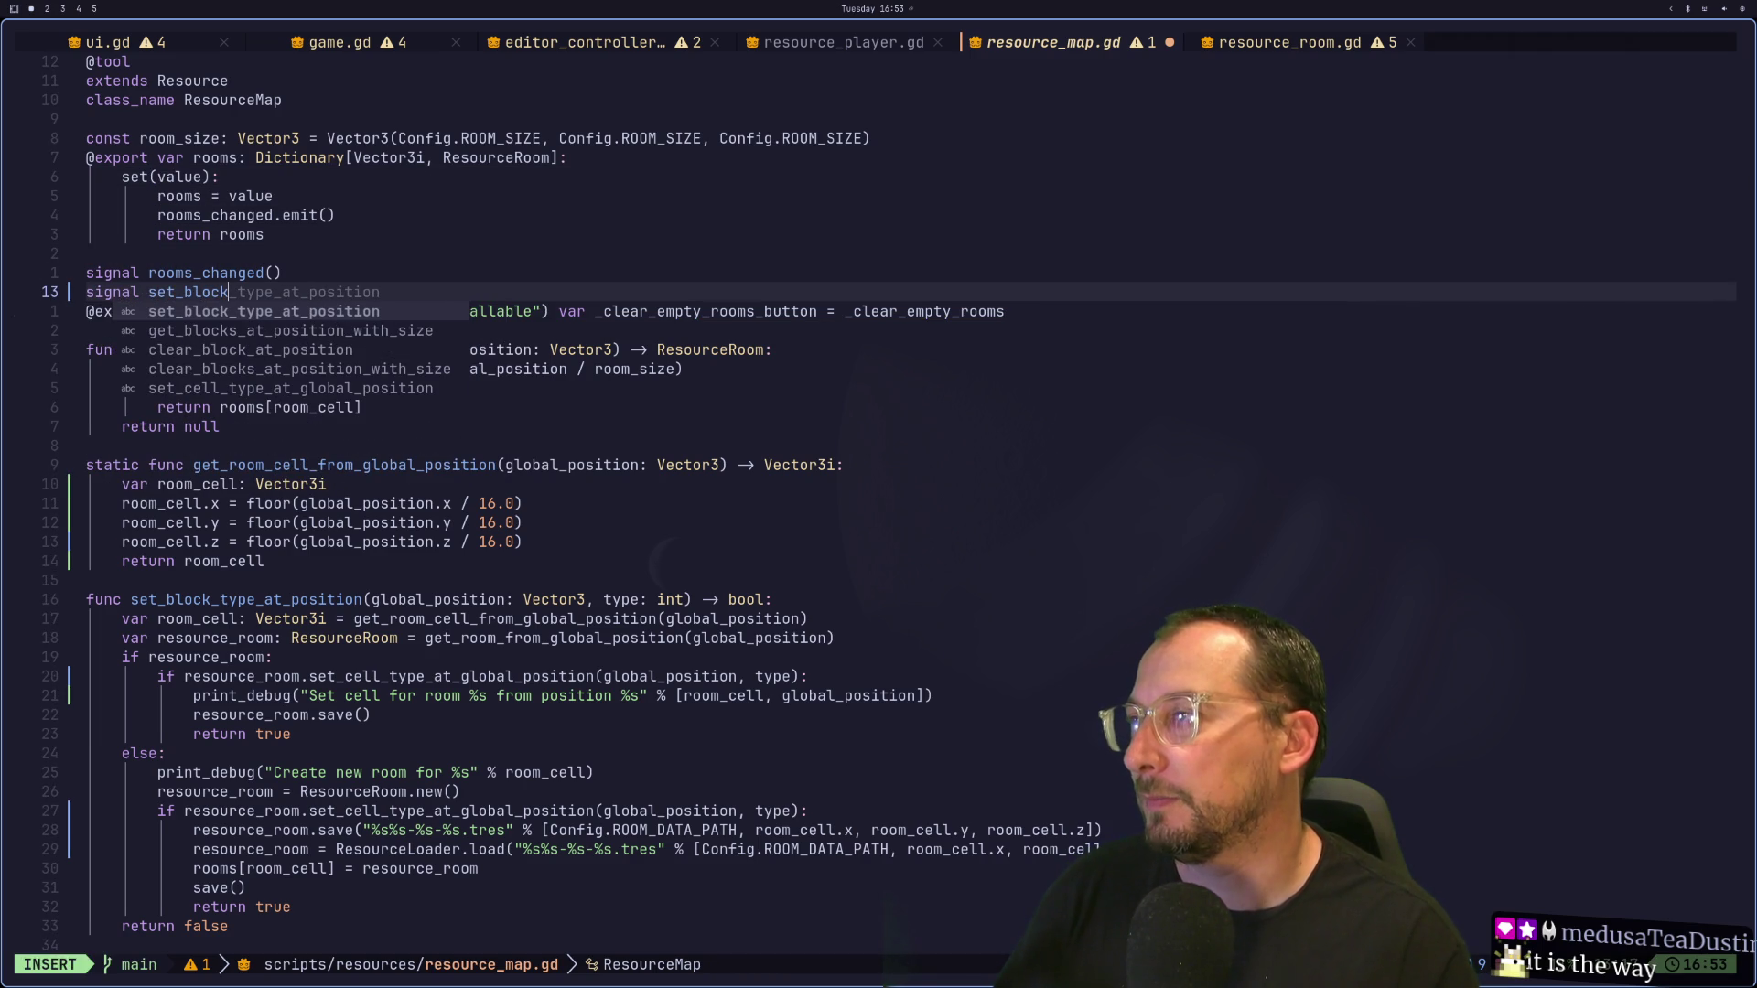
{"action": "type", "text": "_at_"}
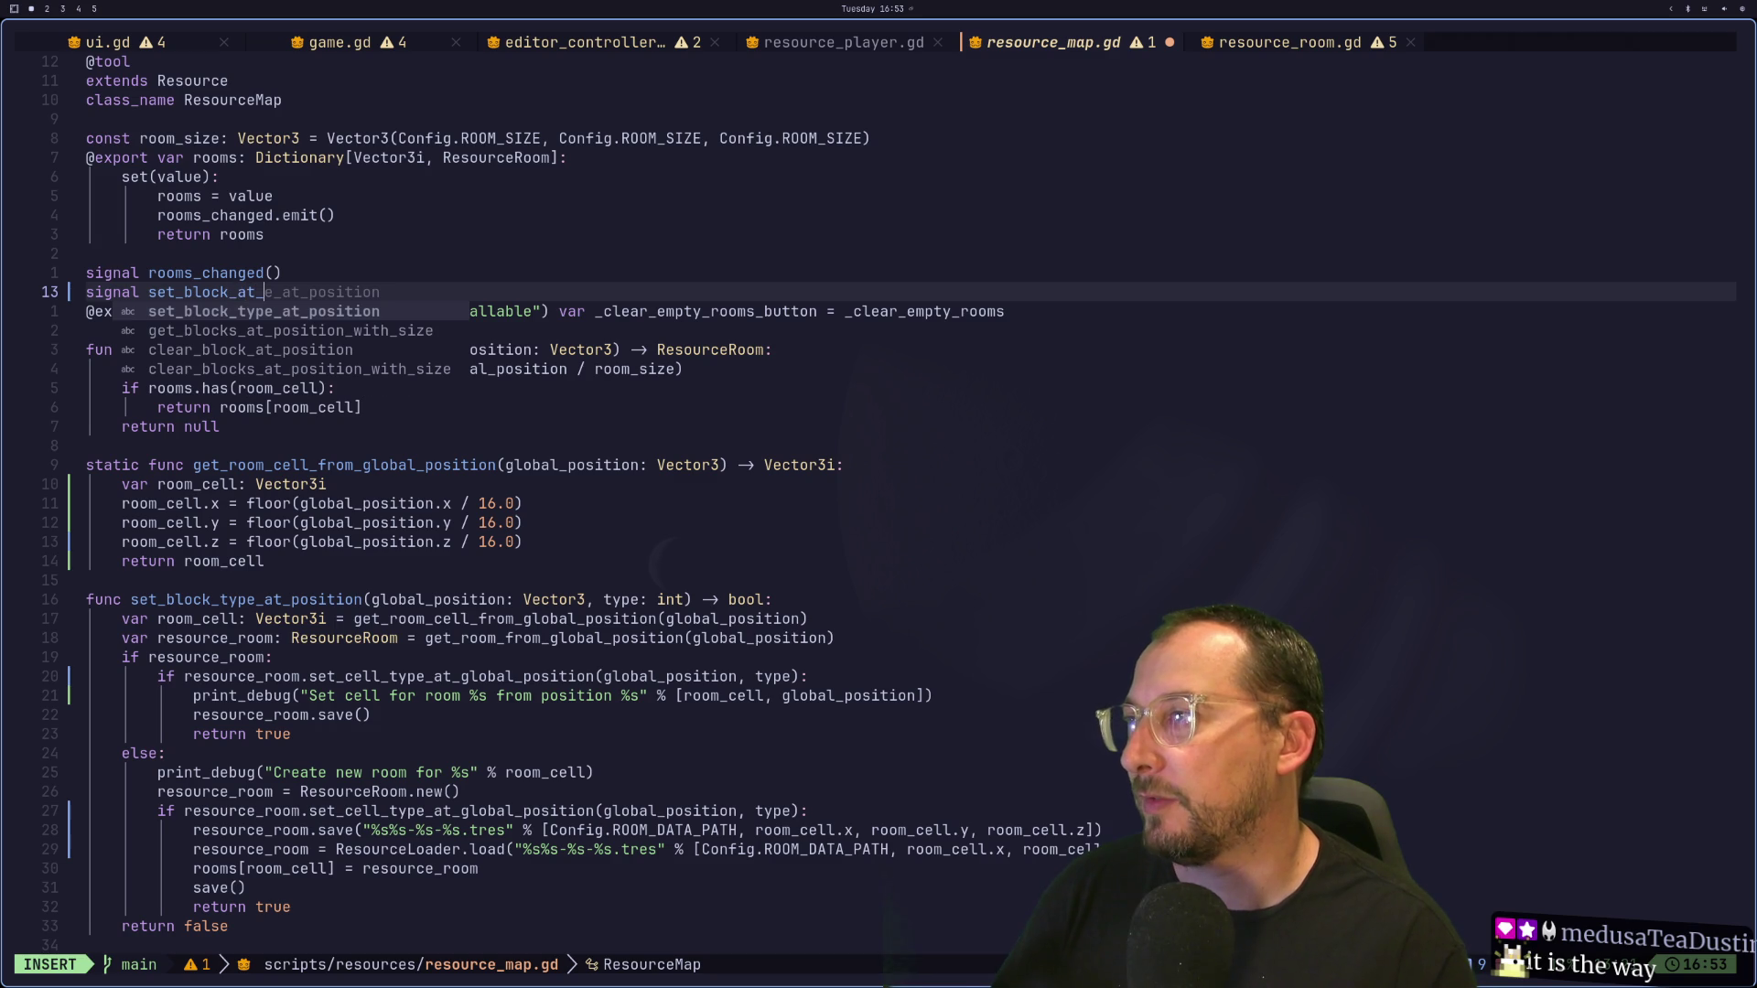
{"action": "type", "text": "global_"}
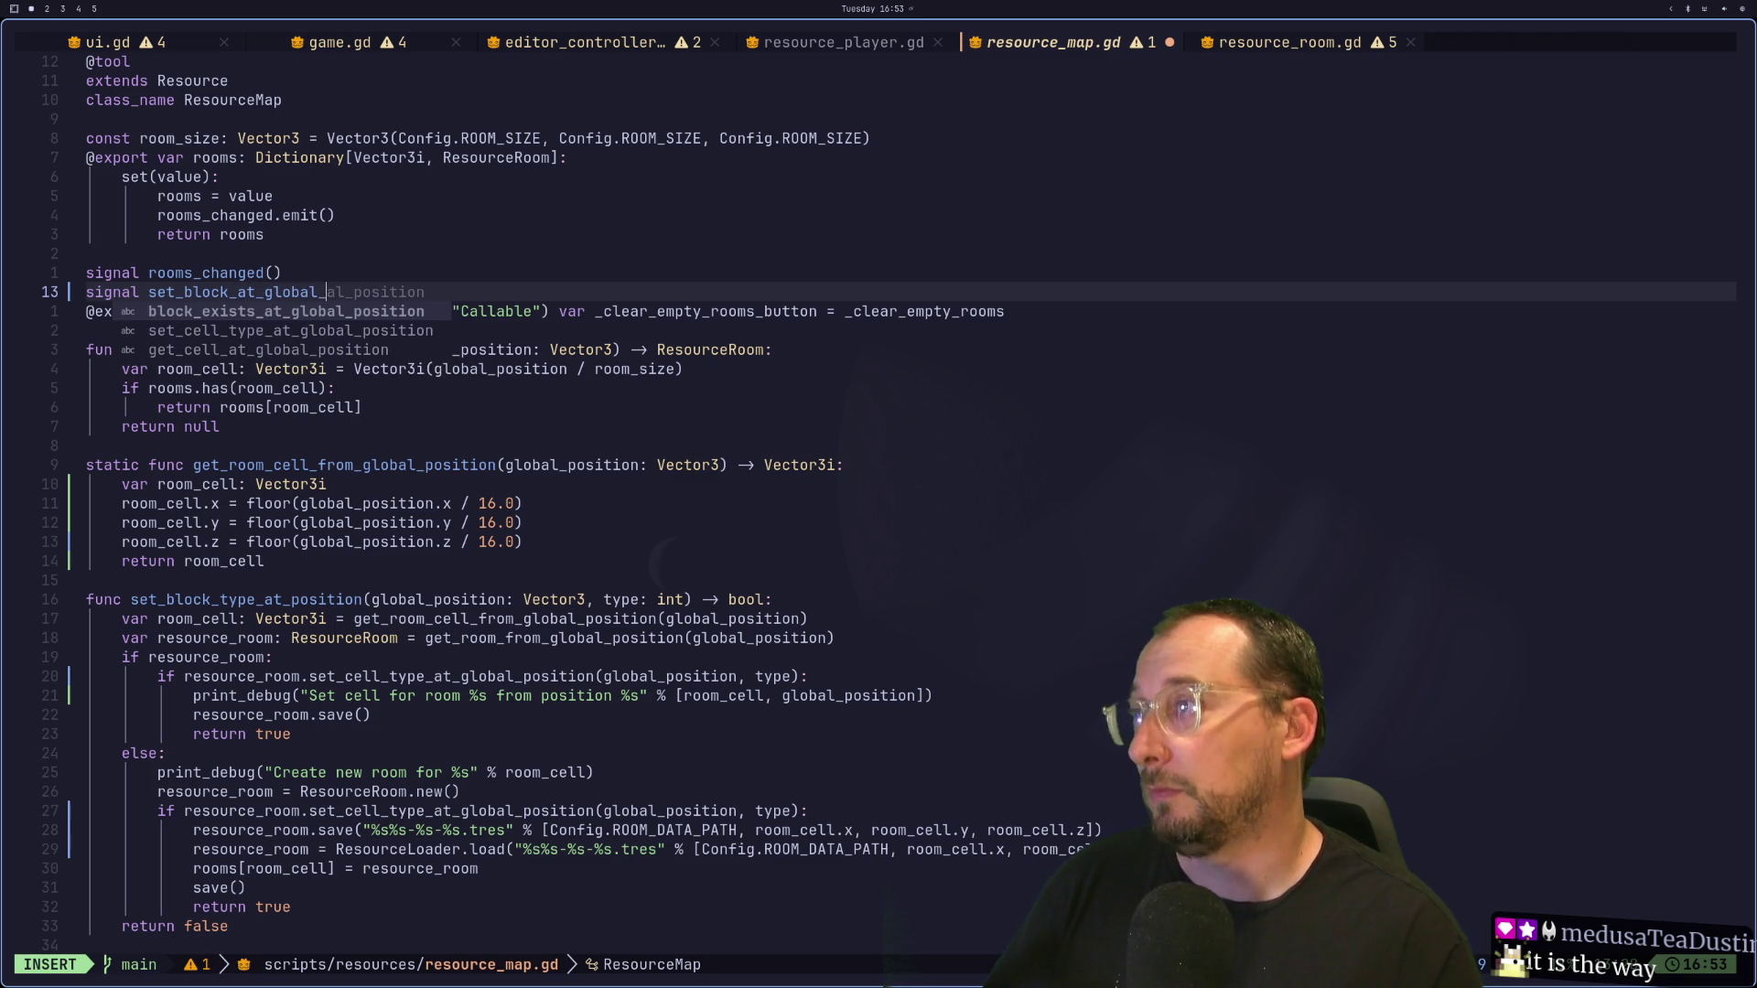
{"action": "type", "text": "position"}
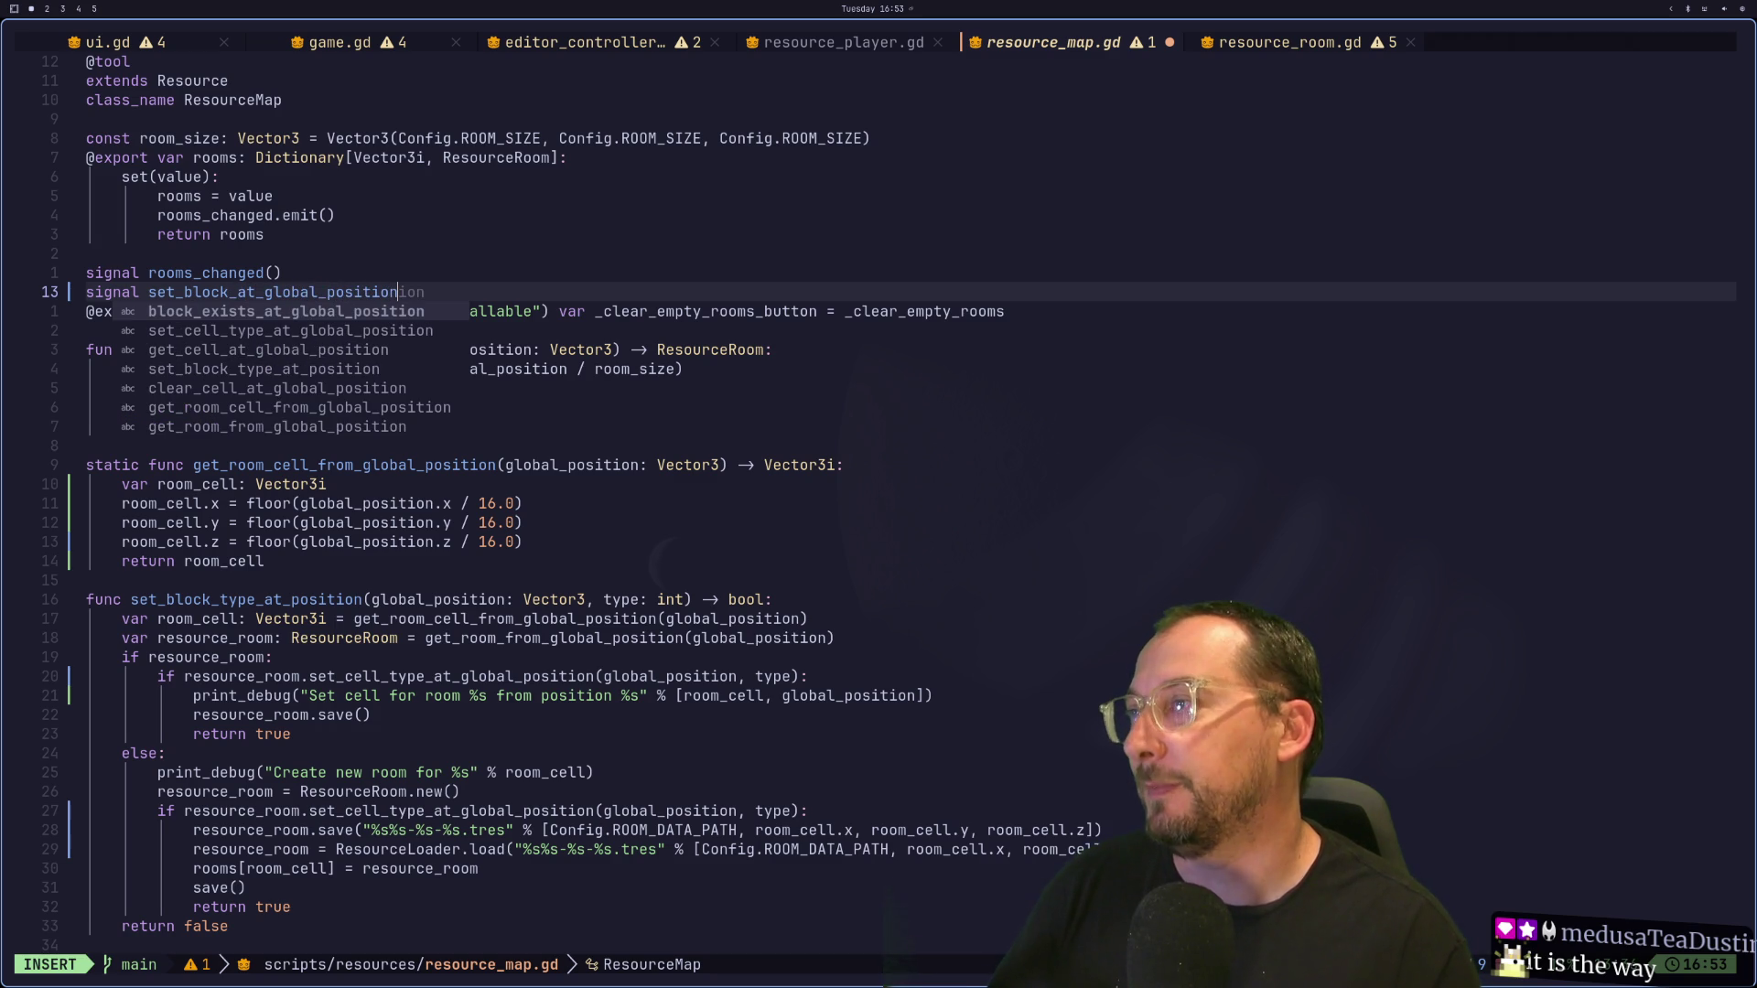
{"action": "type", "text": "()"}
{"action": "key", "text": "Return"}
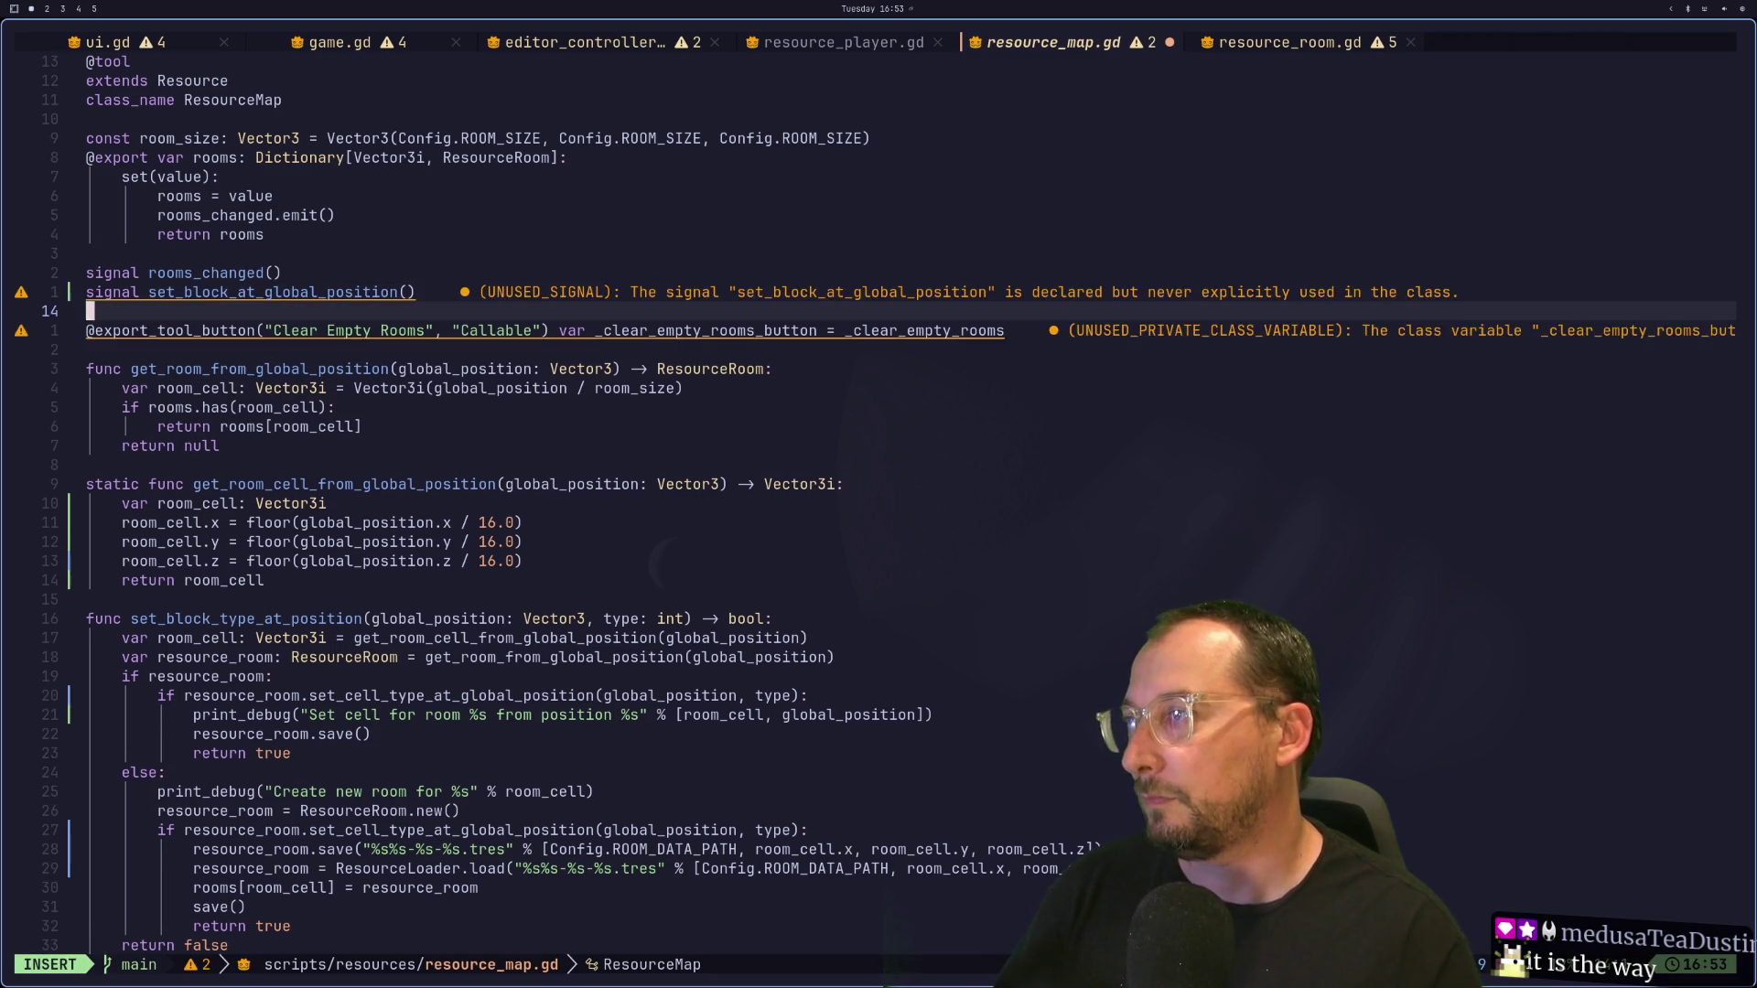
{"action": "key", "text": "Escape"}
{"action": "key", "text": "k"}
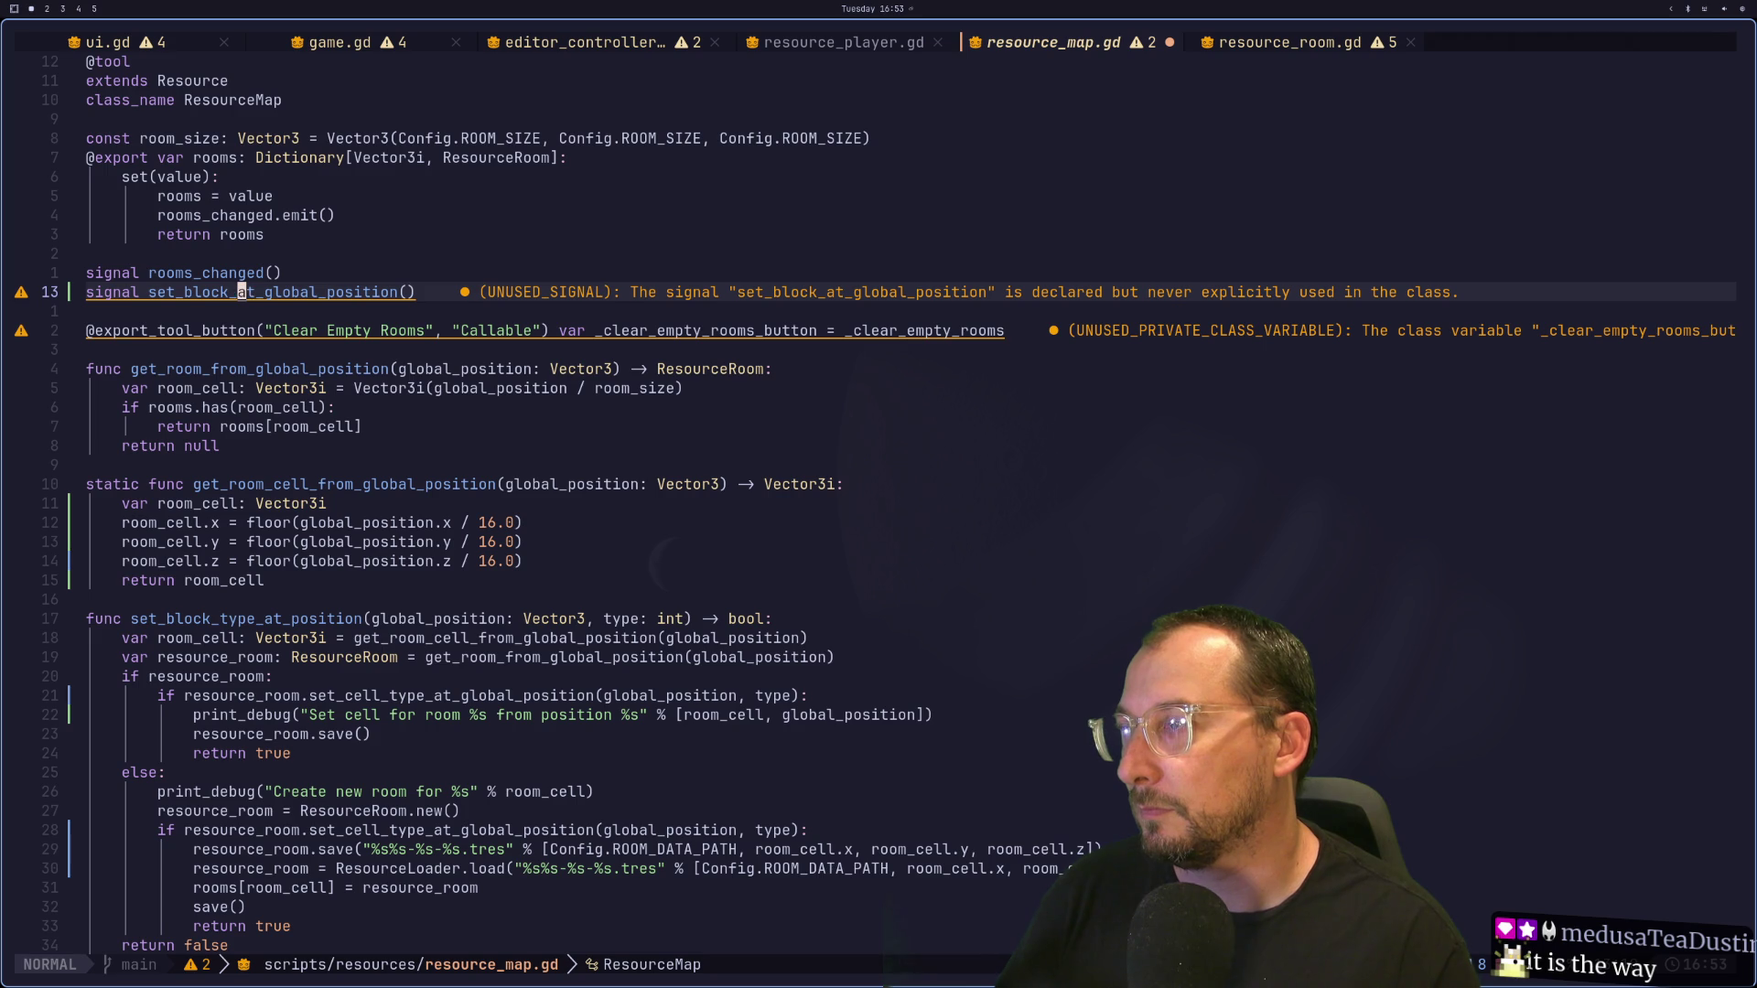
Step: Give the signal parameters global_position: Vector3i and block_type: int, then save
{"action": "key", "text": "l"}
{"action": "key", "text": "a"}
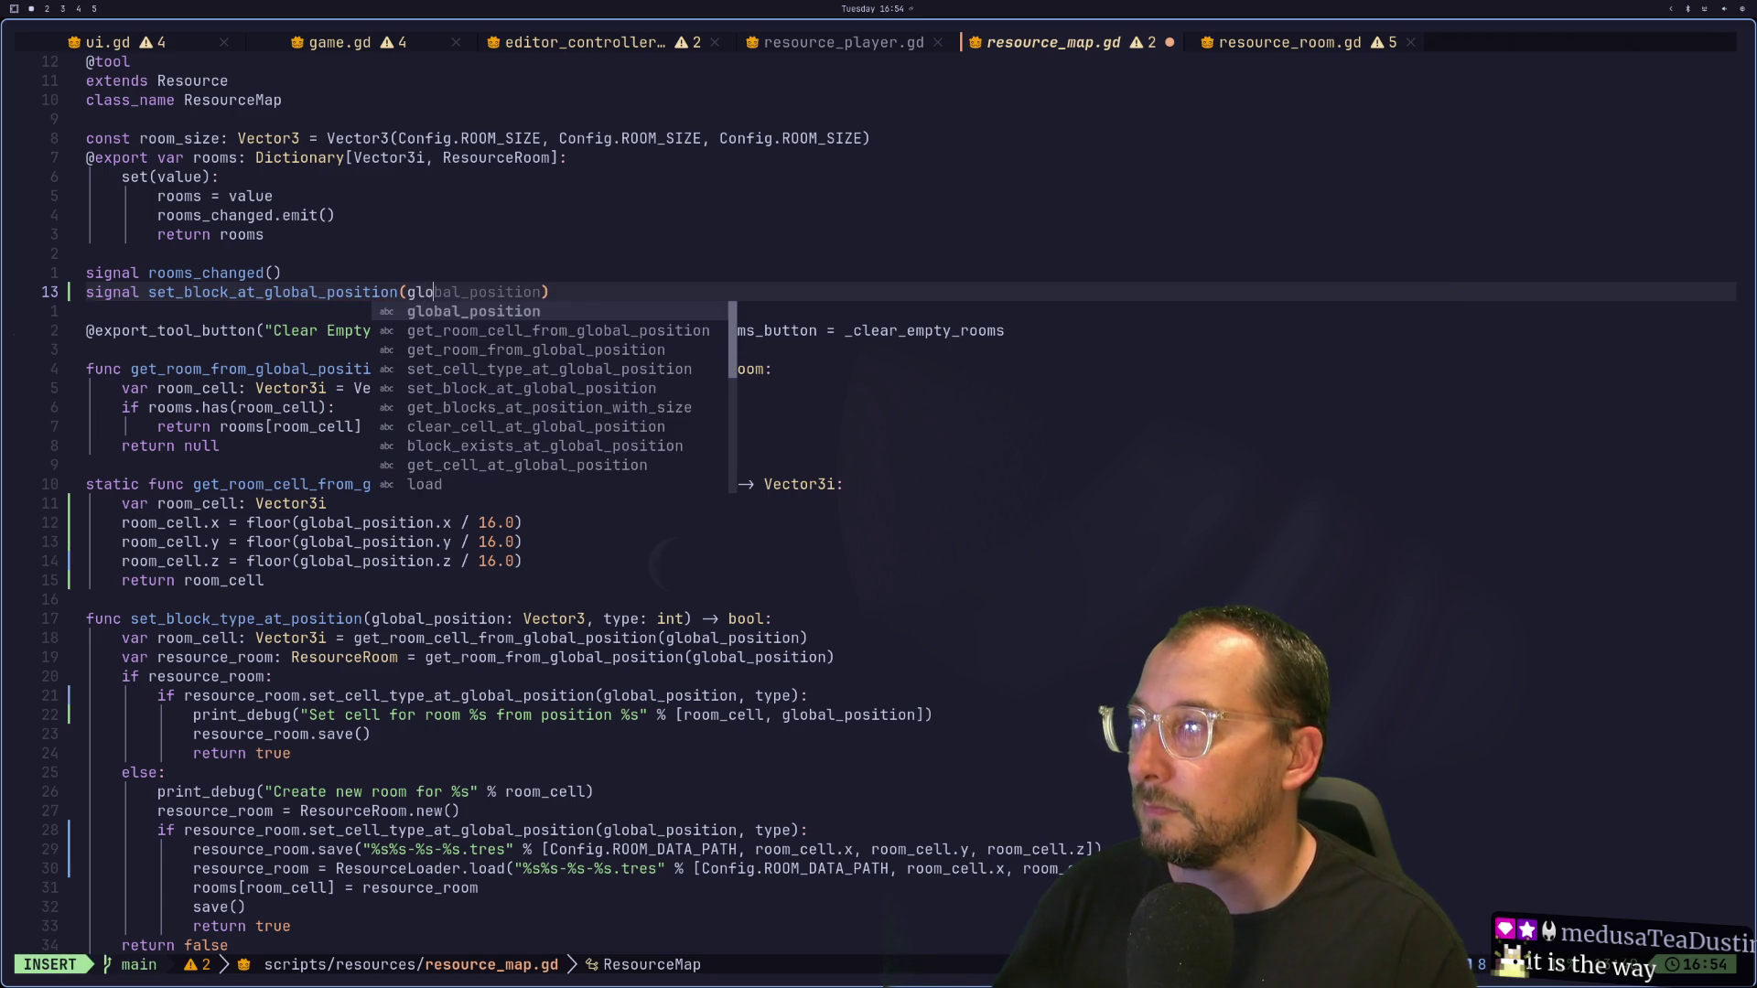
{"action": "key", "text": "Return"}
{"action": "type", "text": "V"}
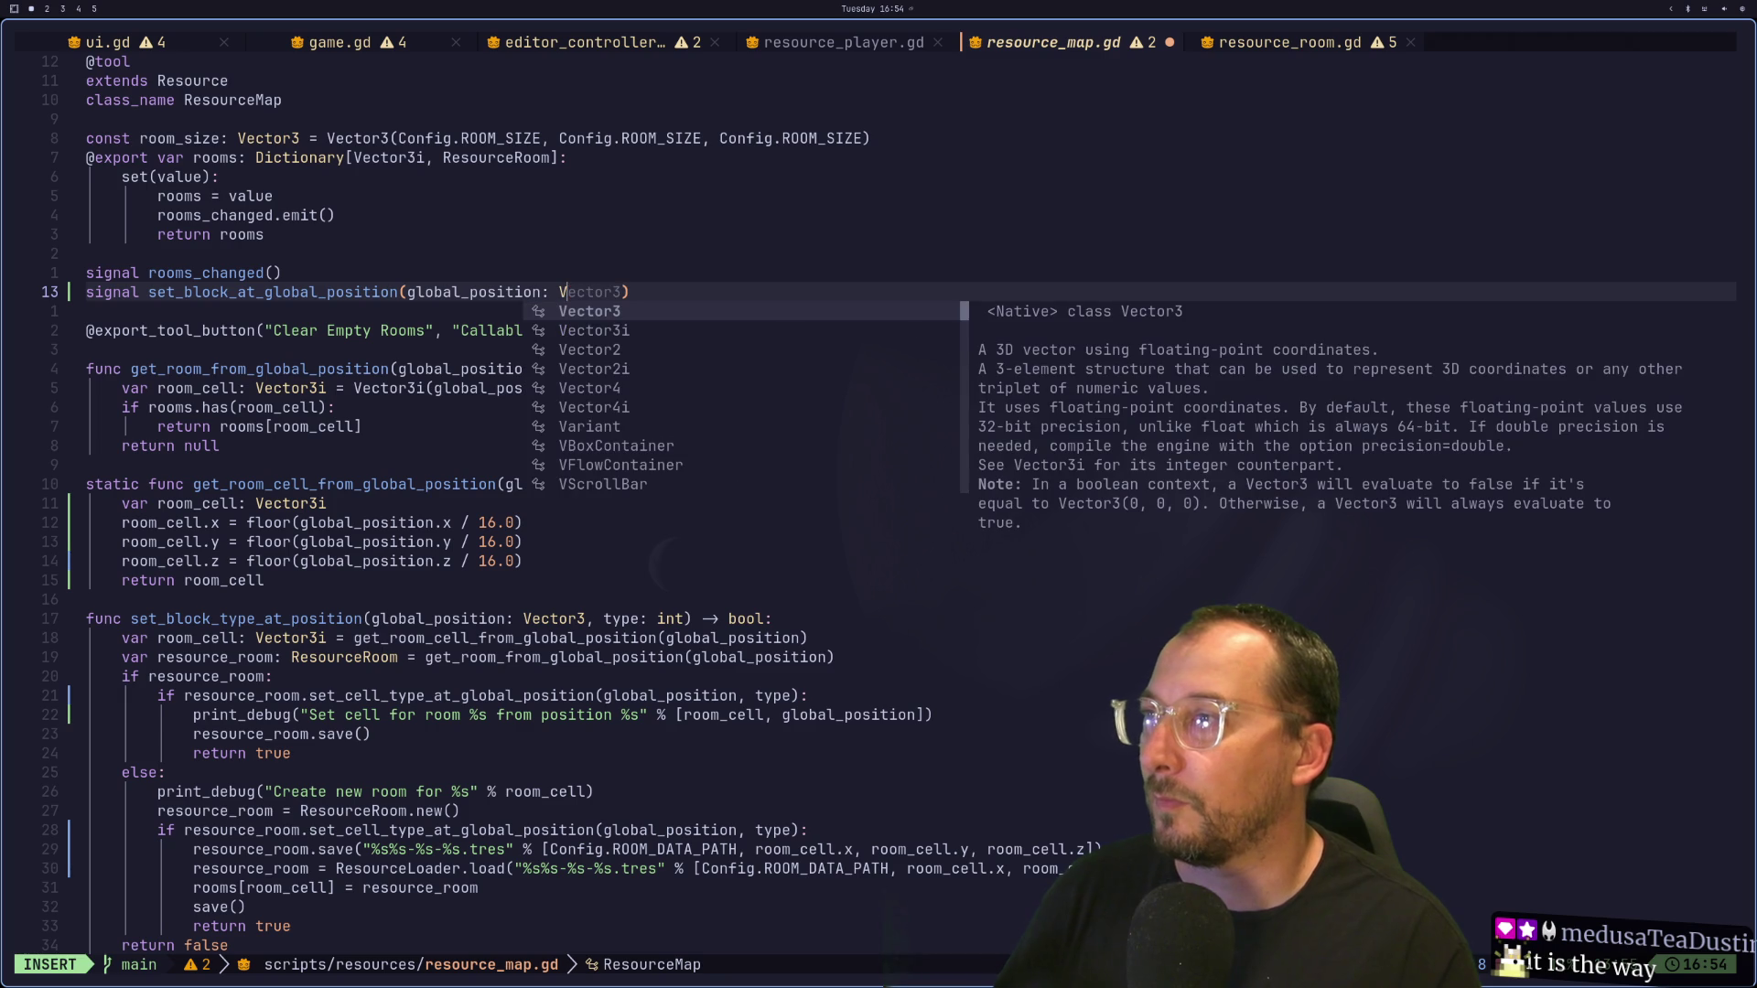
{"action": "key", "text": "ctrl+n"}
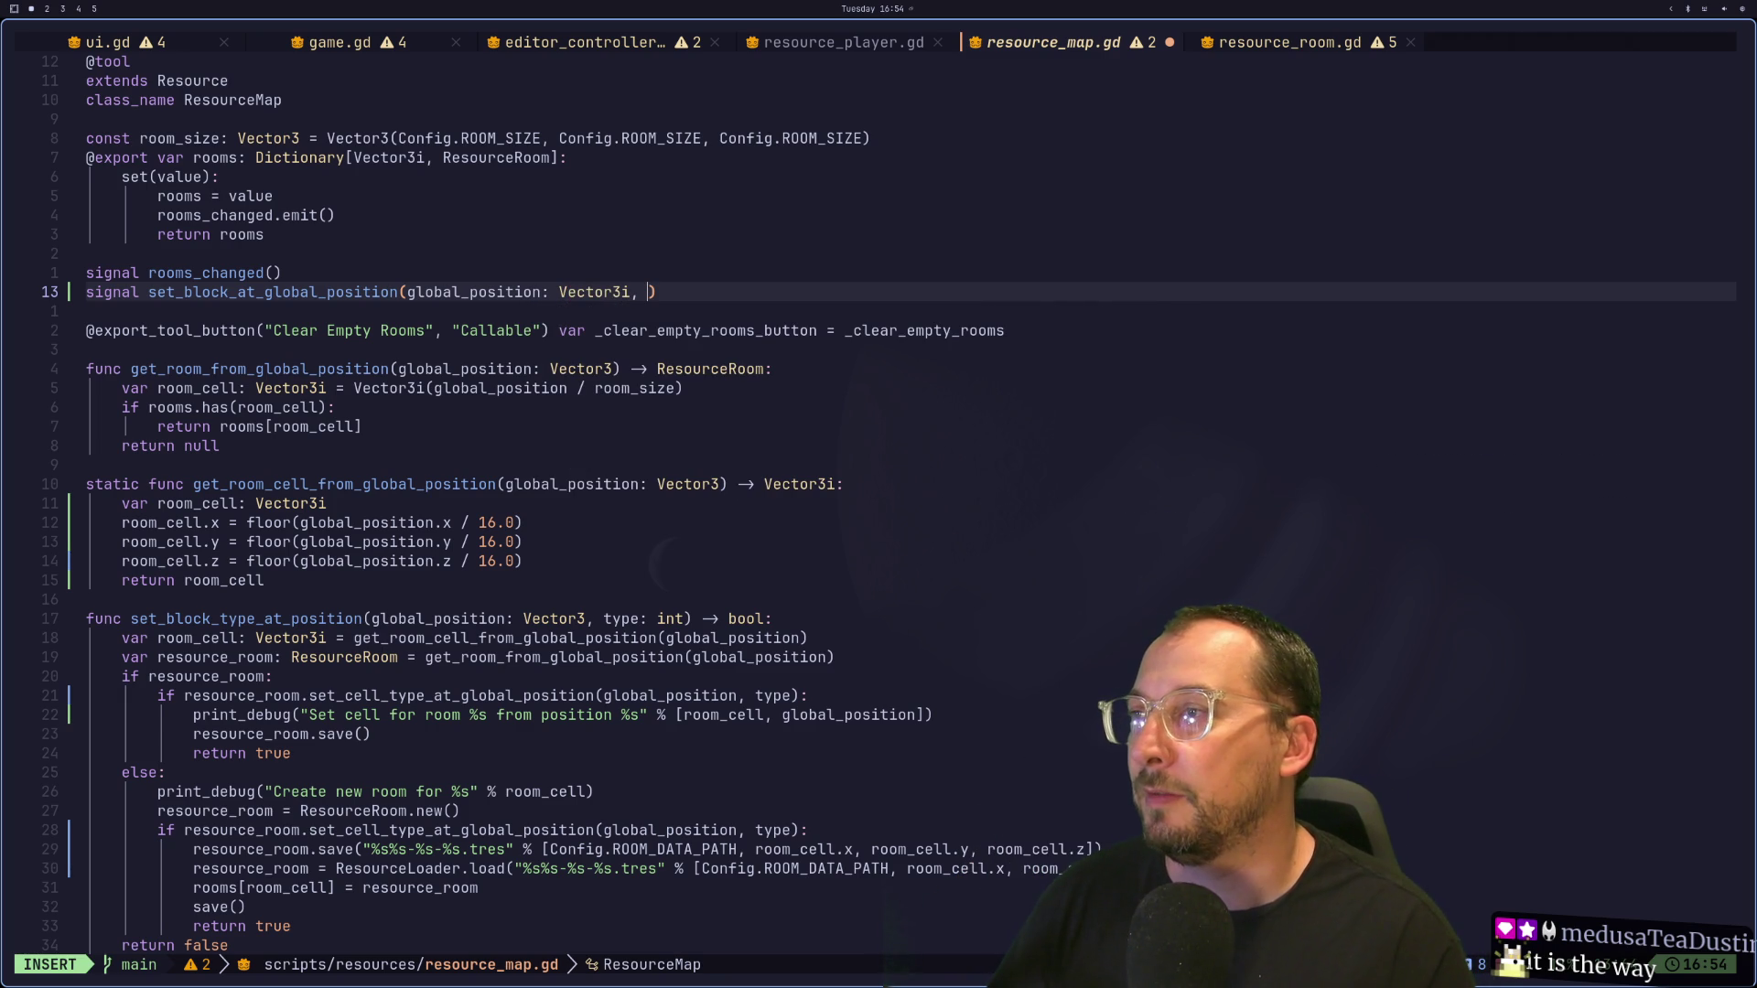
{"action": "type", "text": "Config"}
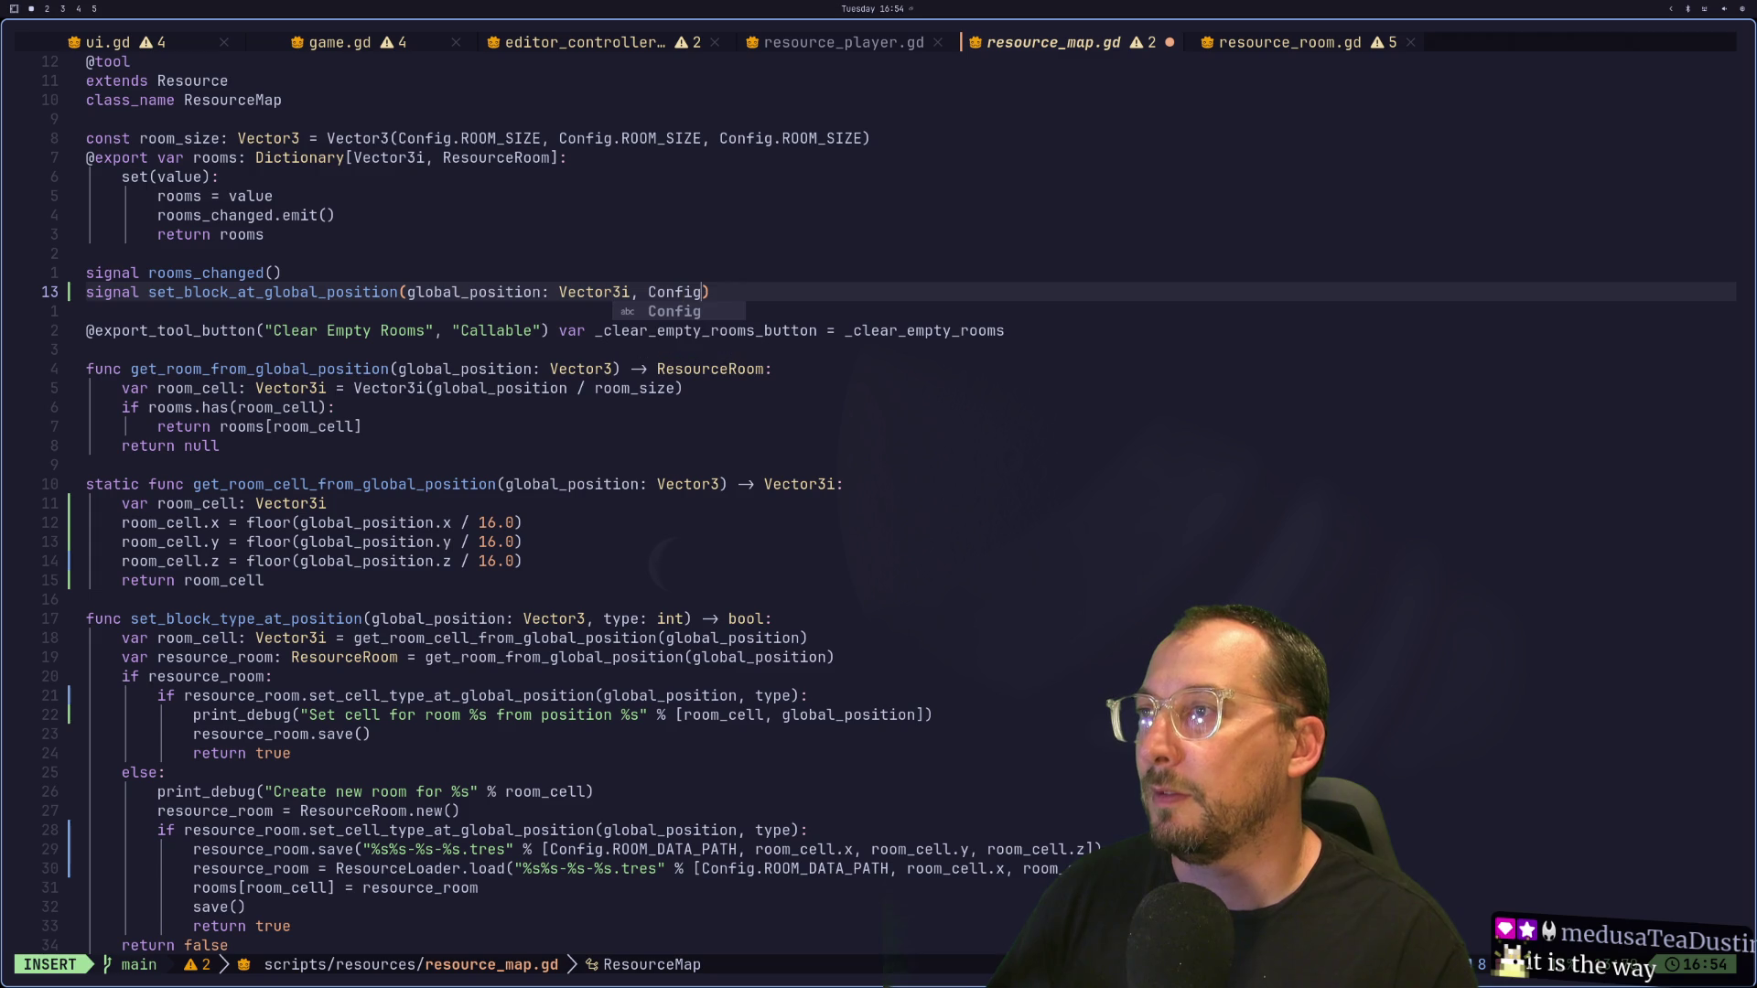
{"action": "type", "text": "."}
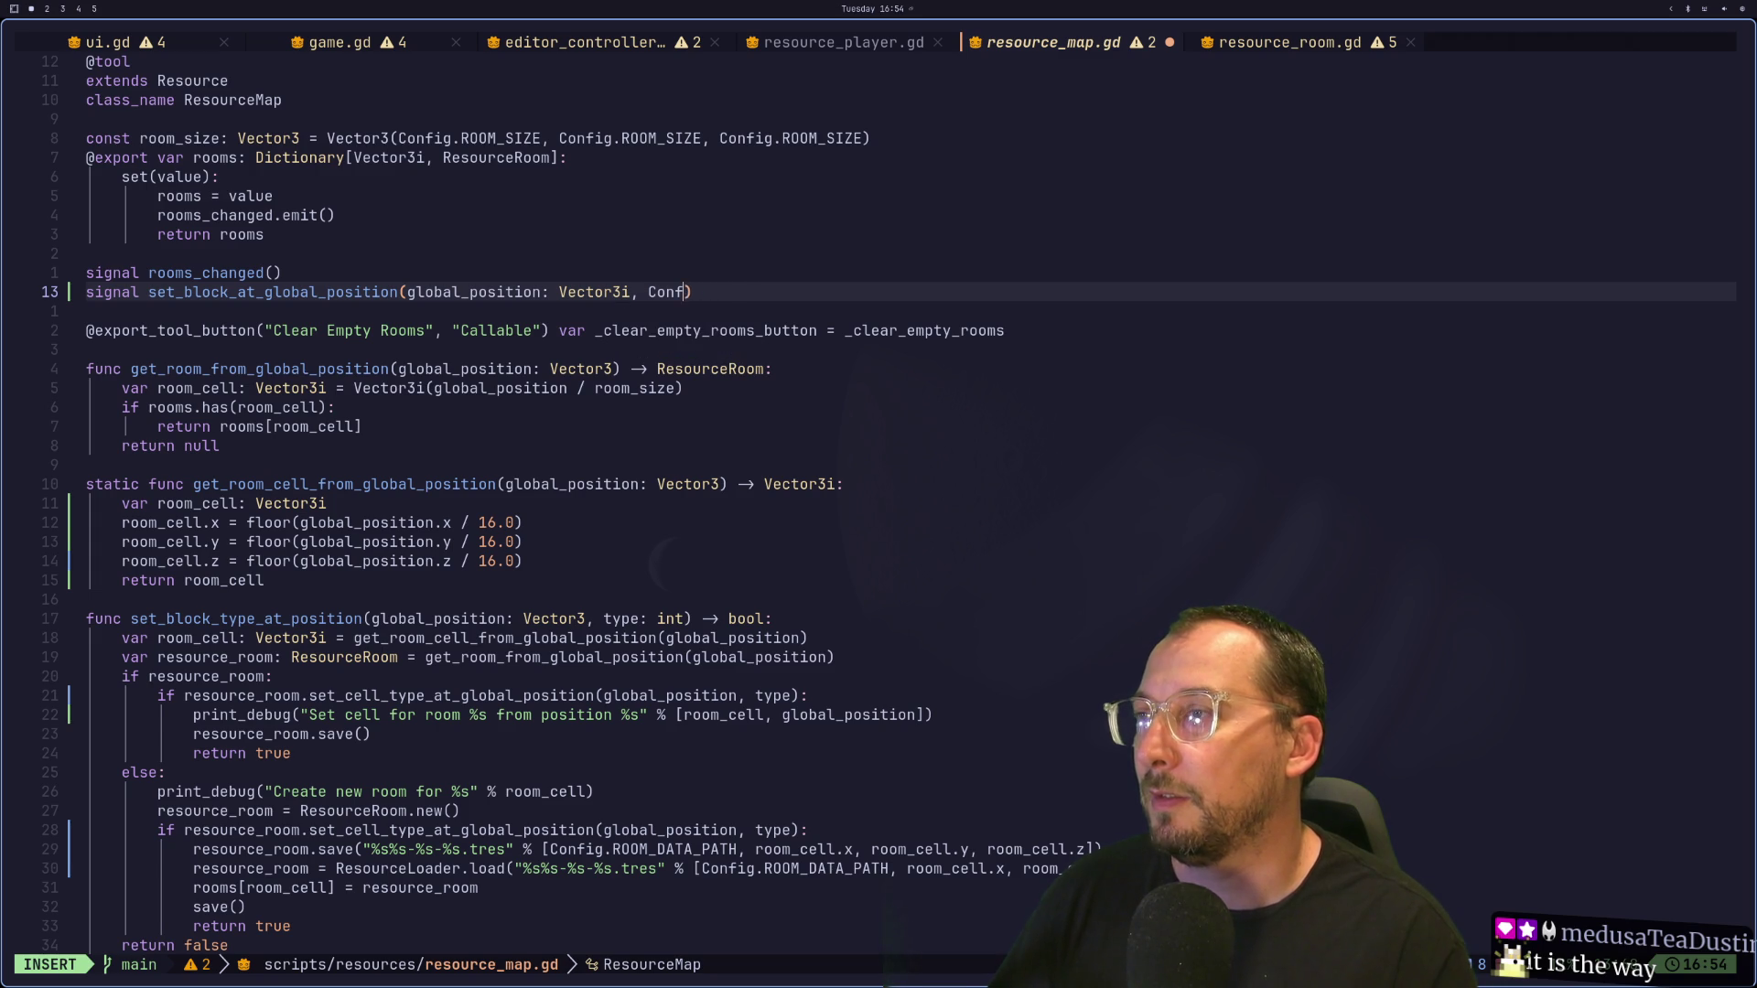
{"action": "key", "text": "BackSpace"}
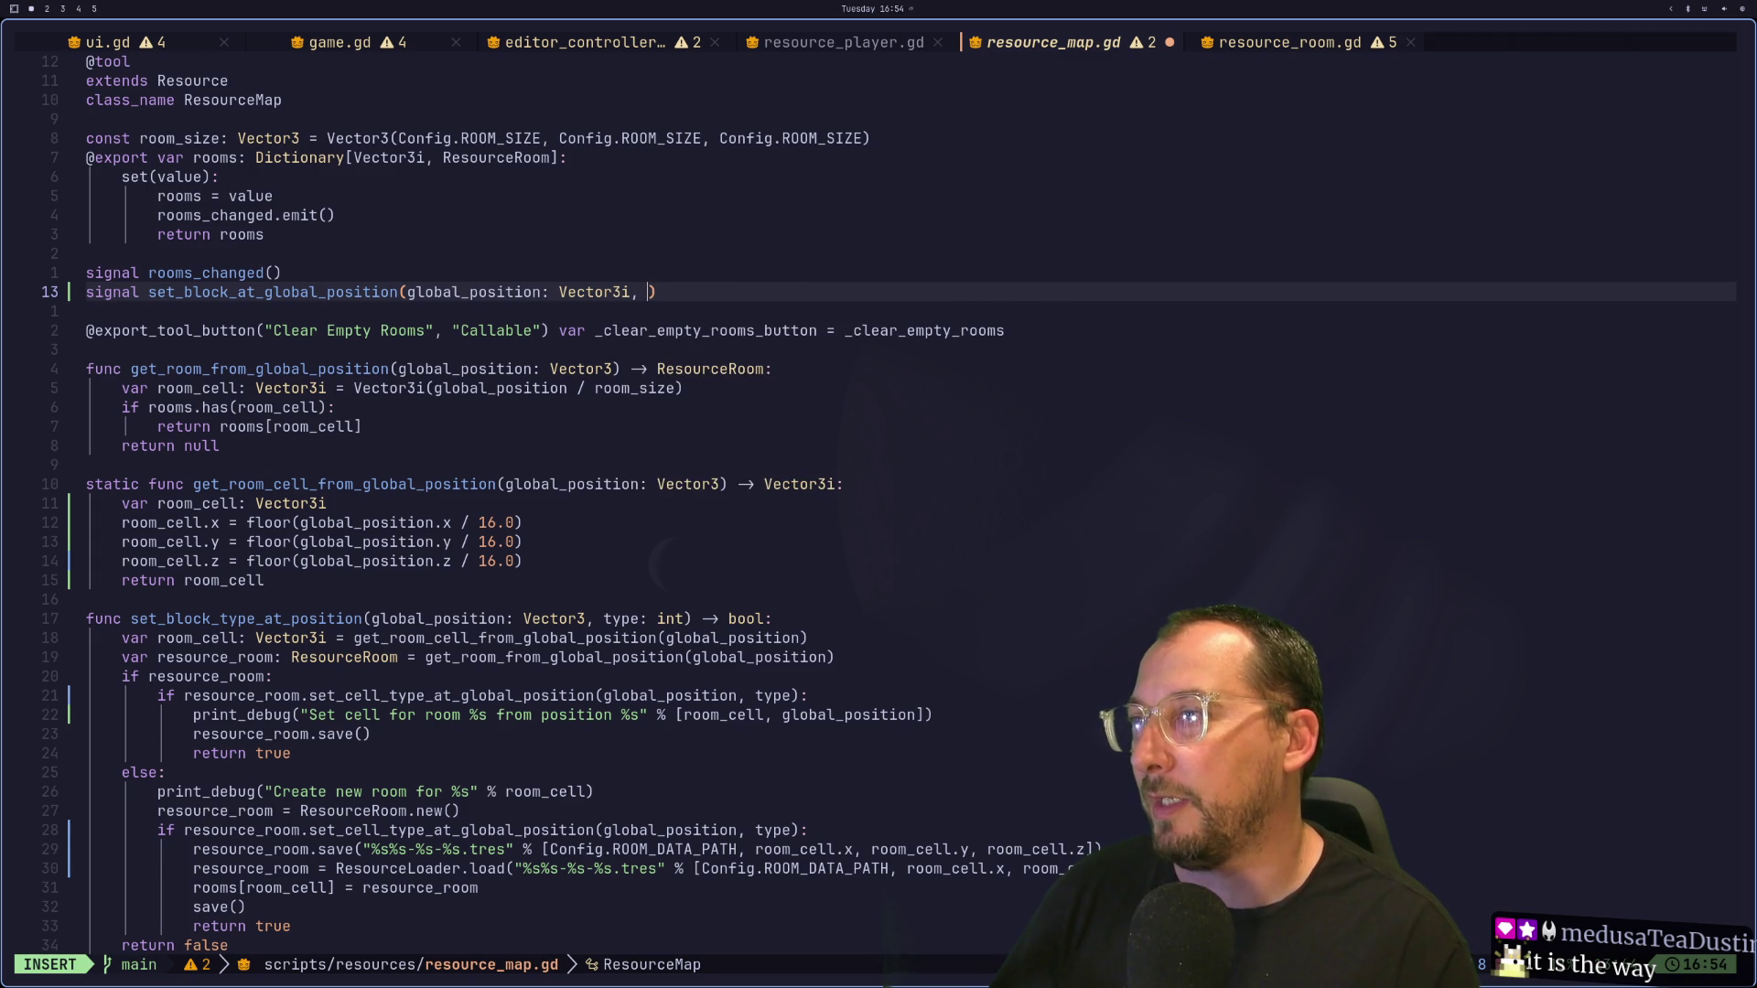
{"action": "type", "text": "v"}
{"action": "key", "text": "BackSpace"}
{"action": "type", "text": "bloc"}
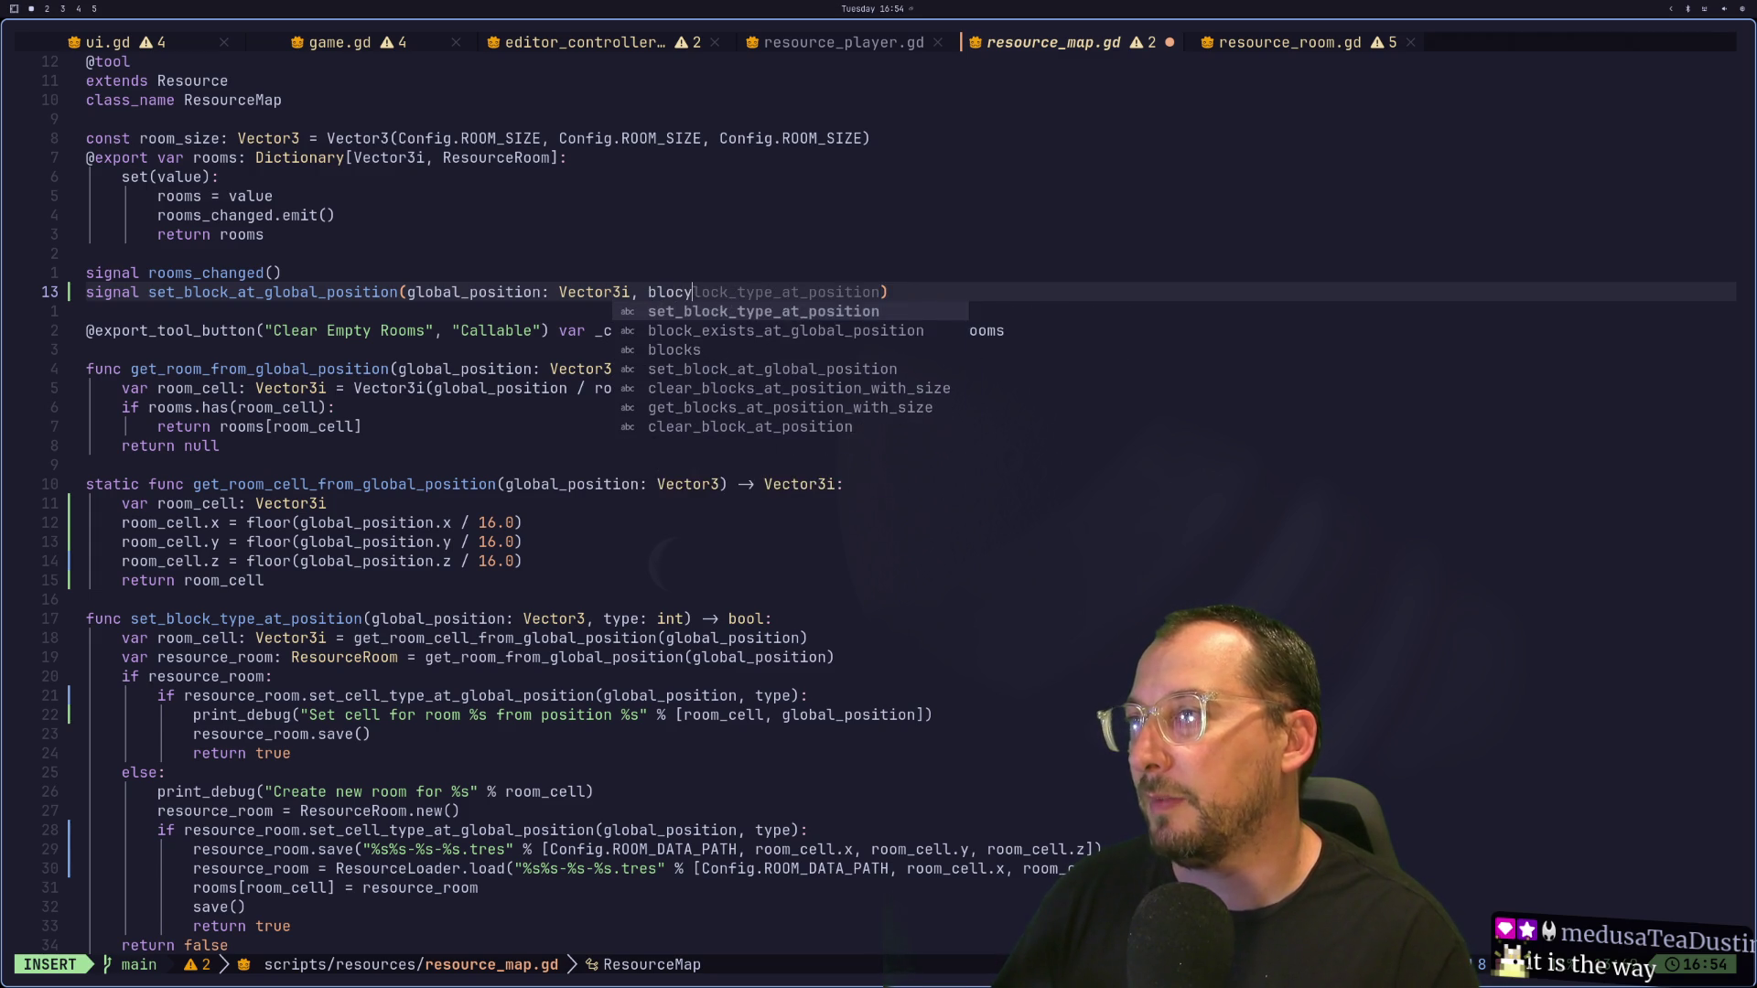
{"action": "type", "text": "k_type: in"}
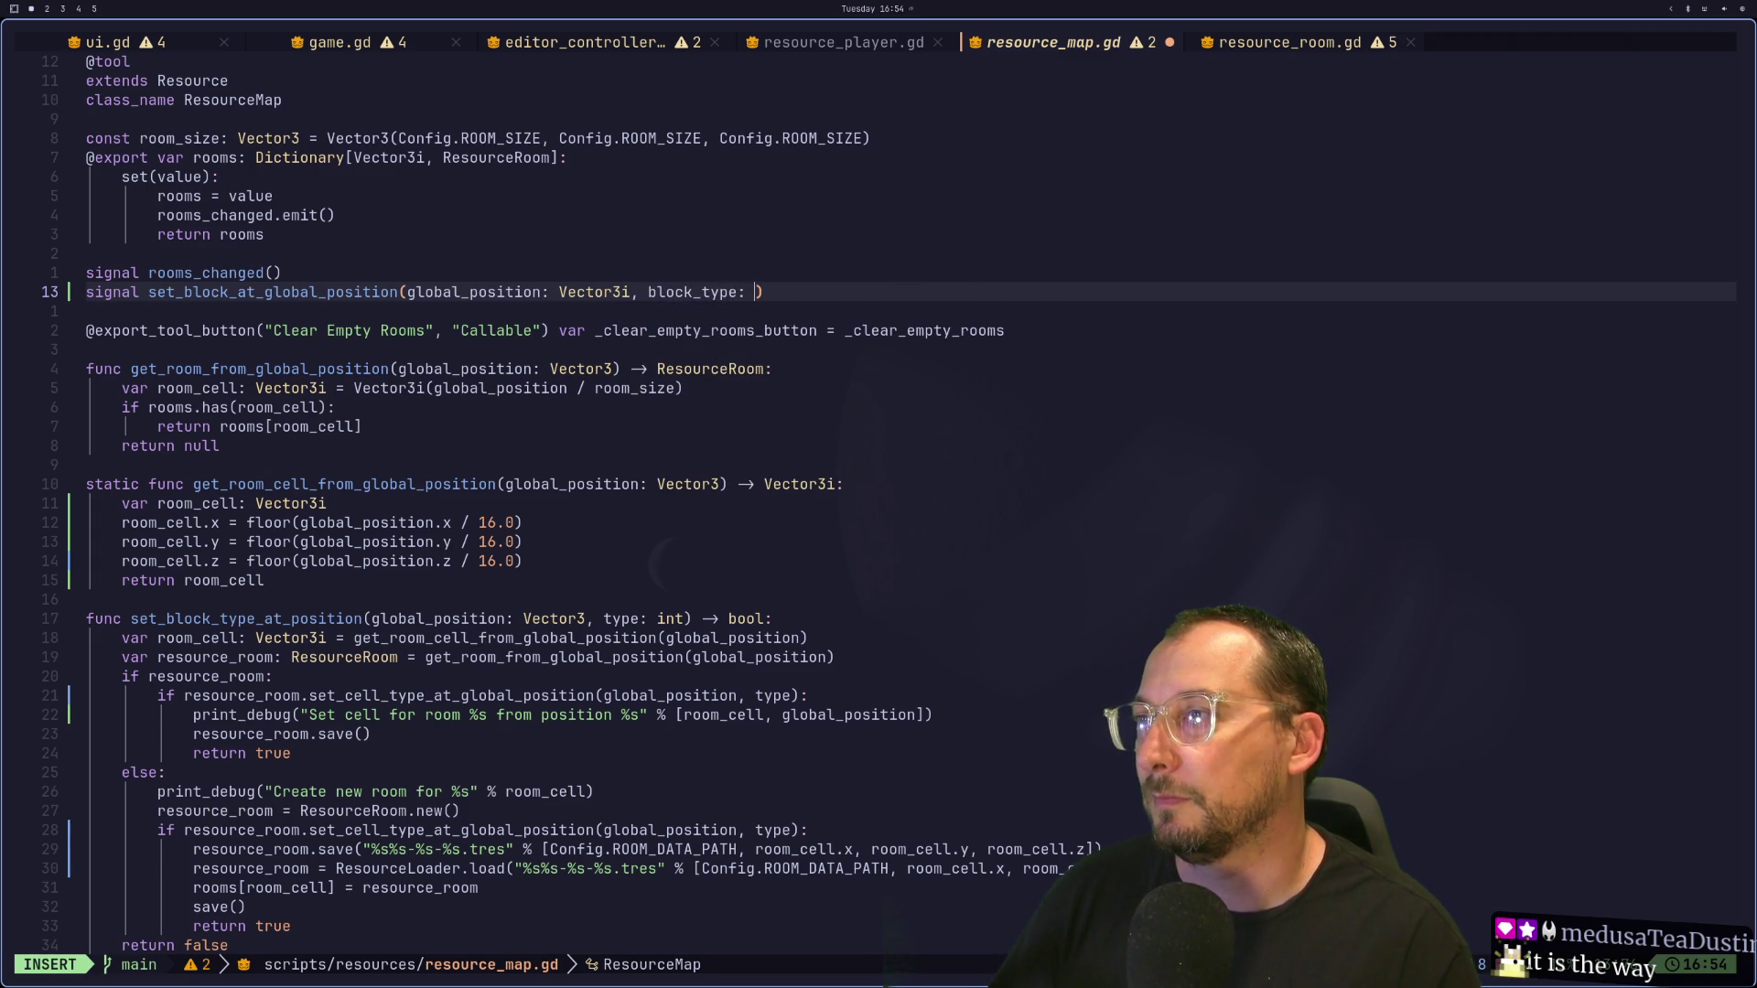
{"action": "type", "text": "t"}
{"action": "key", "text": "Escape"}
{"action": "key", "text": "ctrl+s"}
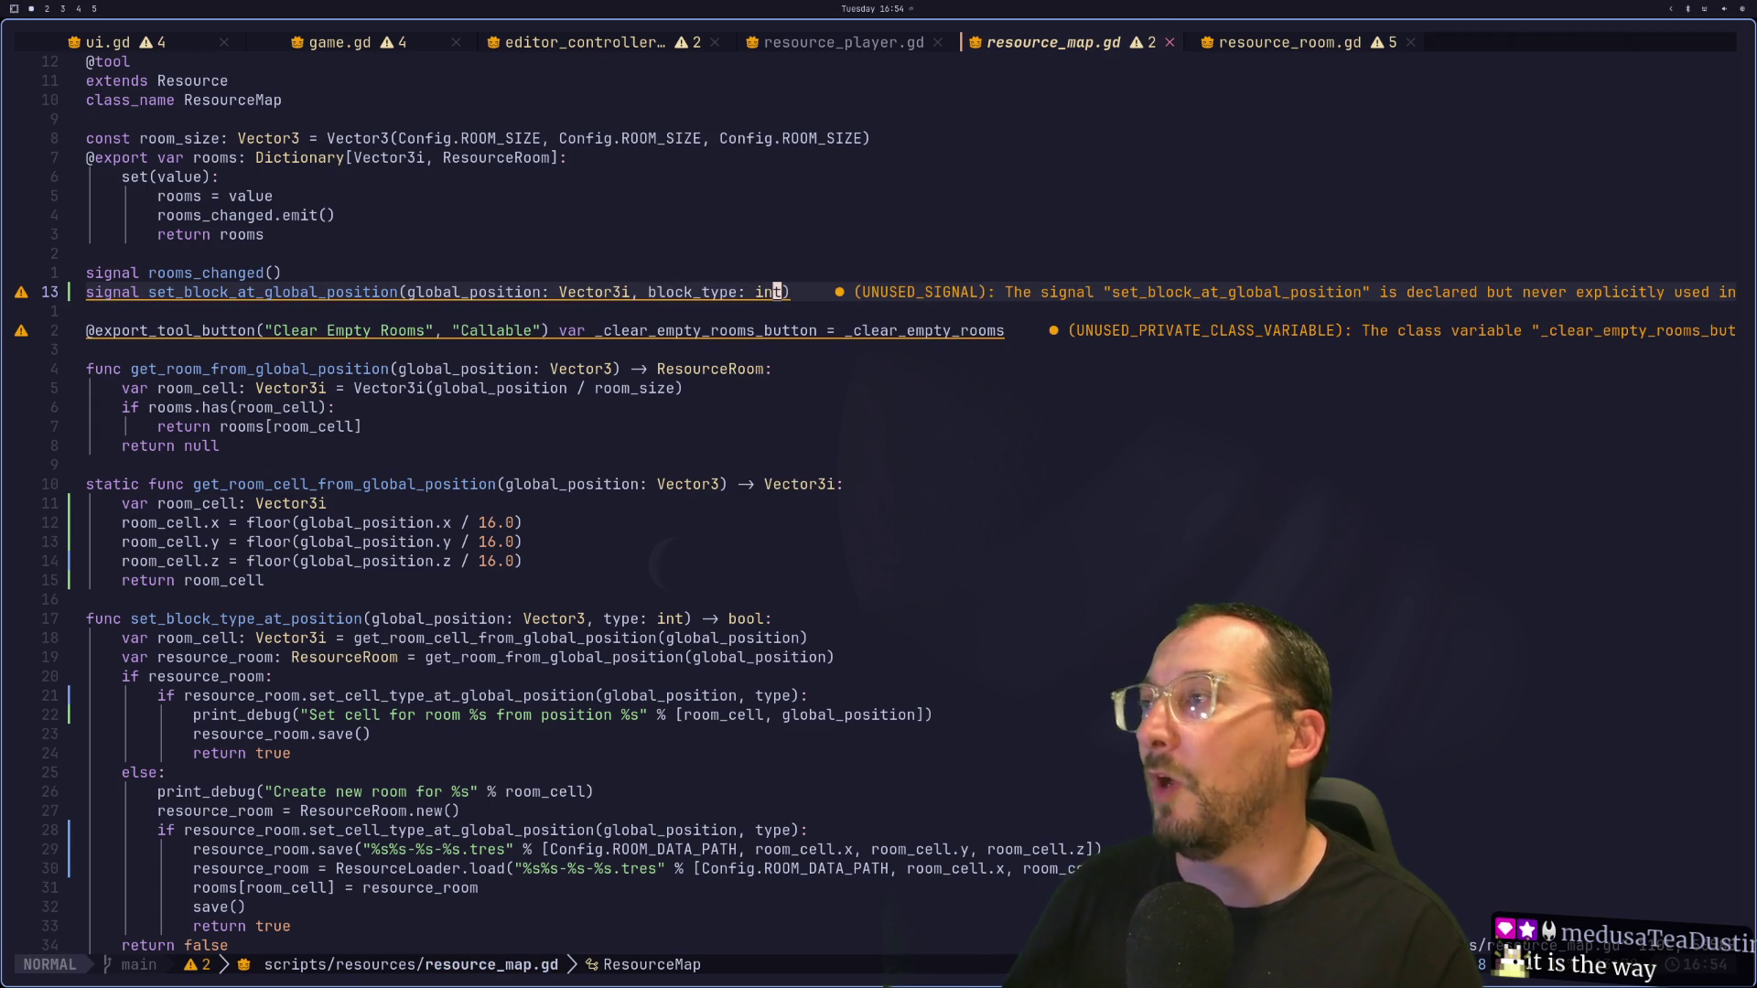
Step: Select and copy the name set_block_at_global_position
{"action": "key", "text": "b"}
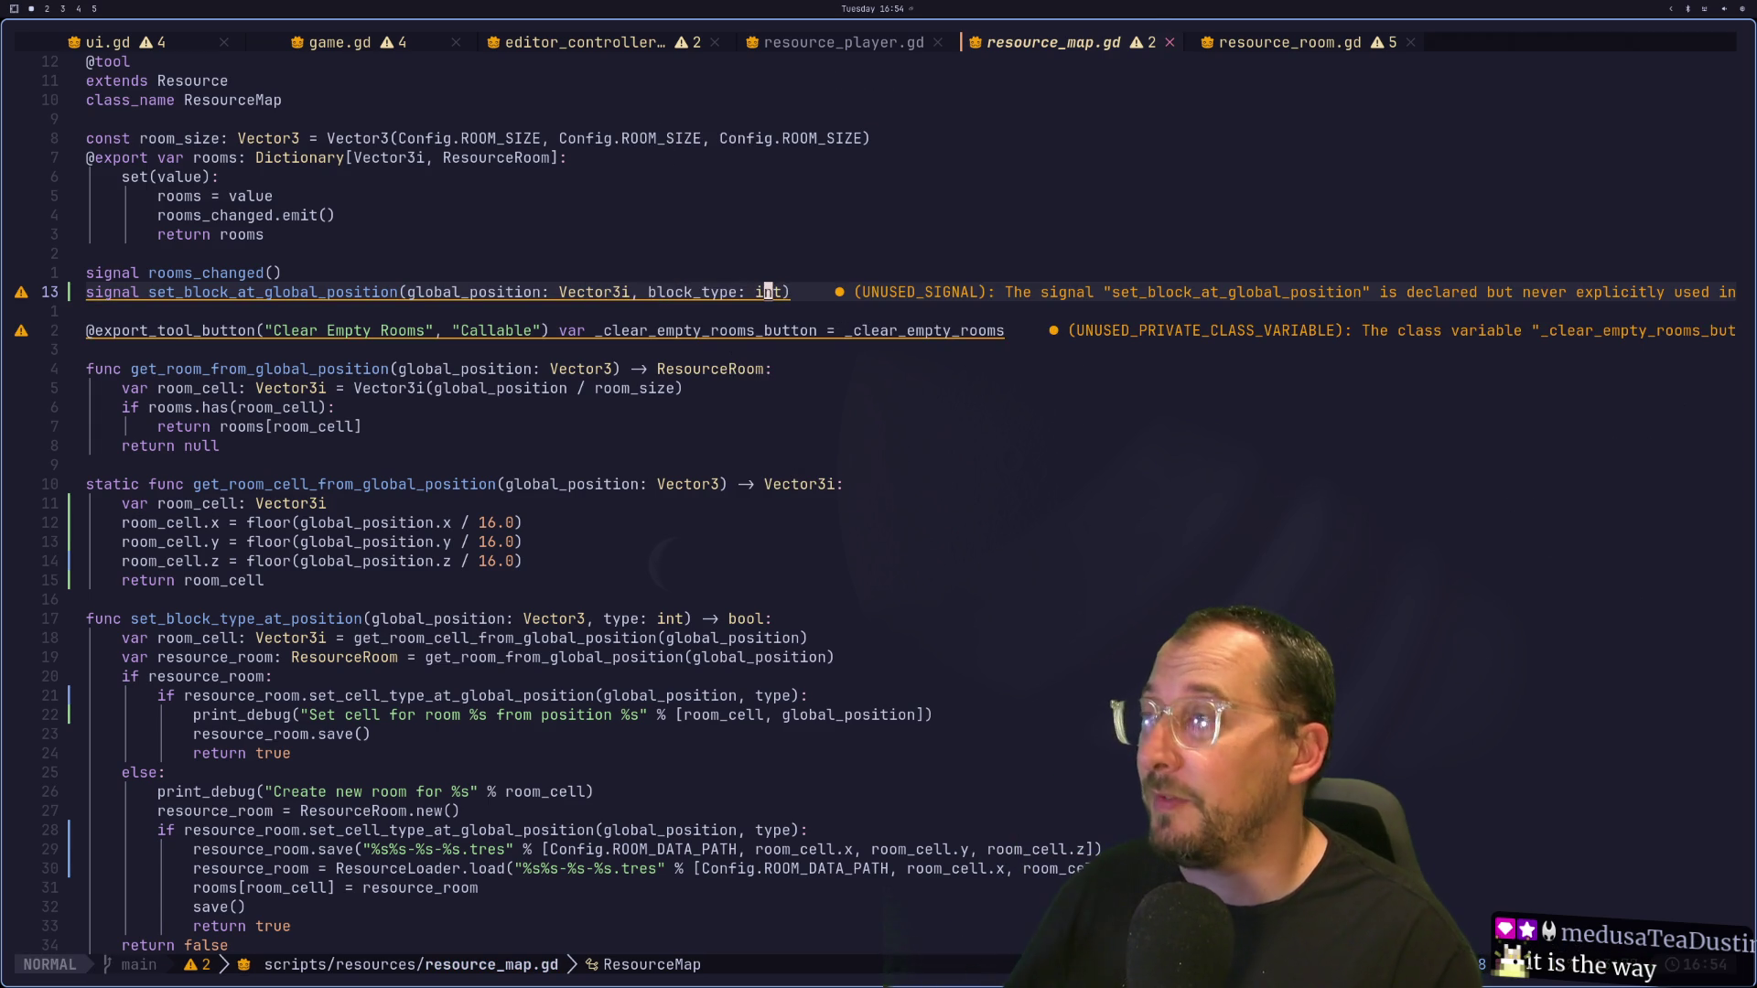
{"action": "key", "text": "b"}
{"action": "key", "text": "b"}
{"action": "key", "text": "l"}
{"action": "key", "text": "h"}
{"action": "key", "text": "h"}
{"action": "key", "text": "h"}
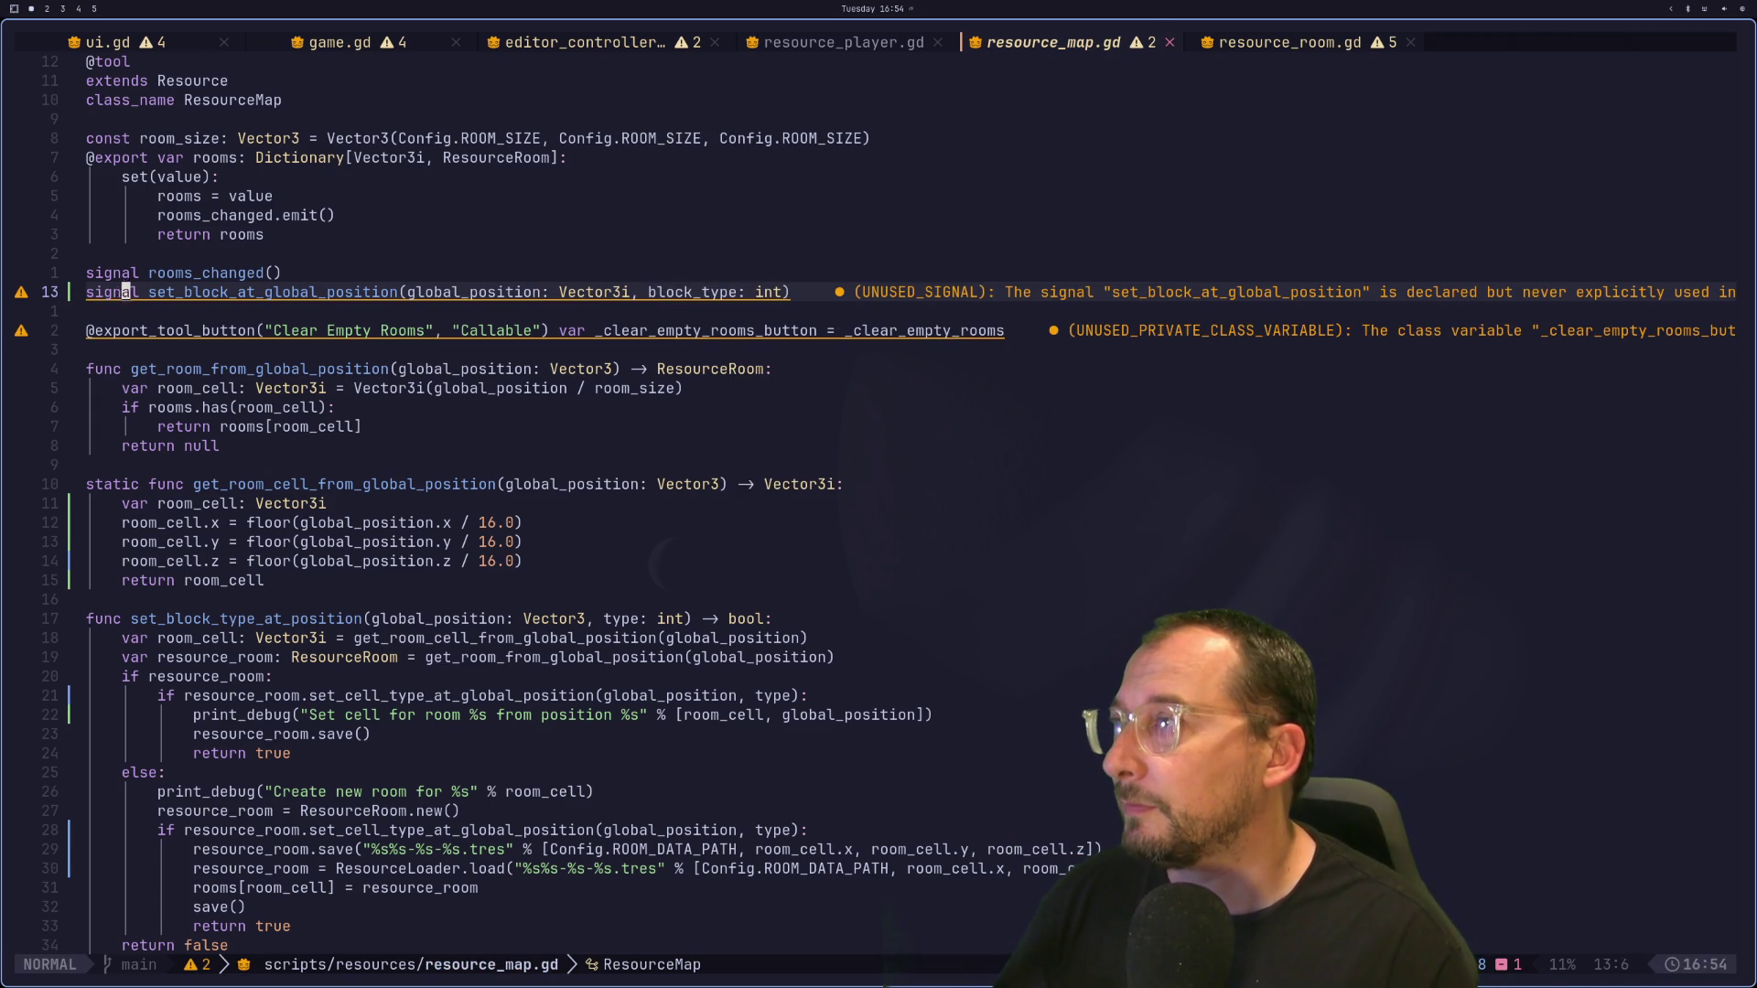
{"action": "key", "text": "k"}
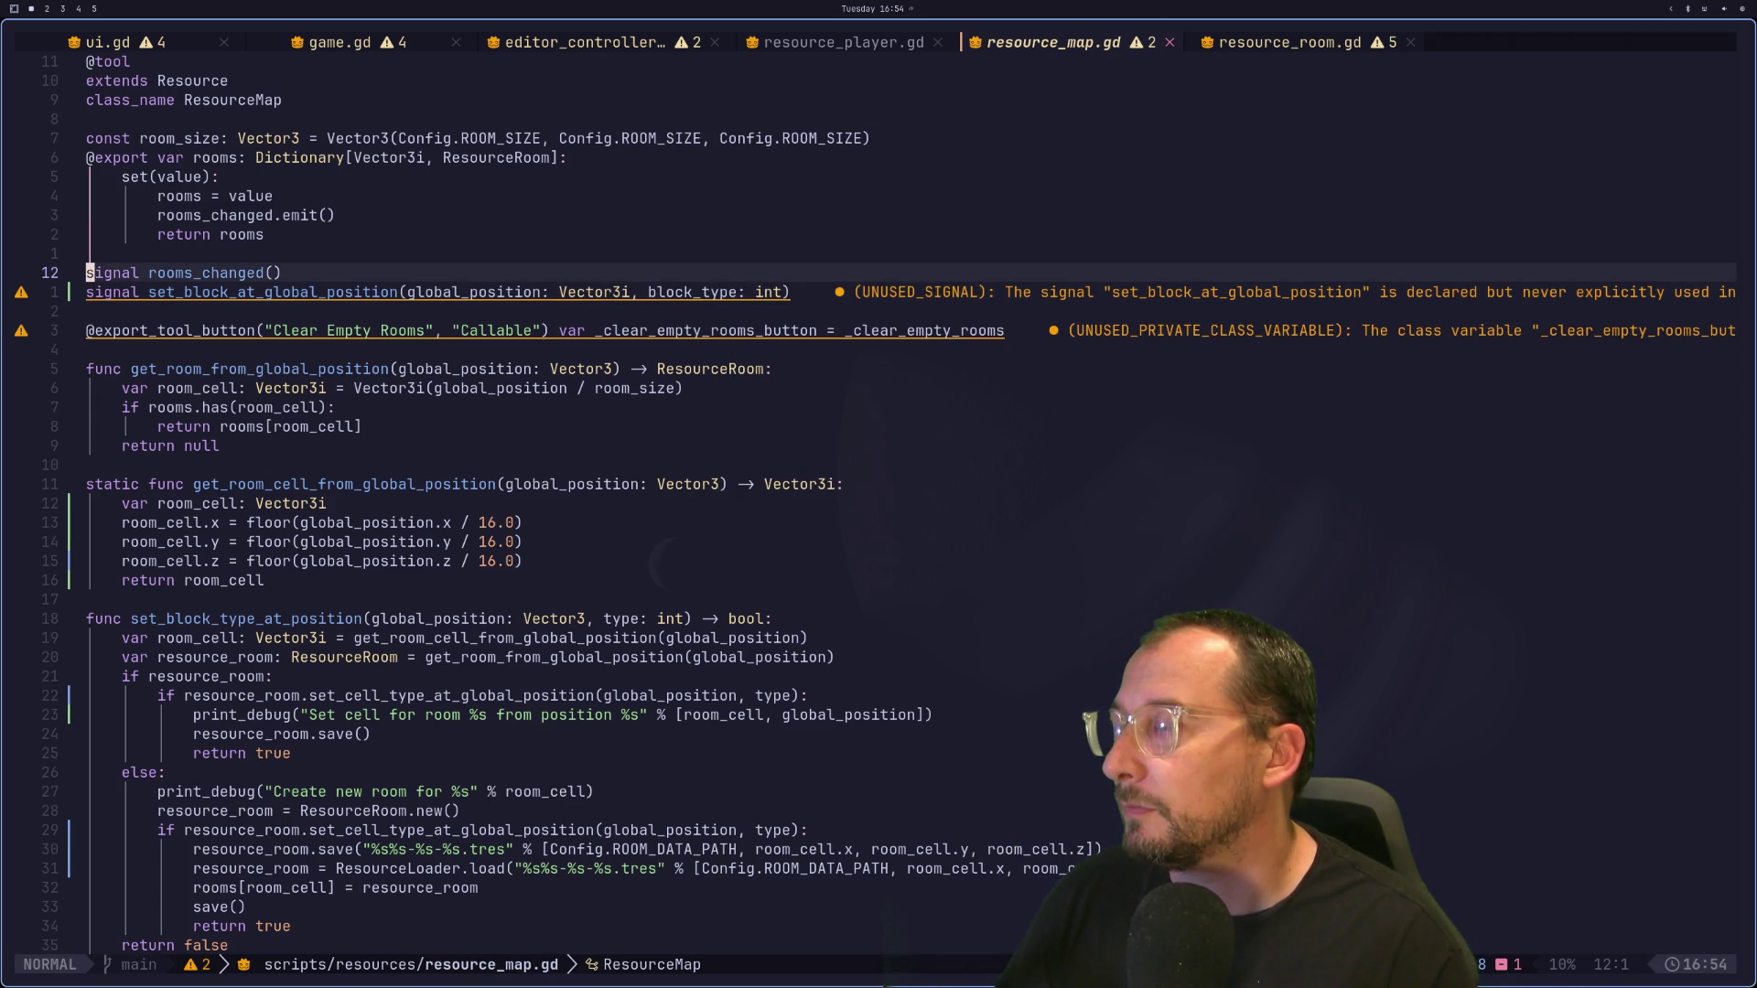
{"action": "key", "text": "j"}
{"action": "key", "text": "w"}
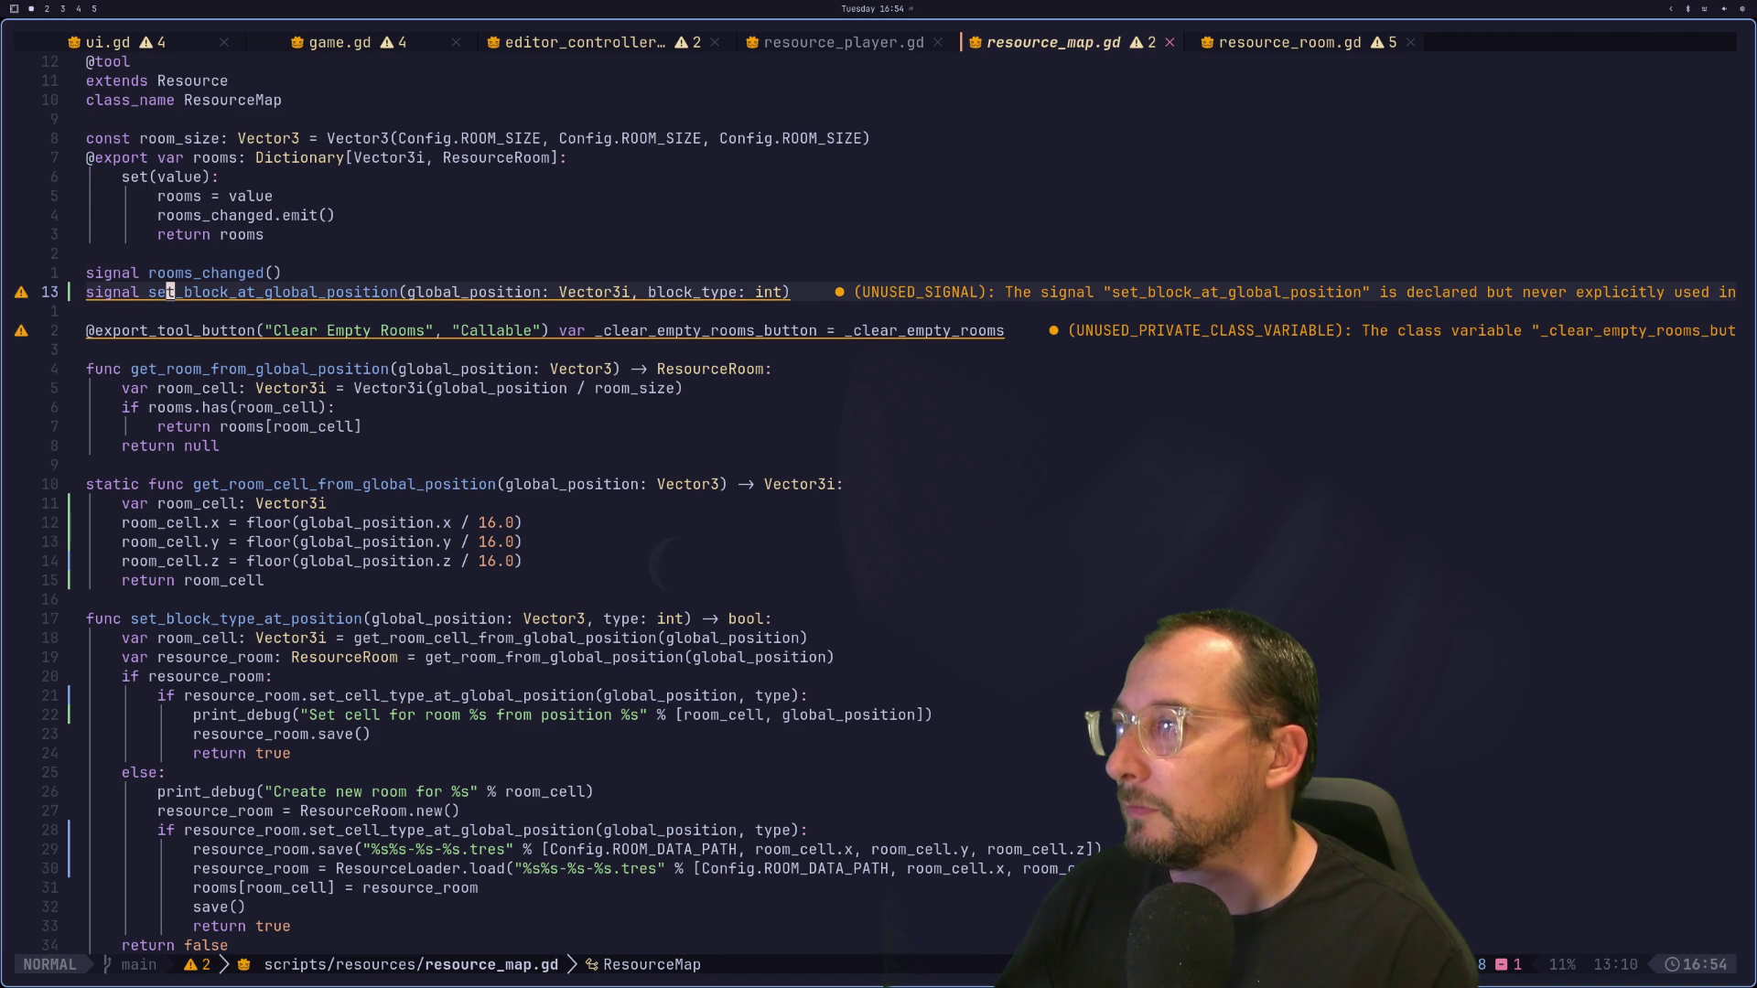
{"action": "key", "text": "v"}
{"action": "key", "text": "l"}
{"action": "key", "text": "l"}
{"action": "key", "text": "l"}
{"action": "key", "text": "h"}
{"action": "key", "text": "h"}
{"action": "key", "text": "h"}
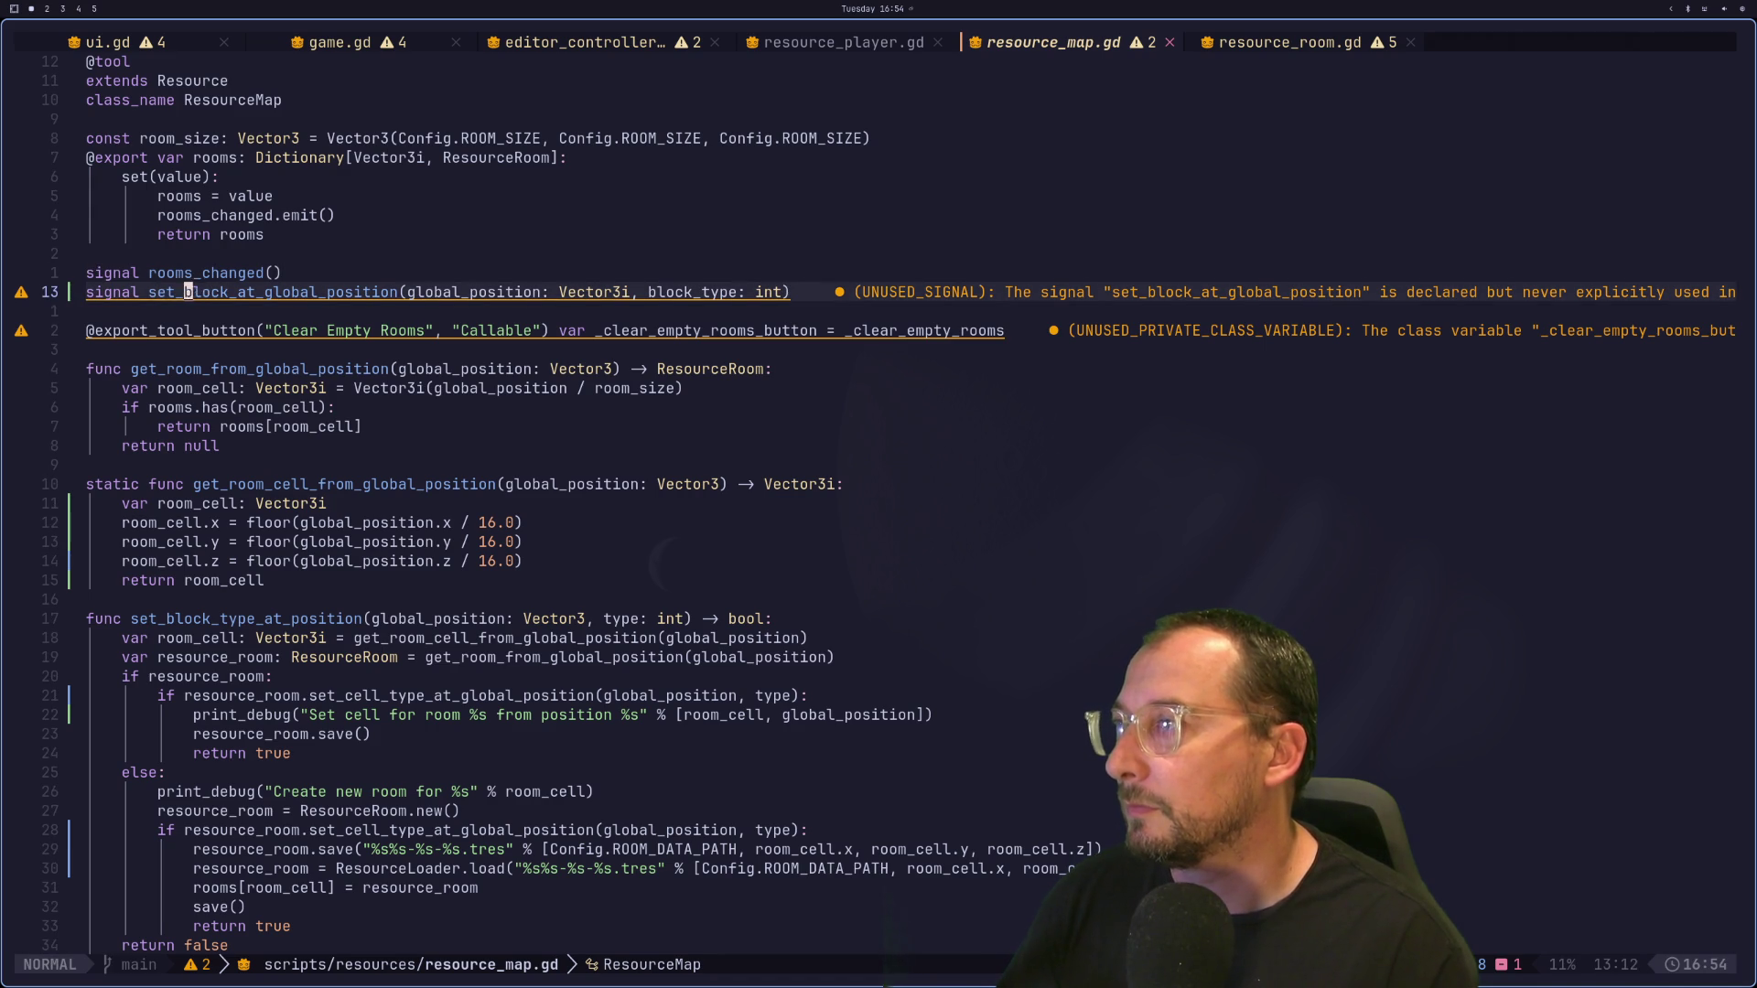
{"action": "key", "text": "l"}
{"action": "key", "text": "l"}
{"action": "key", "text": "l"}
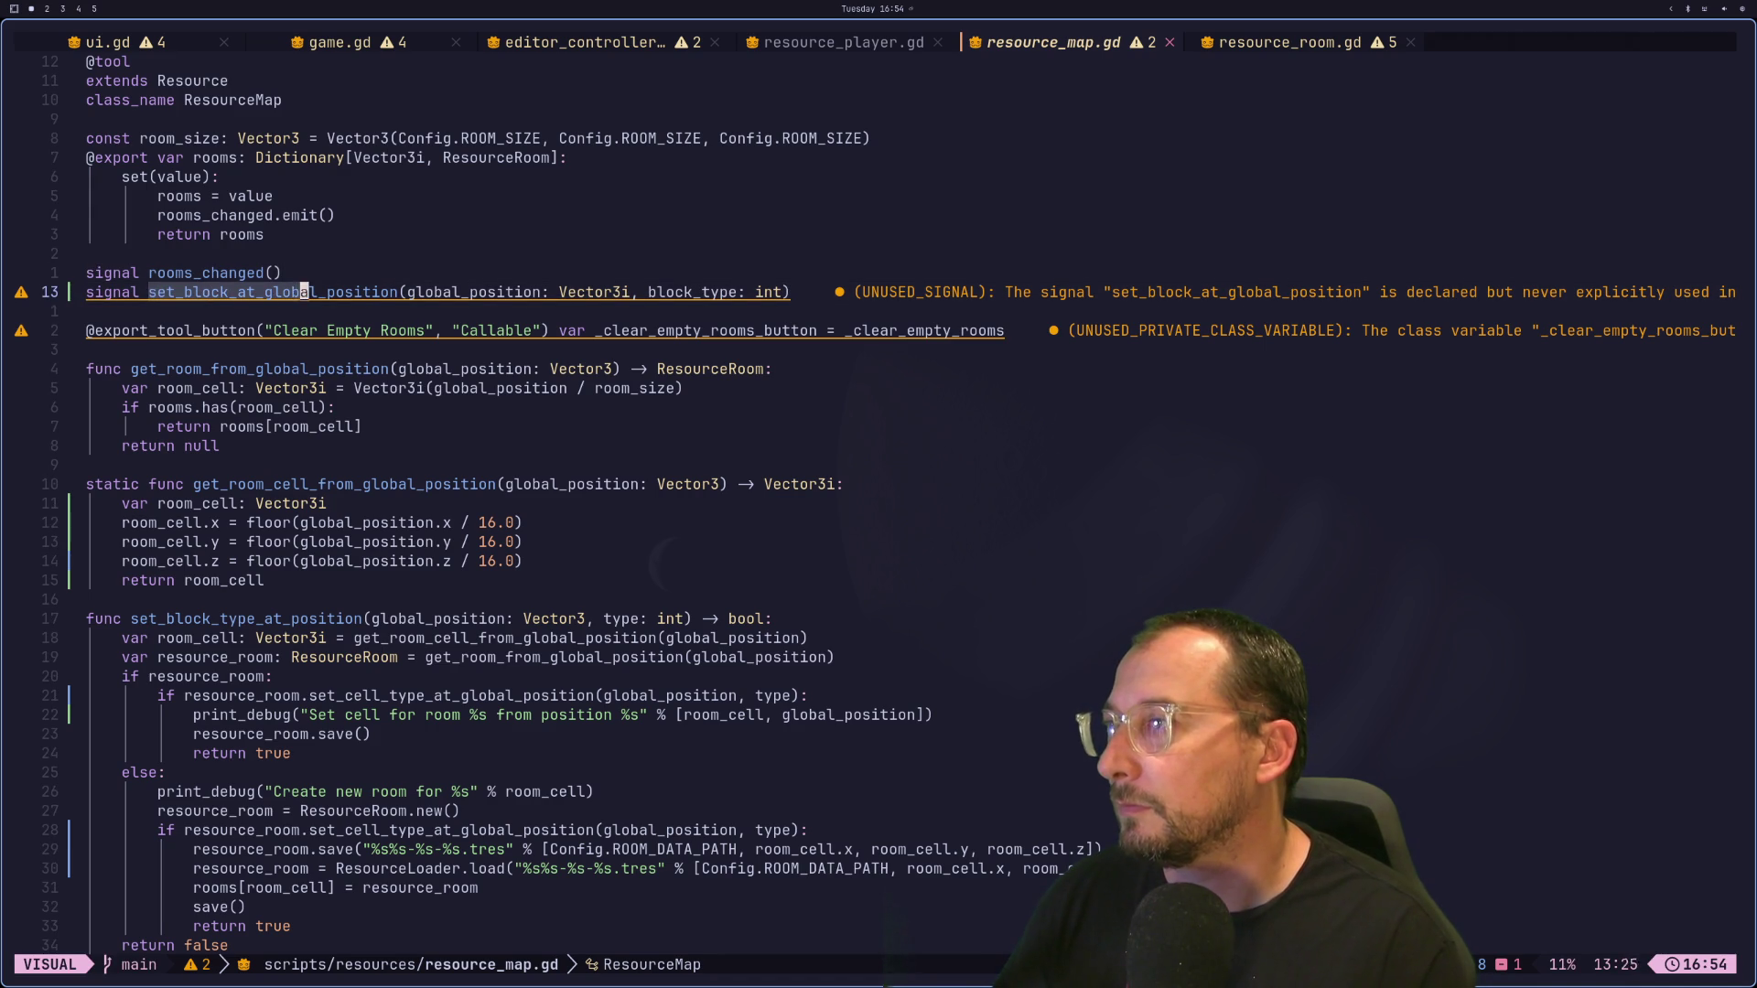
{"action": "key", "text": "y"}
{"action": "key", "text": "o"}
{"action": "key", "text": "Escape"}
{"action": "key", "text": "j"}
{"action": "key", "text": "j"}
{"action": "key", "text": "j"}
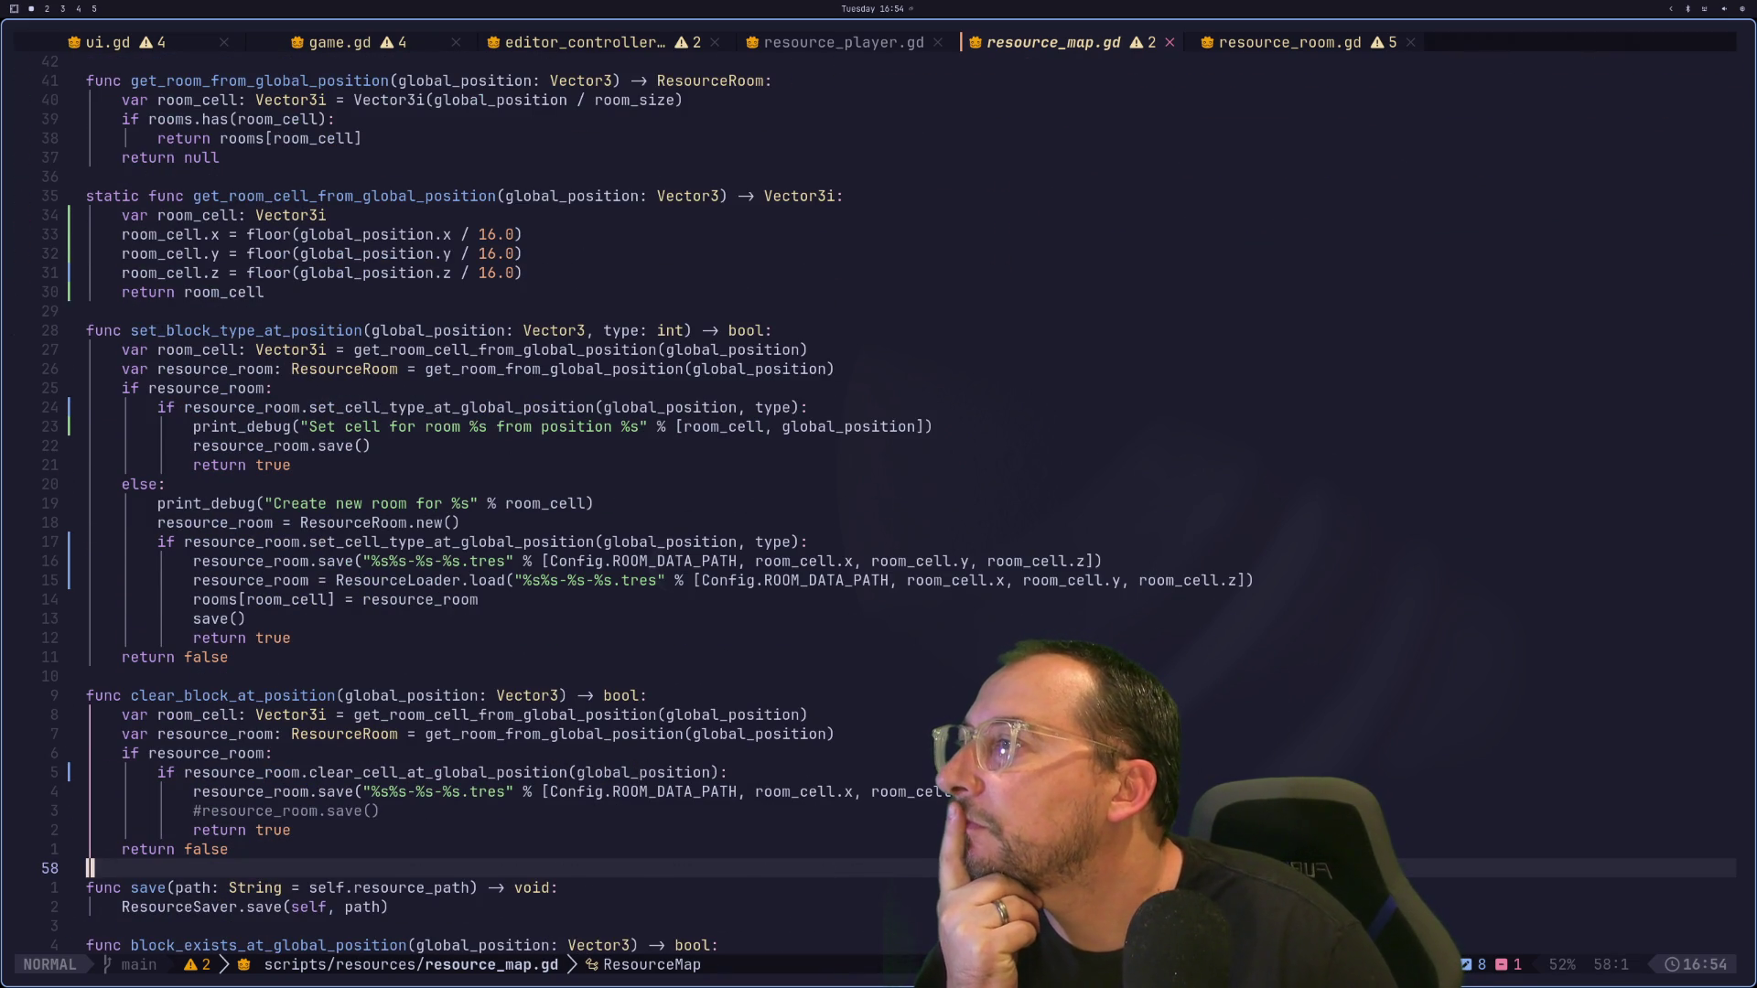
{"action": "key", "text": "k"}
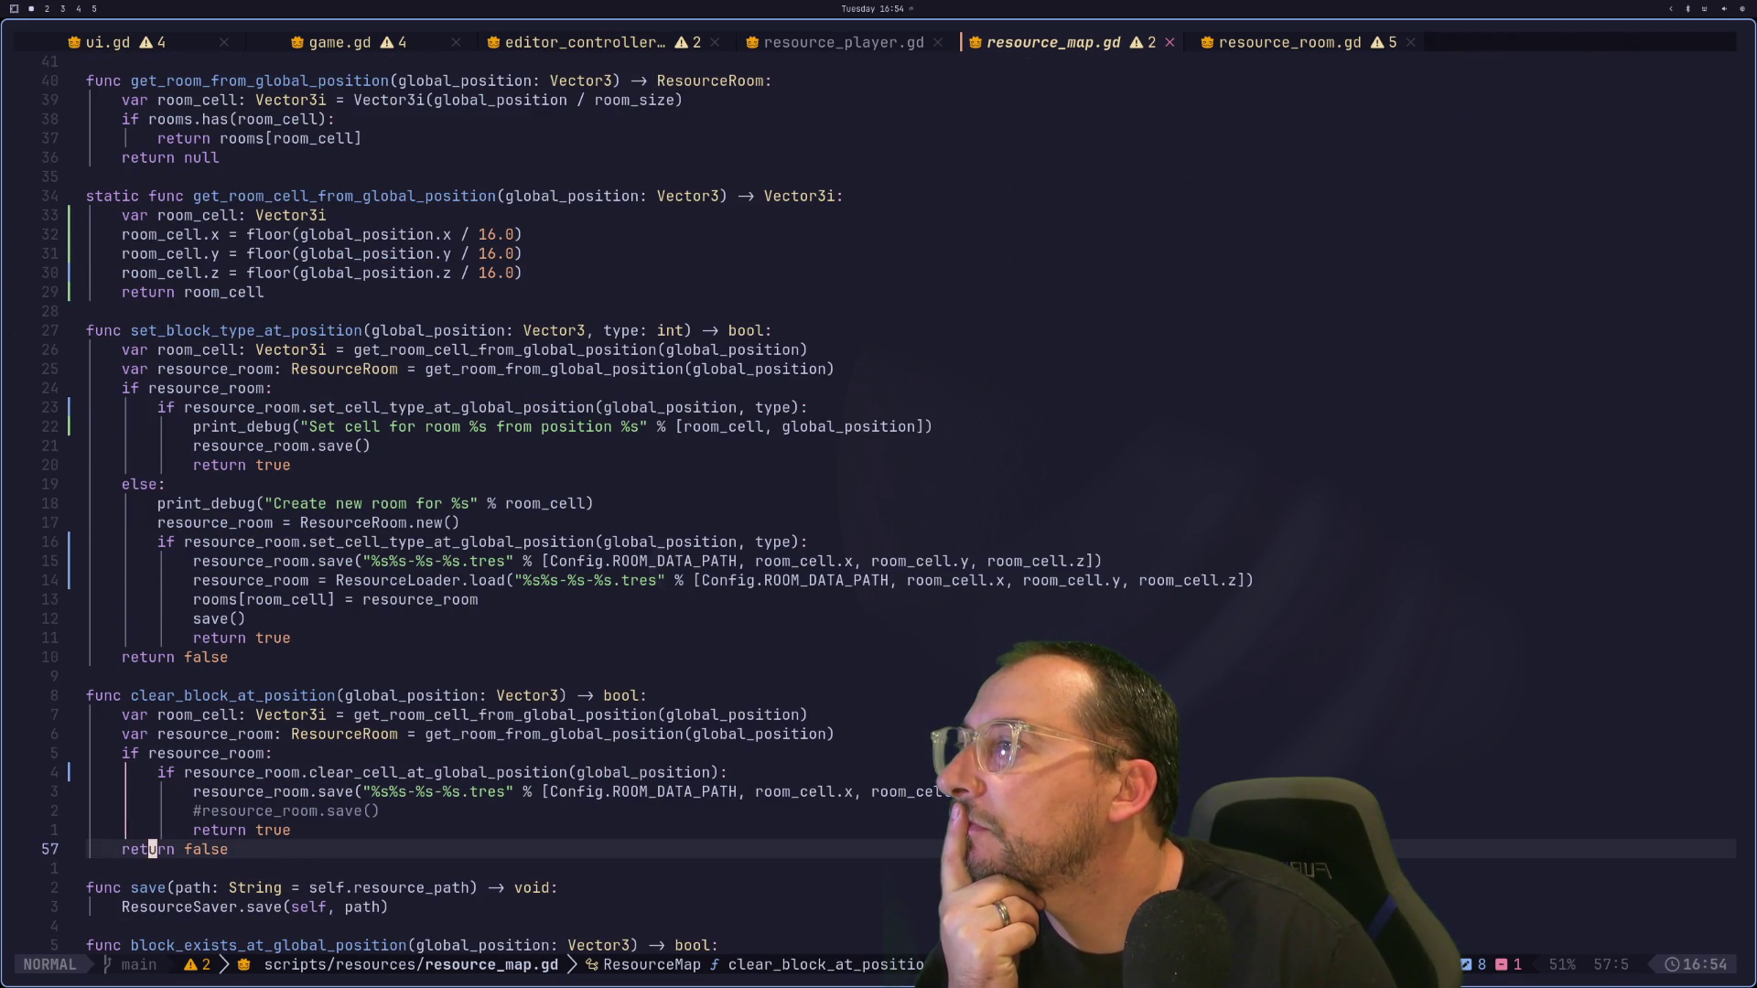
{"action": "key", "text": "1"}
{"action": "key", "text": "6"}
{"action": "key", "text": "k"}
{"action": "key", "text": "k"}
{"action": "key", "text": "k"}
{"action": "key", "text": "k"}
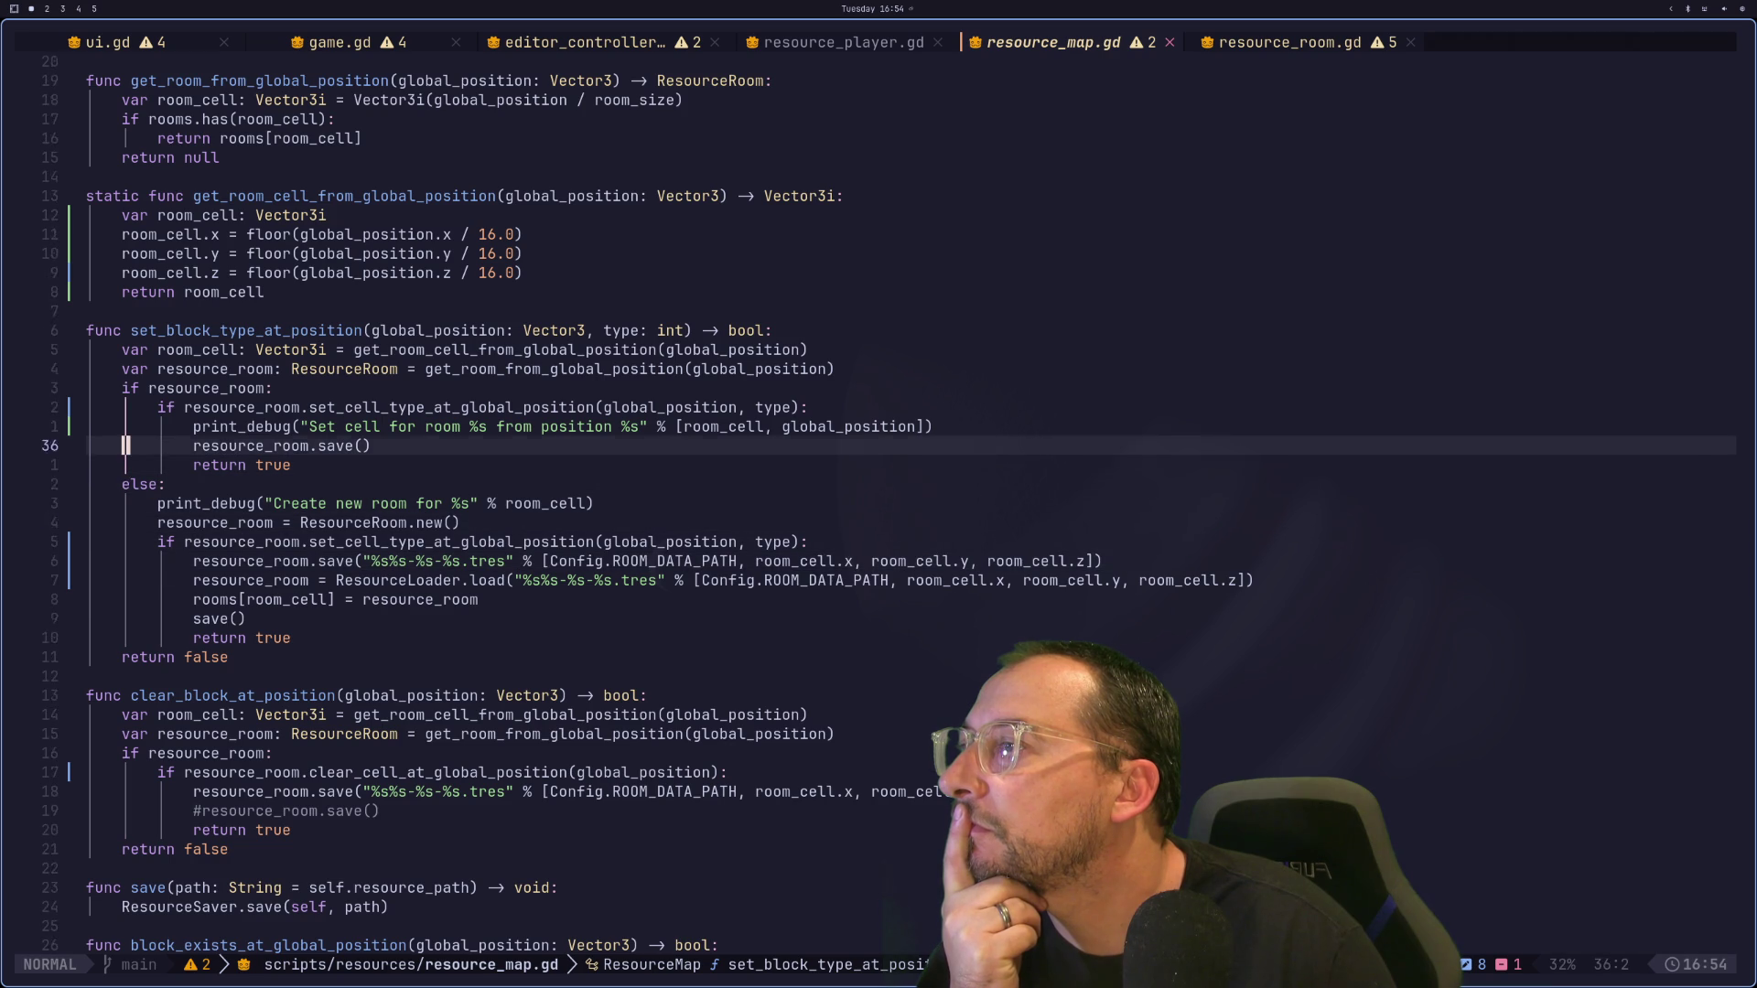
Step: Add a set_block_at_global_position.emit() call after resource_room.save() in set_block_type_at_position
{"action": "key", "text": "j"}
{"action": "key", "text": "j"}
{"action": "key", "text": "j"}
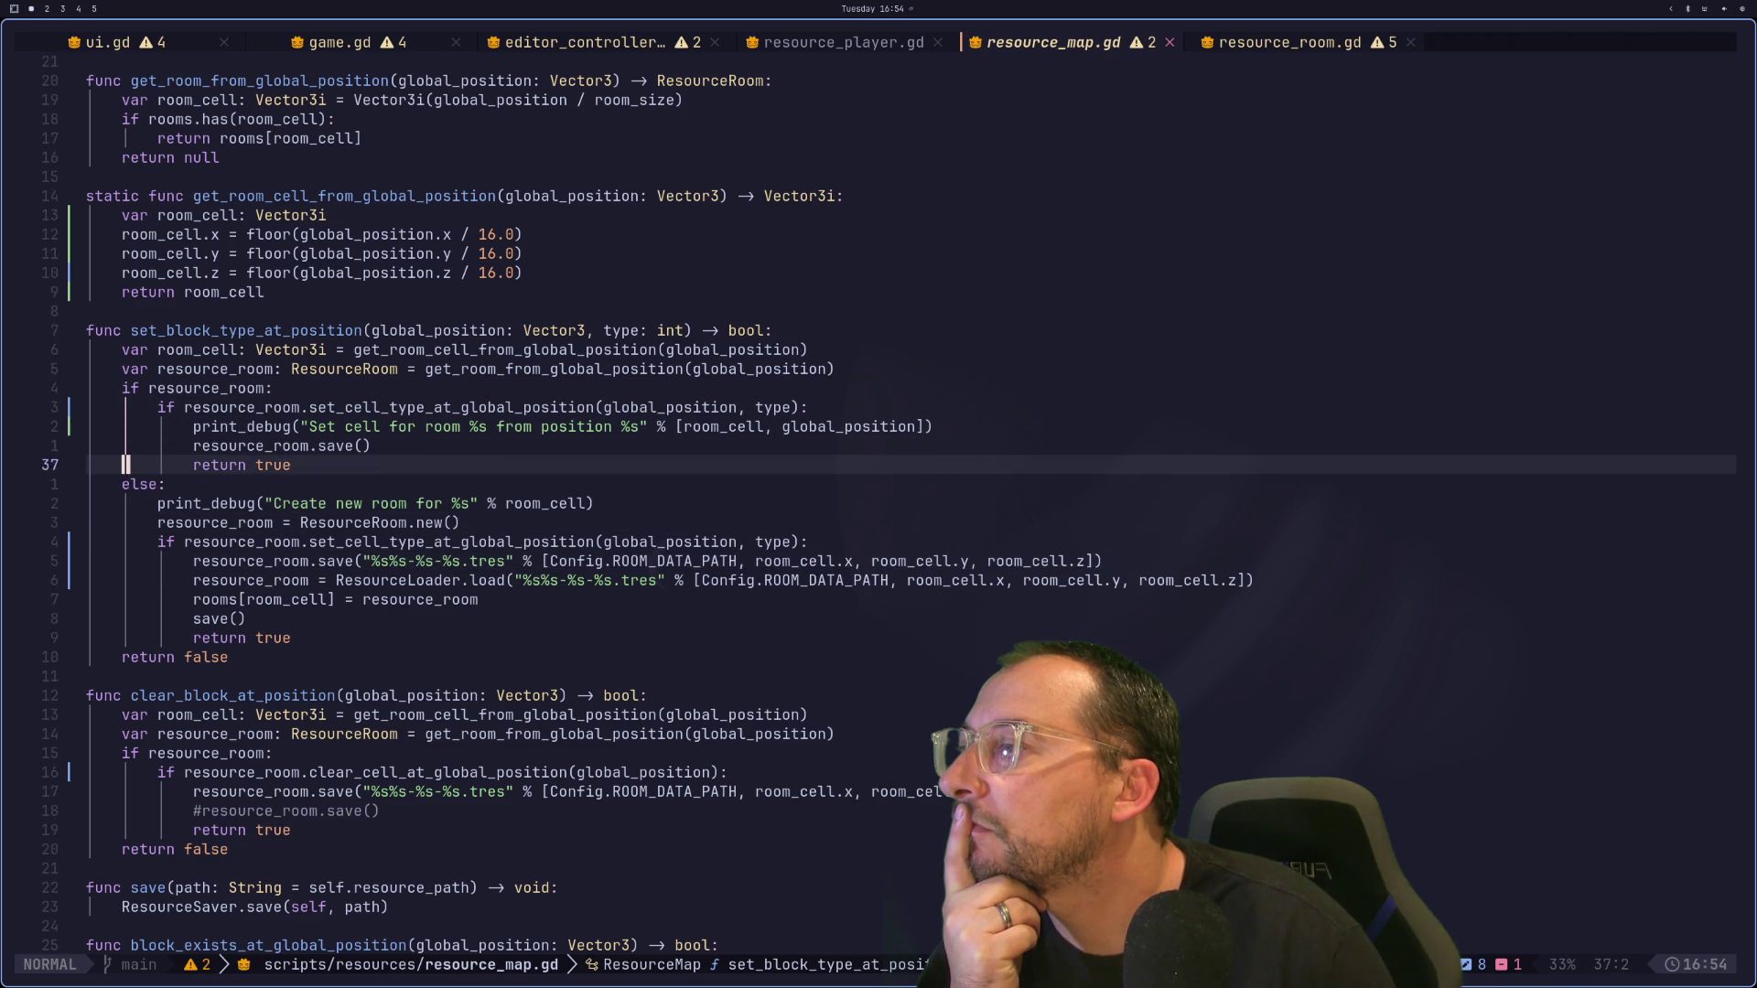
{"action": "key", "text": "k"}
{"action": "key", "text": "k"}
{"action": "key", "text": "k"}
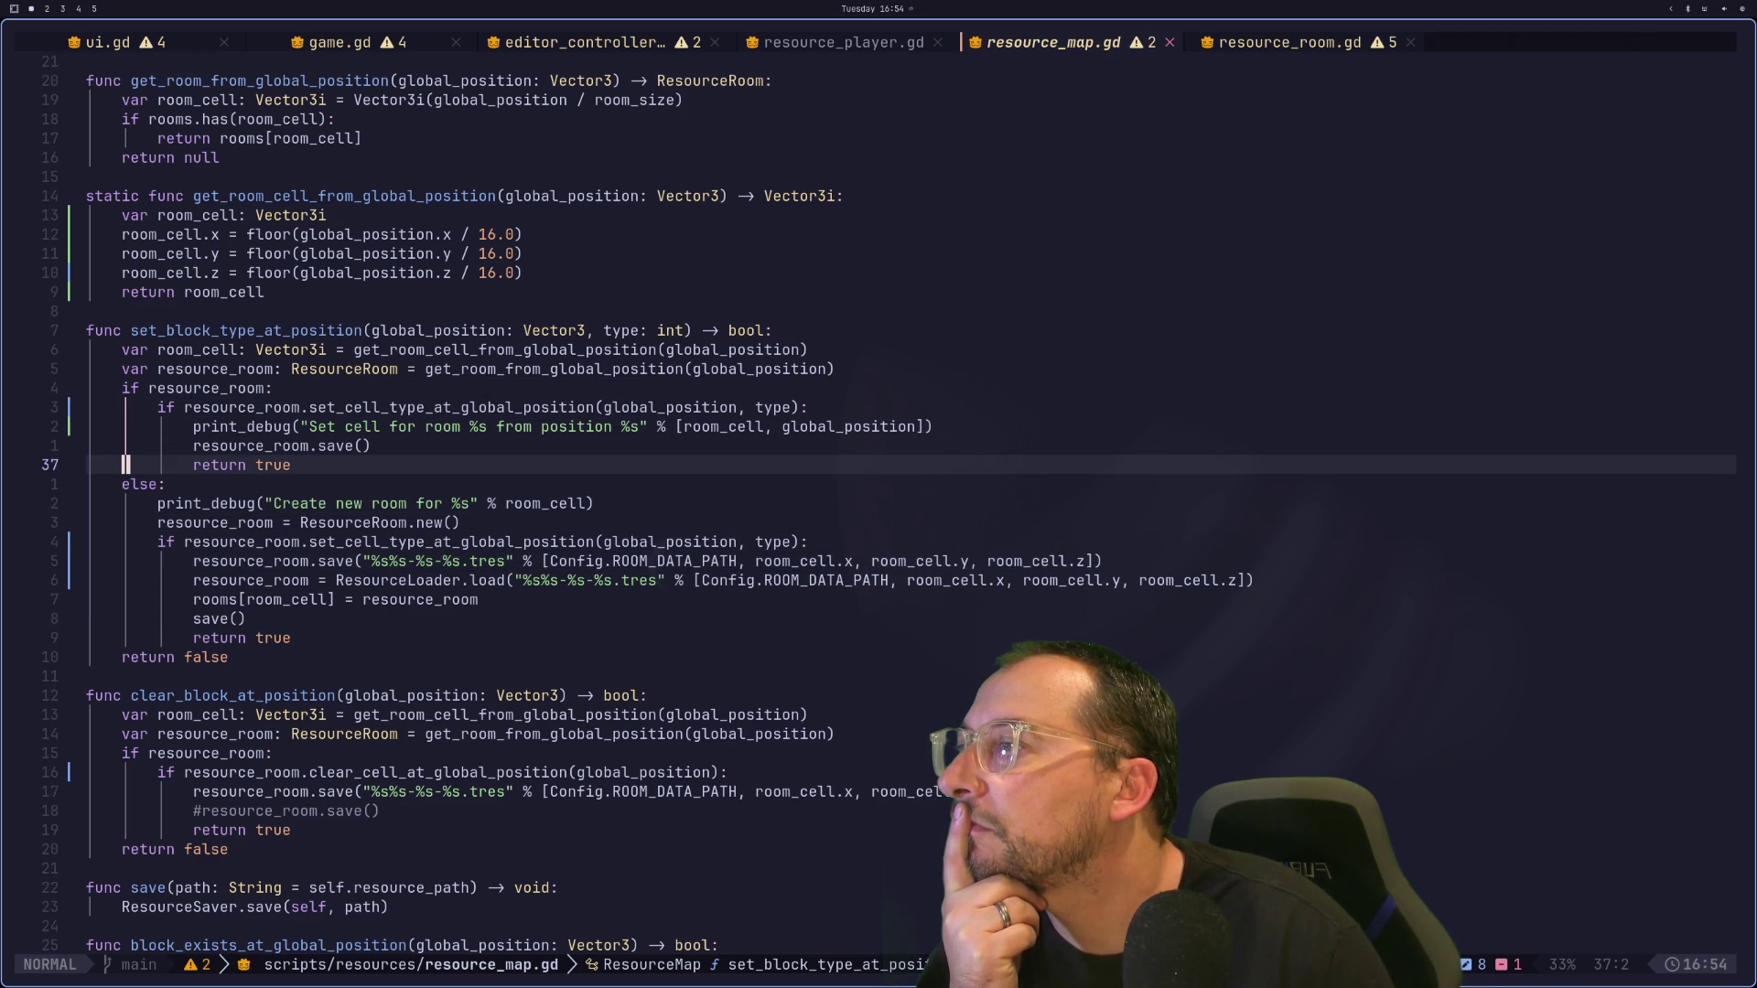
{"action": "key", "text": "P"}
{"action": "type", "text": "u"}
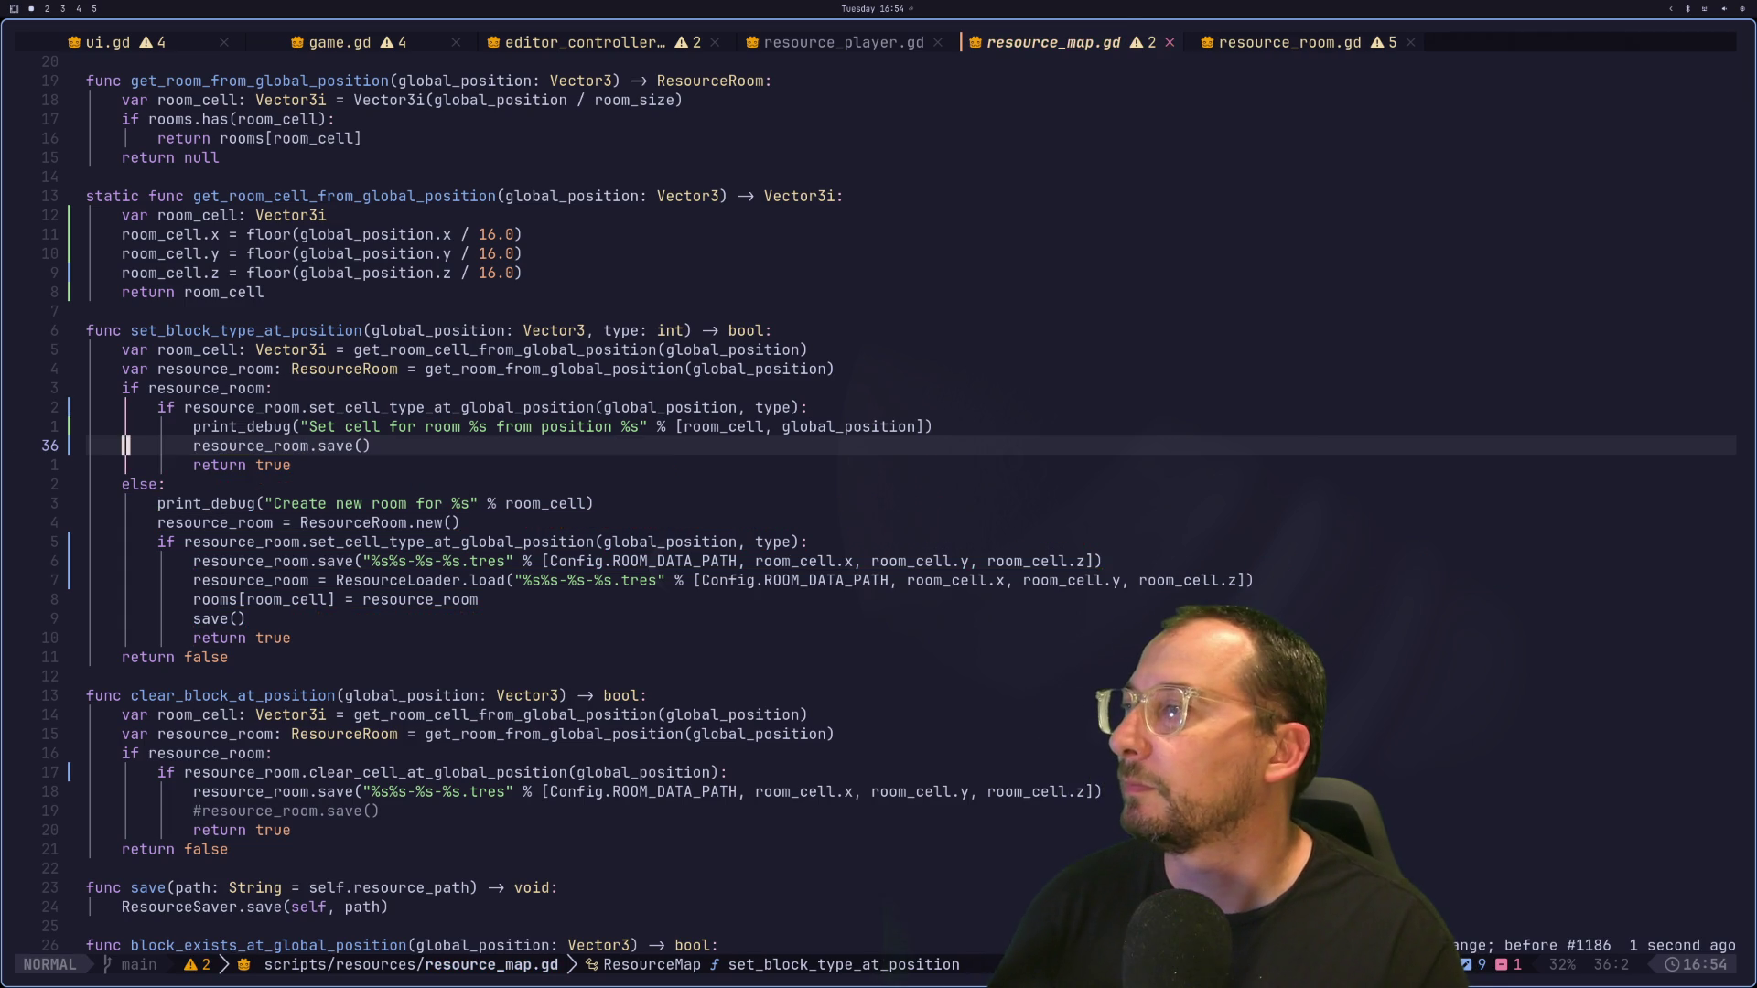
{"action": "type", "text": "o"}
{"action": "type", "text": "emit"}
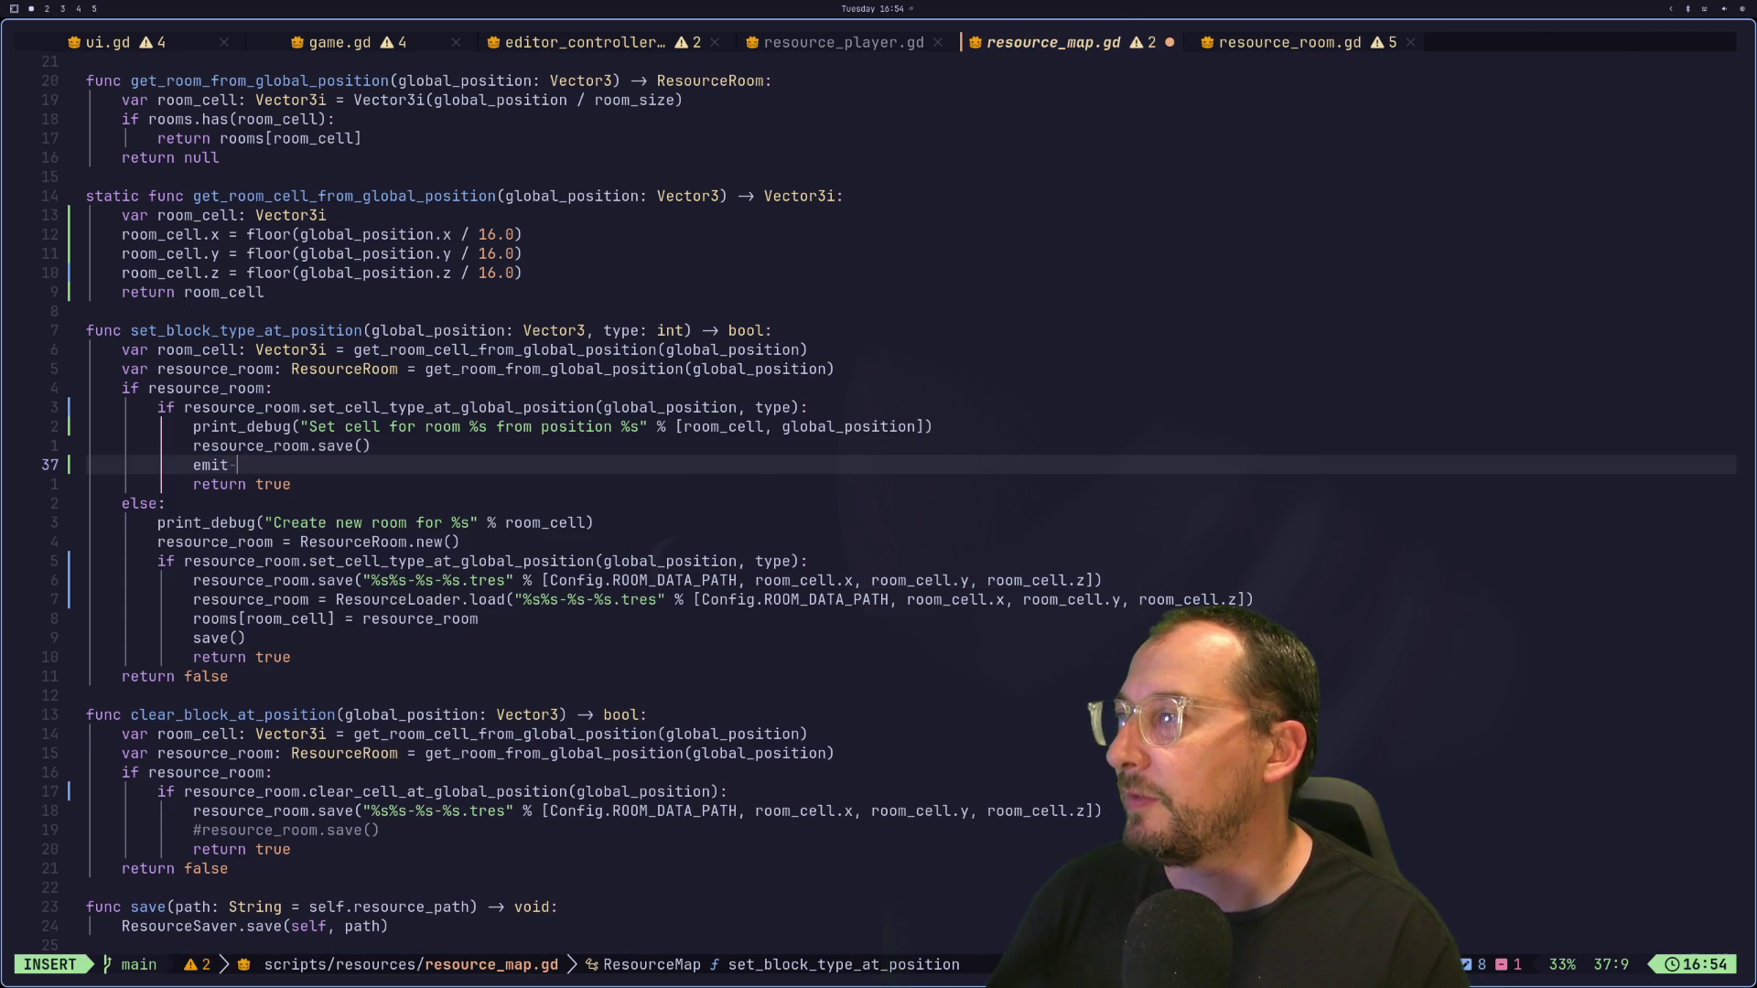
{"action": "key", "text": "BackSpace"}
{"action": "key", "text": "BackSpace"}
{"action": "key", "text": "BackSpace"}
{"action": "type", "text": "set_block_at_global_position"}
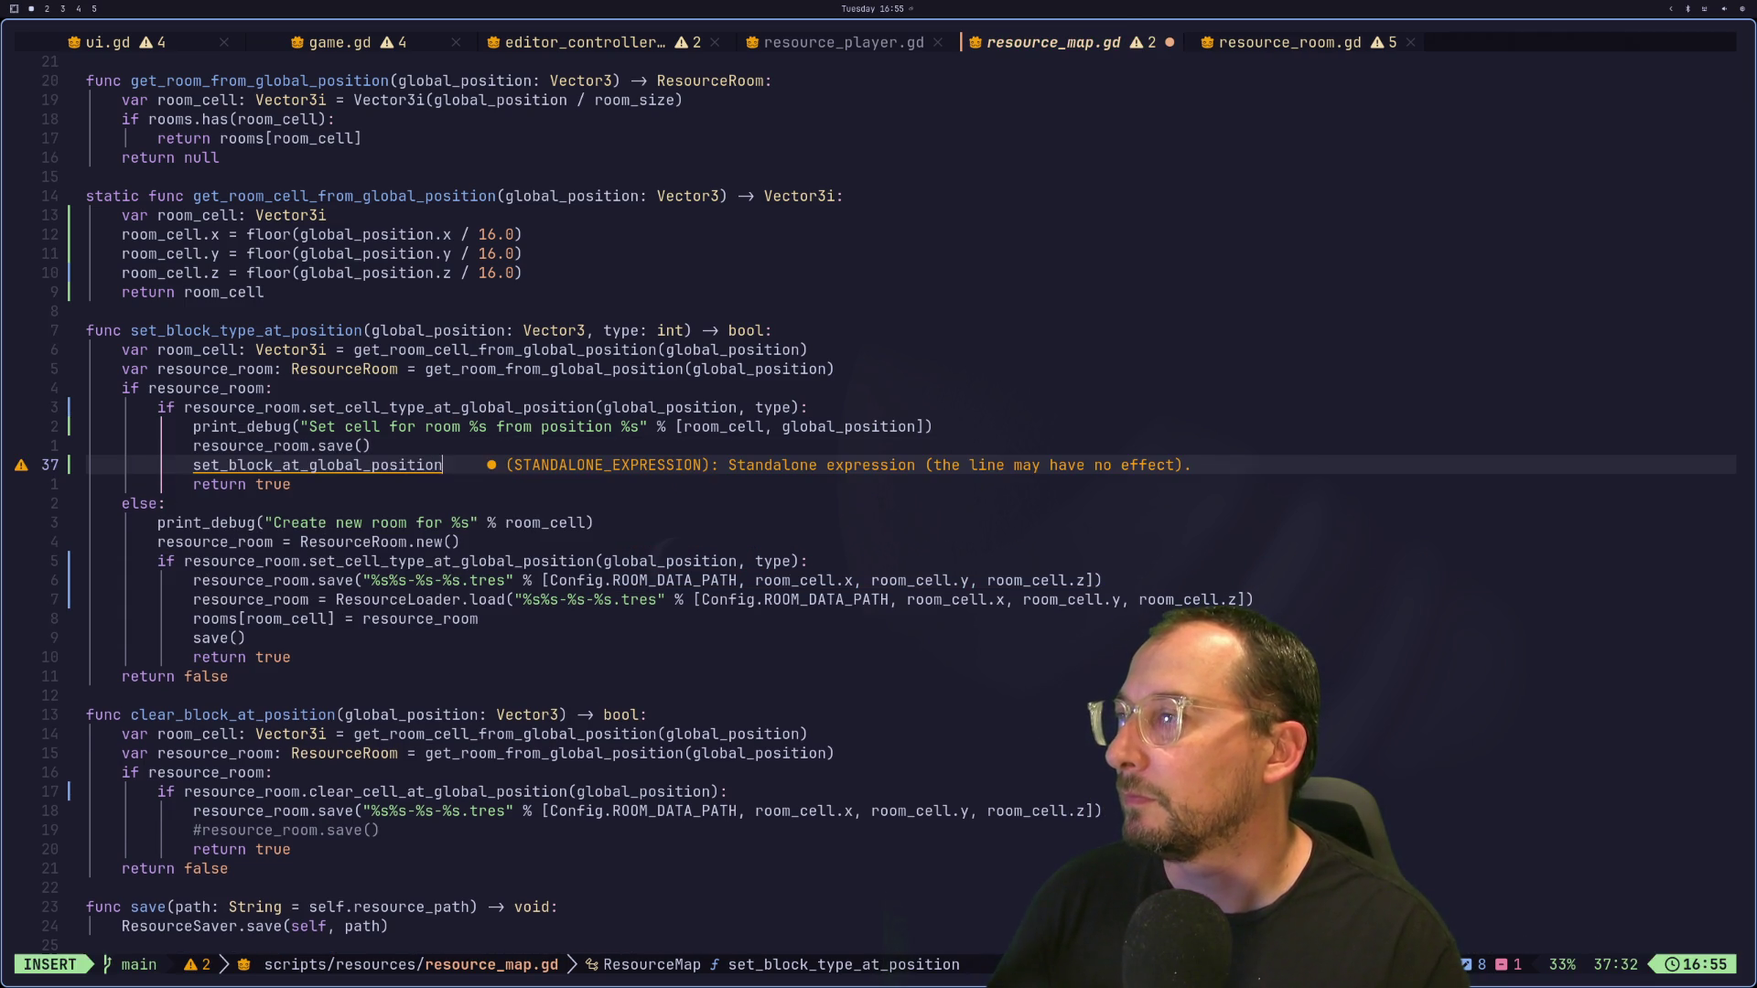
{"action": "type", "text": ".emit"}
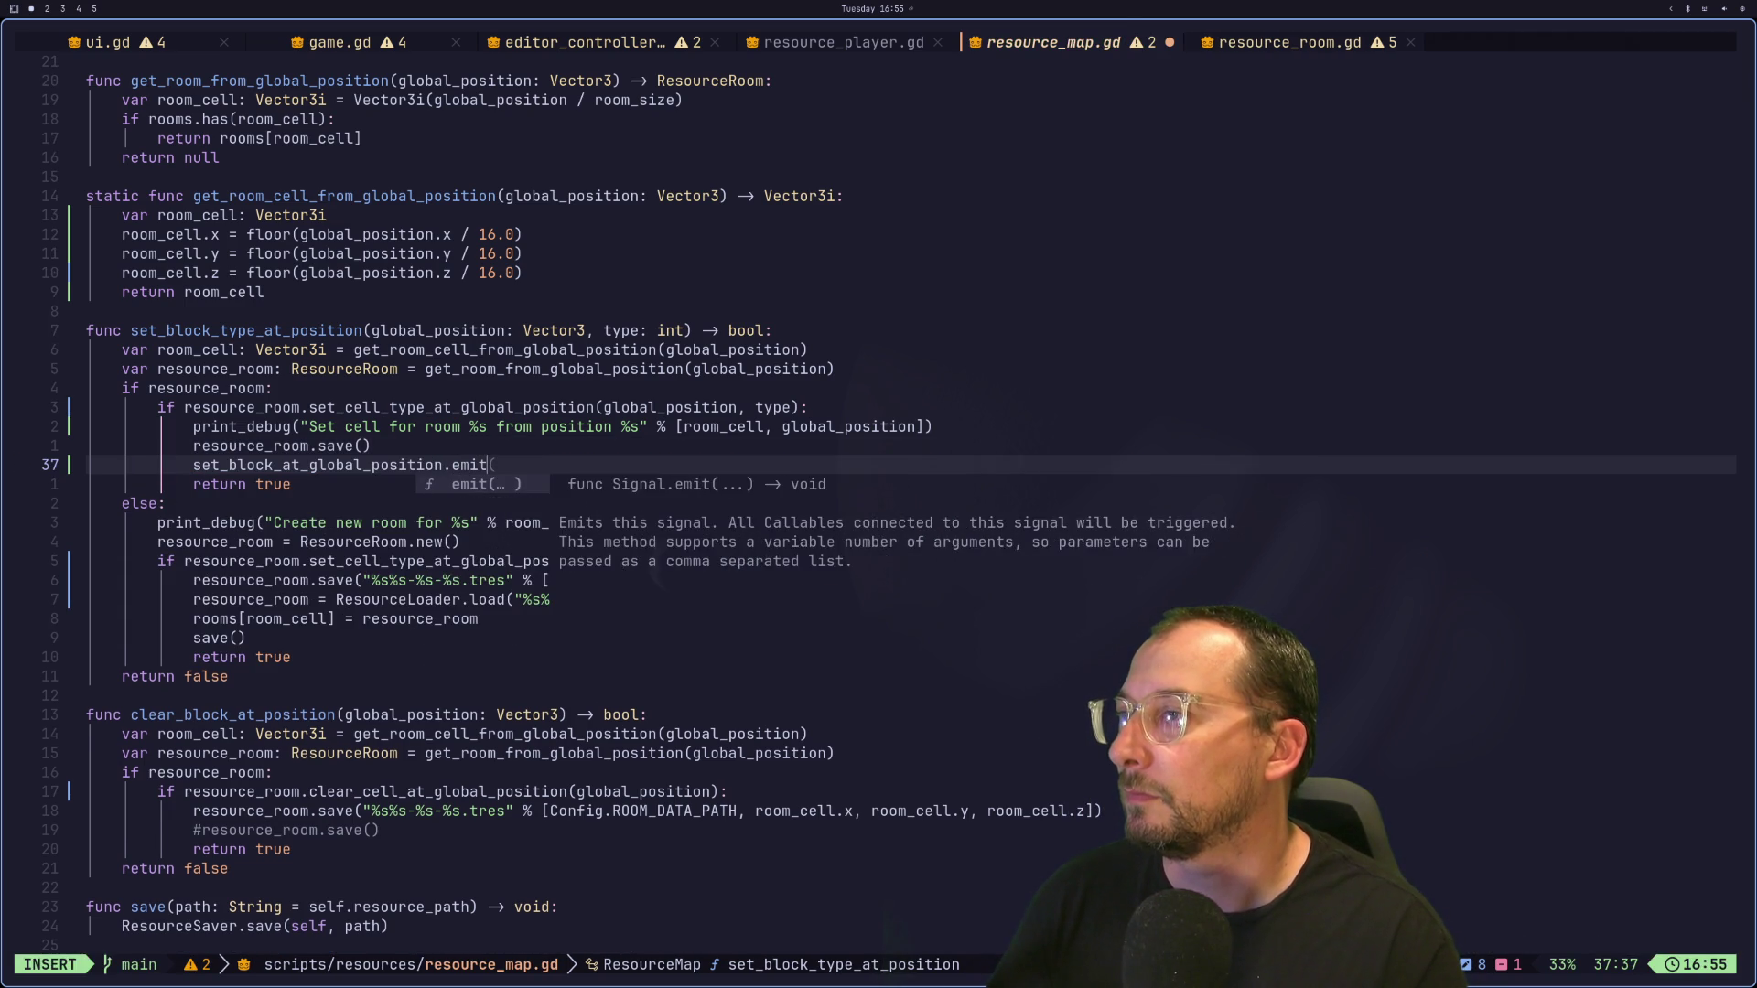
{"action": "type", "text": "("}
{"action": "key", "text": "Escape"}
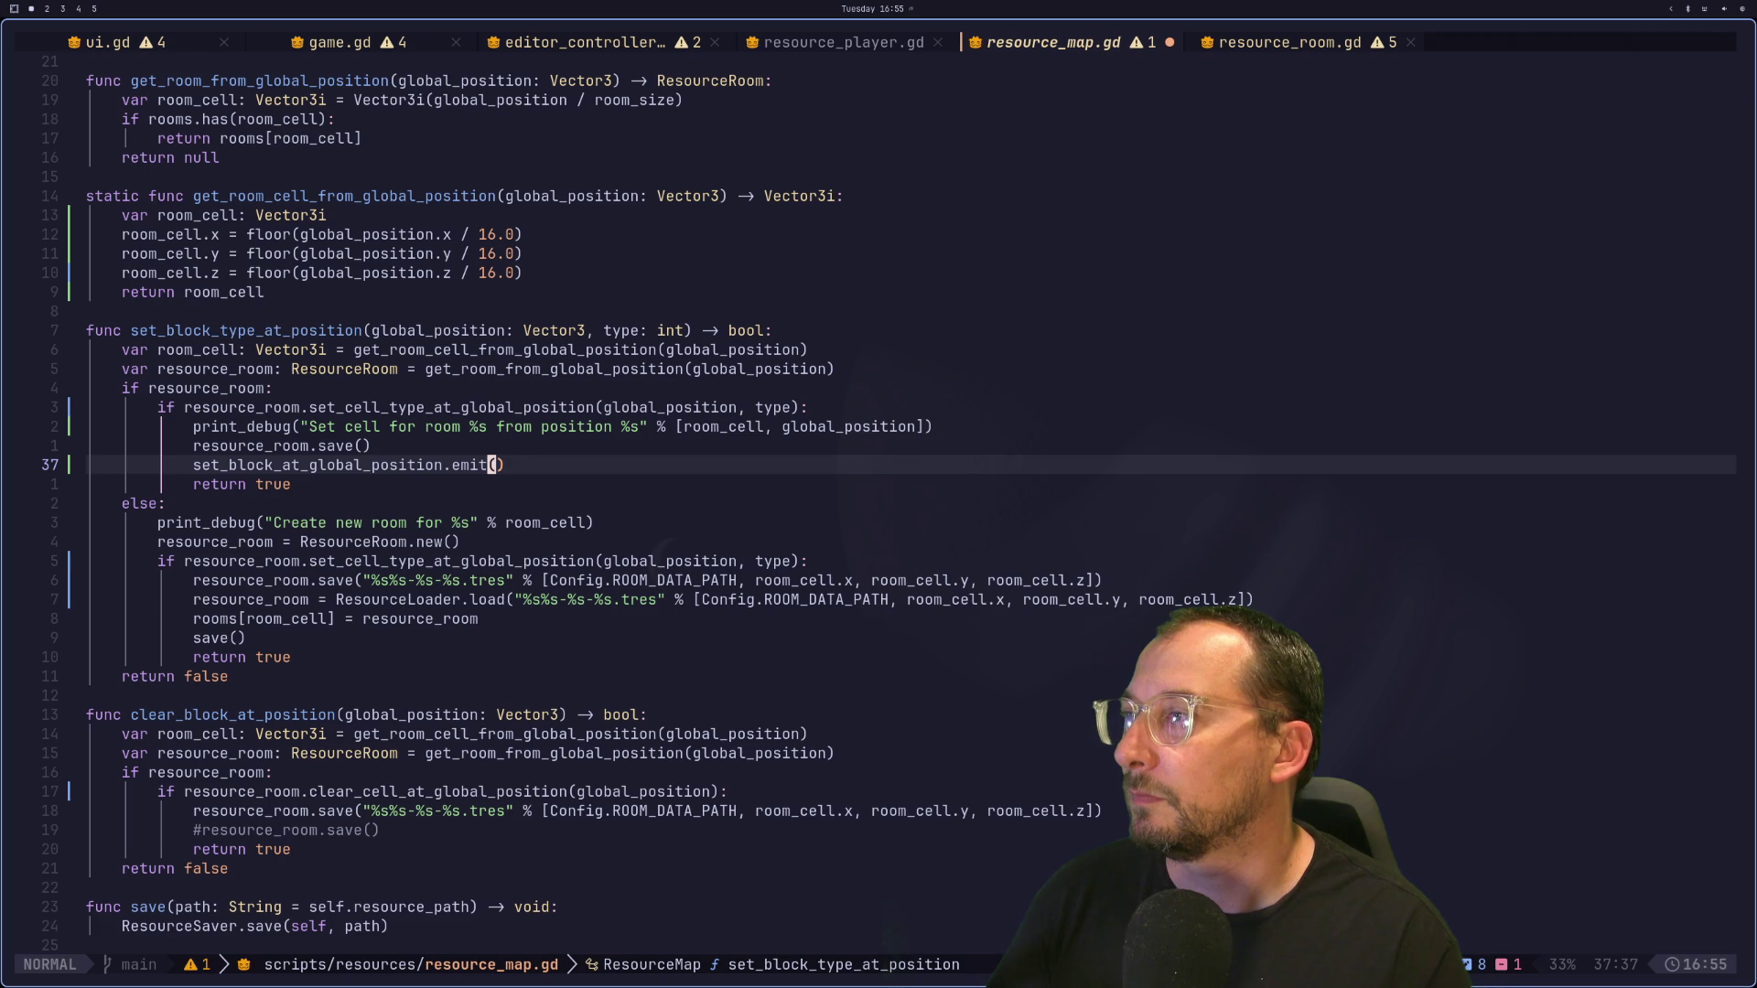
Step: Fill the emit arguments with global_position, type, save, and copy the emit line
{"action": "key", "text": "a"}
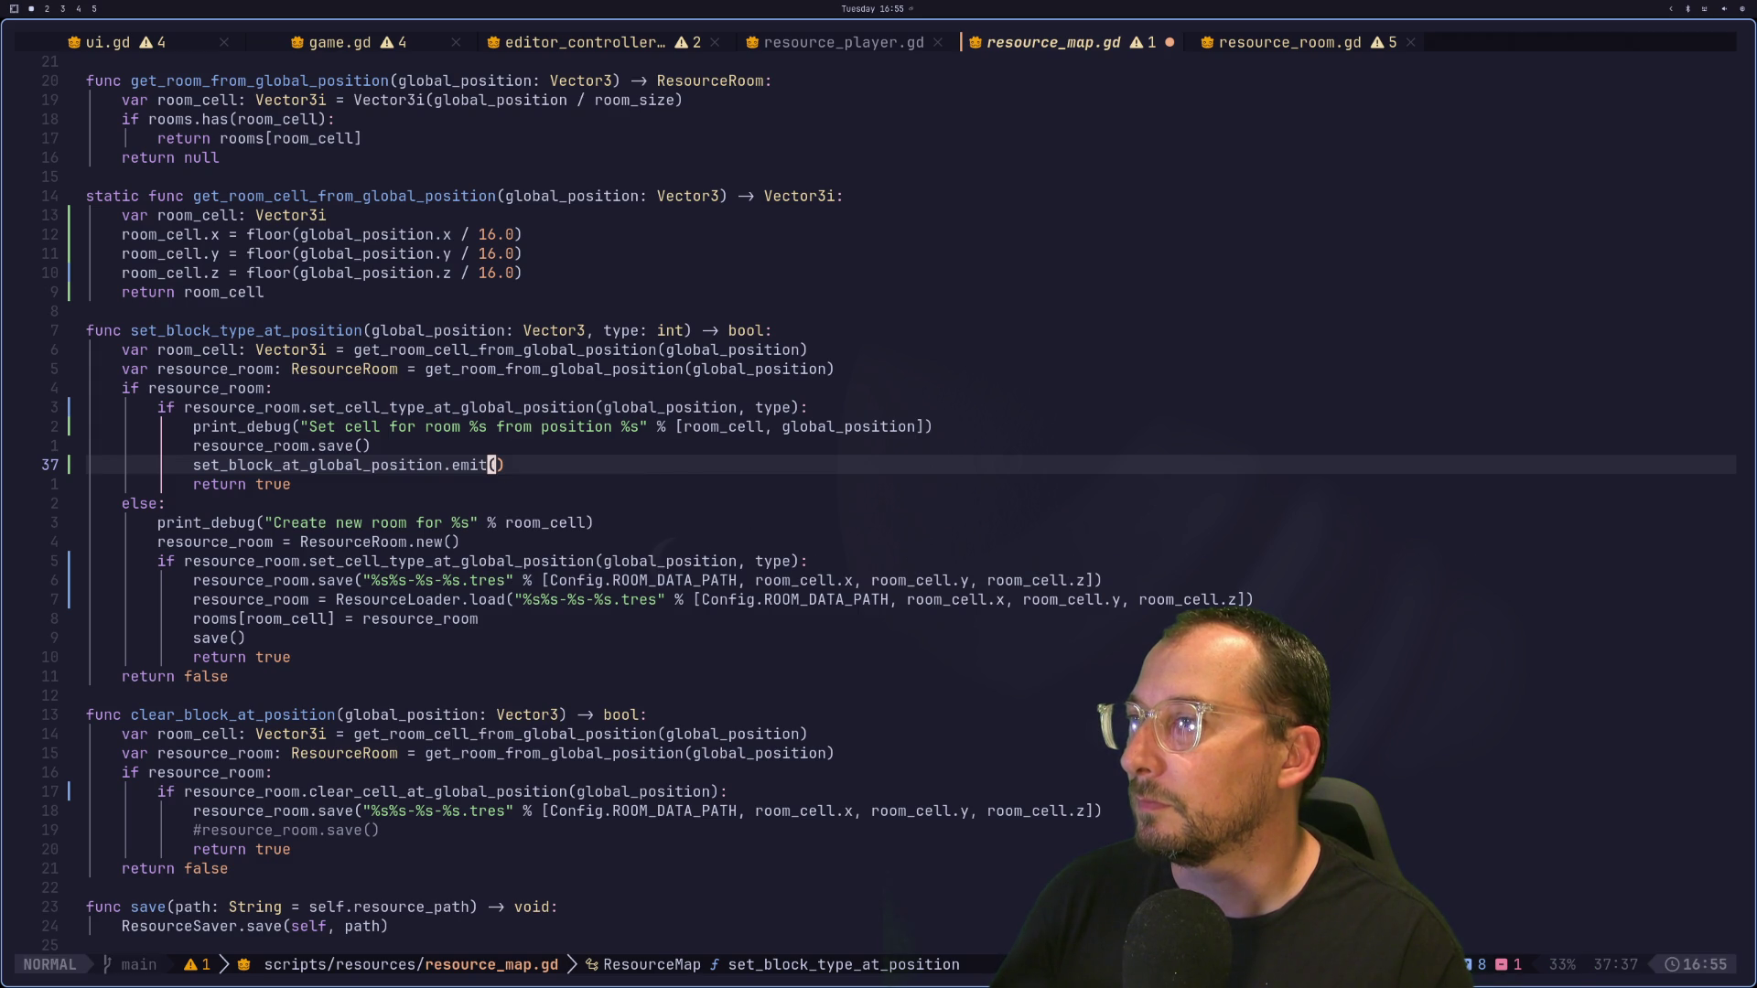
{"action": "type", "text": "global_position, "}
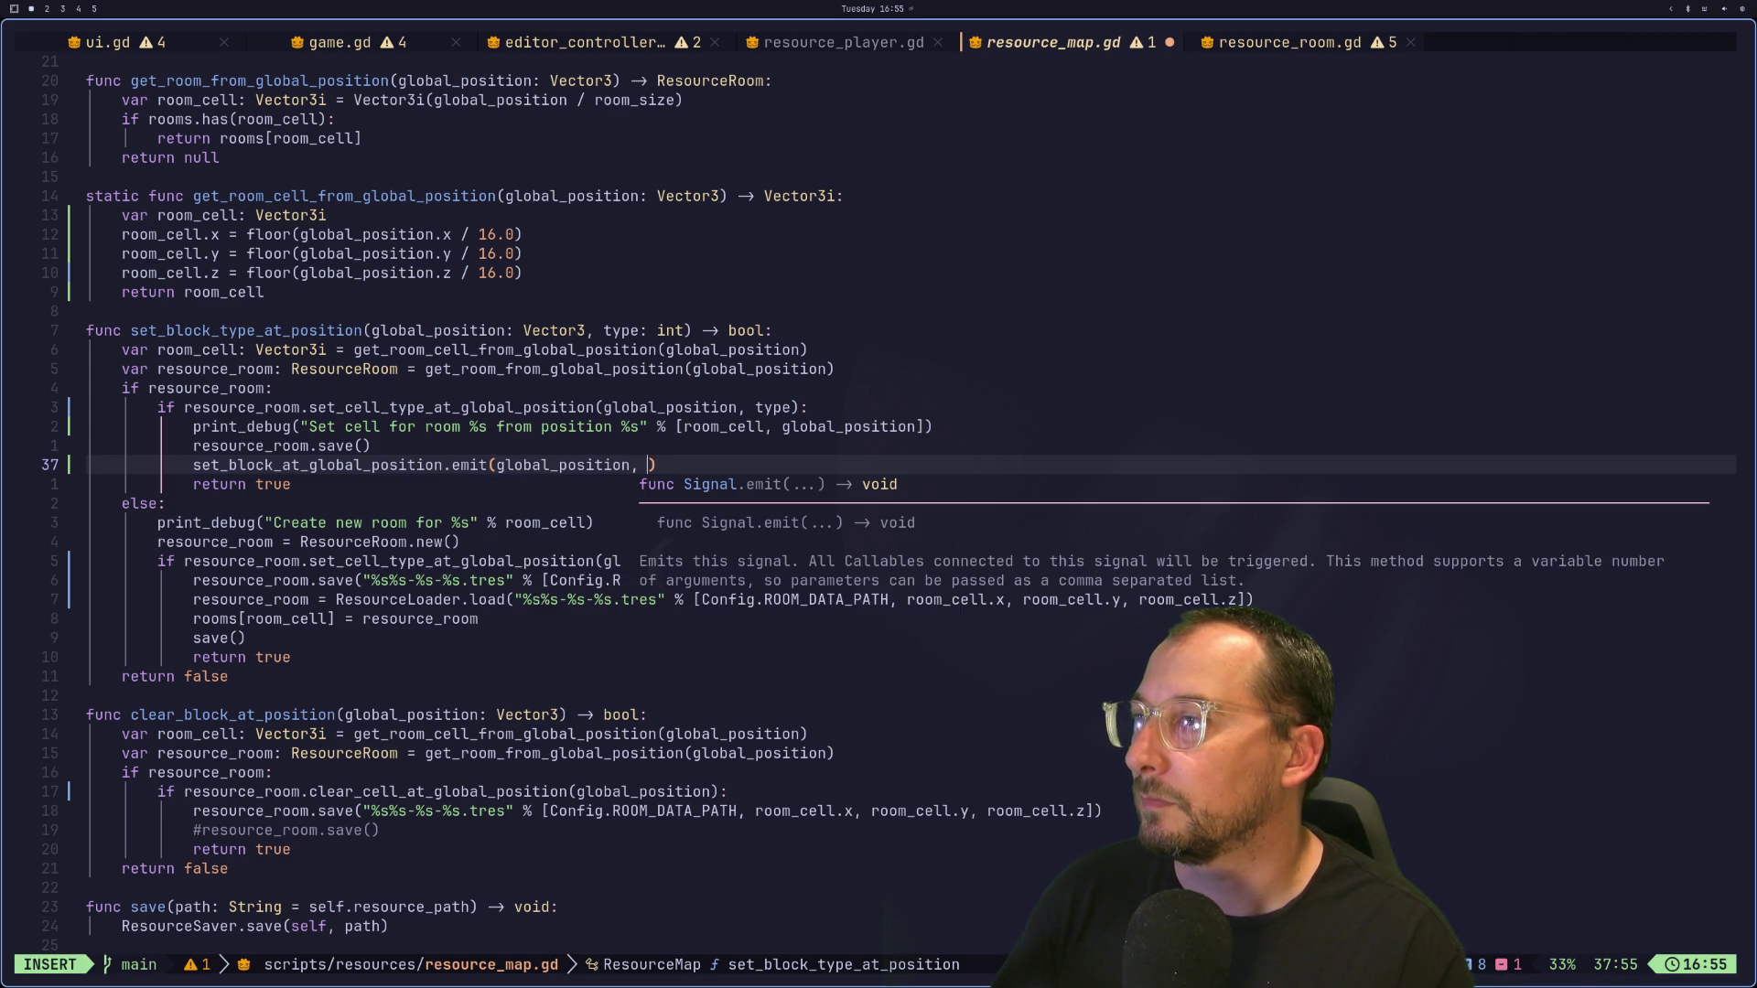
{"action": "type", "text": "type"}
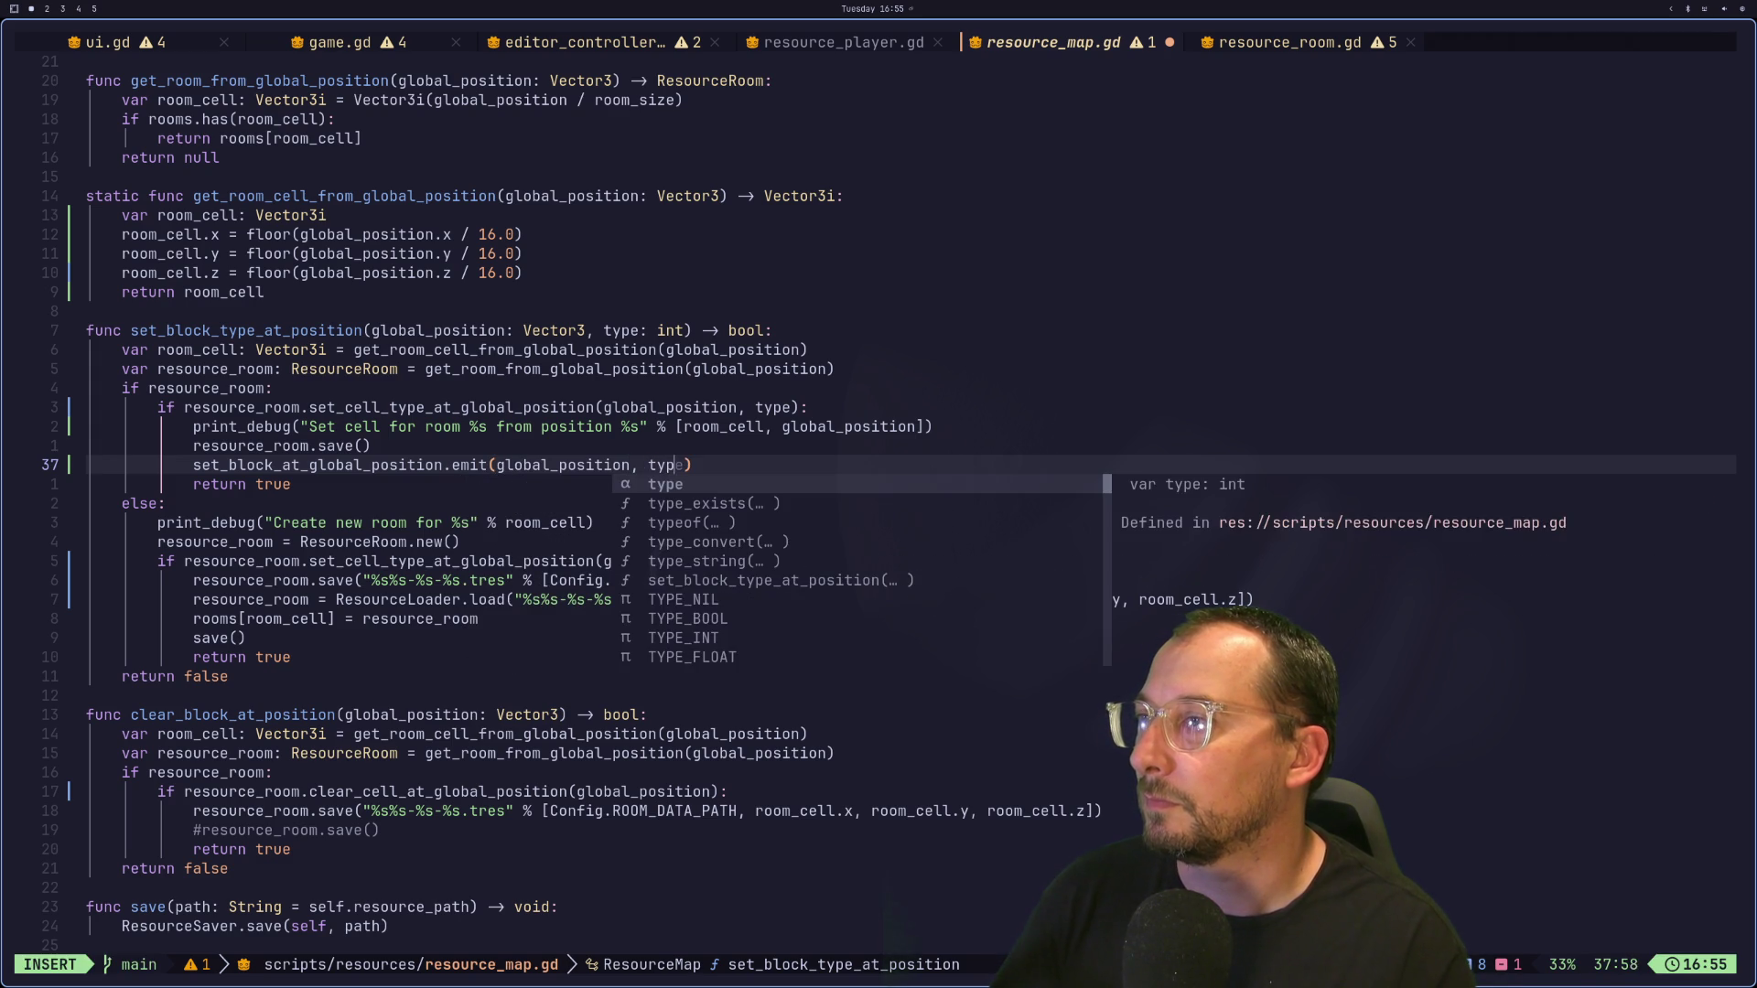
{"action": "key", "text": "Escape"}
{"action": "type", "text": ":w"}
{"action": "key", "text": "Return"}
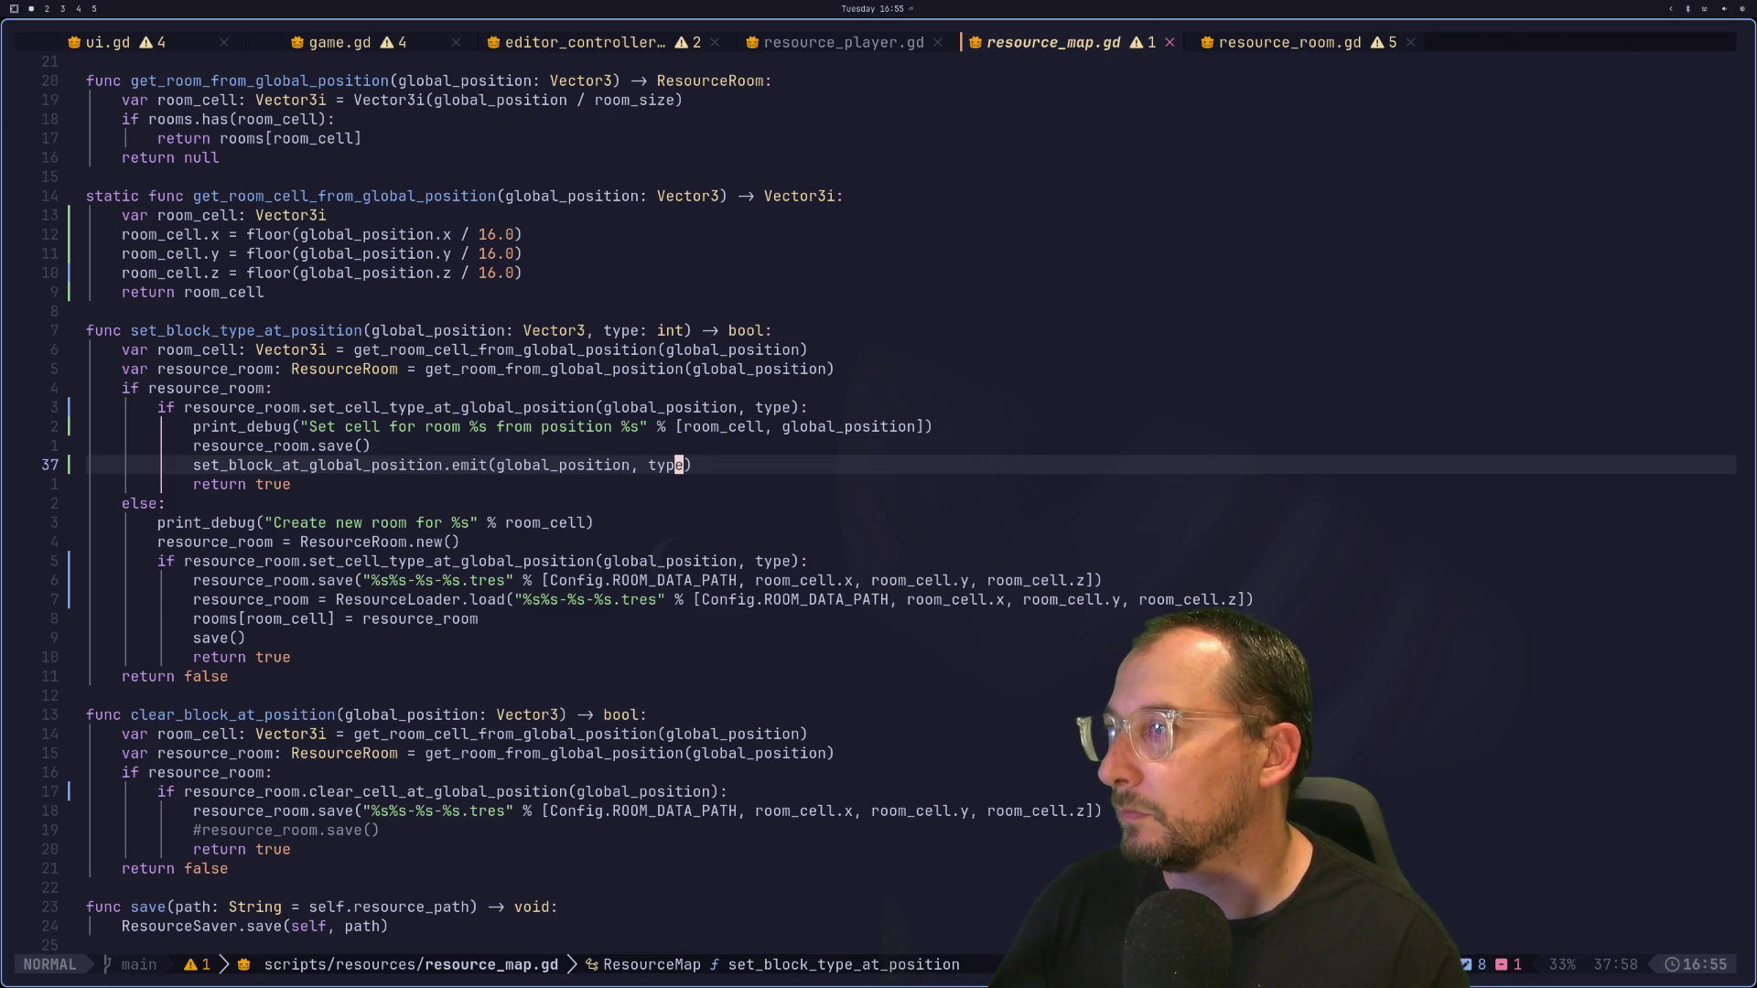
{"action": "key", "text": "h"}
{"action": "key", "text": "h"}
{"action": "key", "text": "h"}
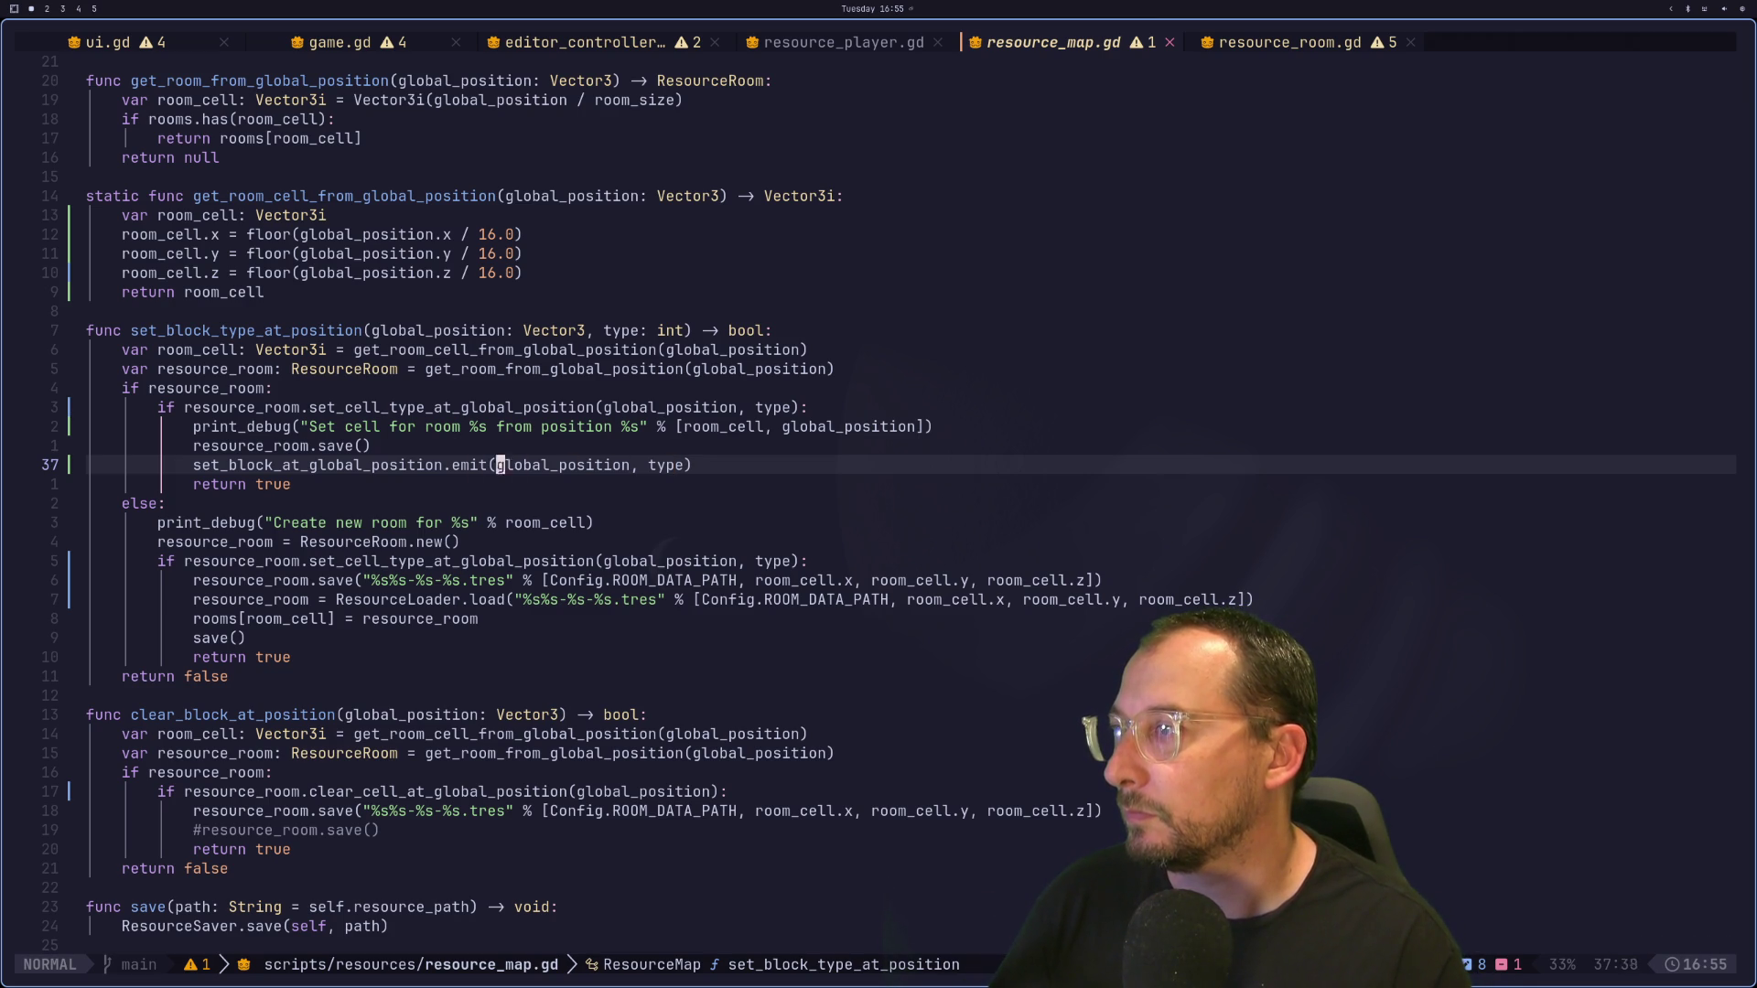
{"action": "key", "text": "l"}
{"action": "key", "text": "l"}
{"action": "key", "text": "l"}
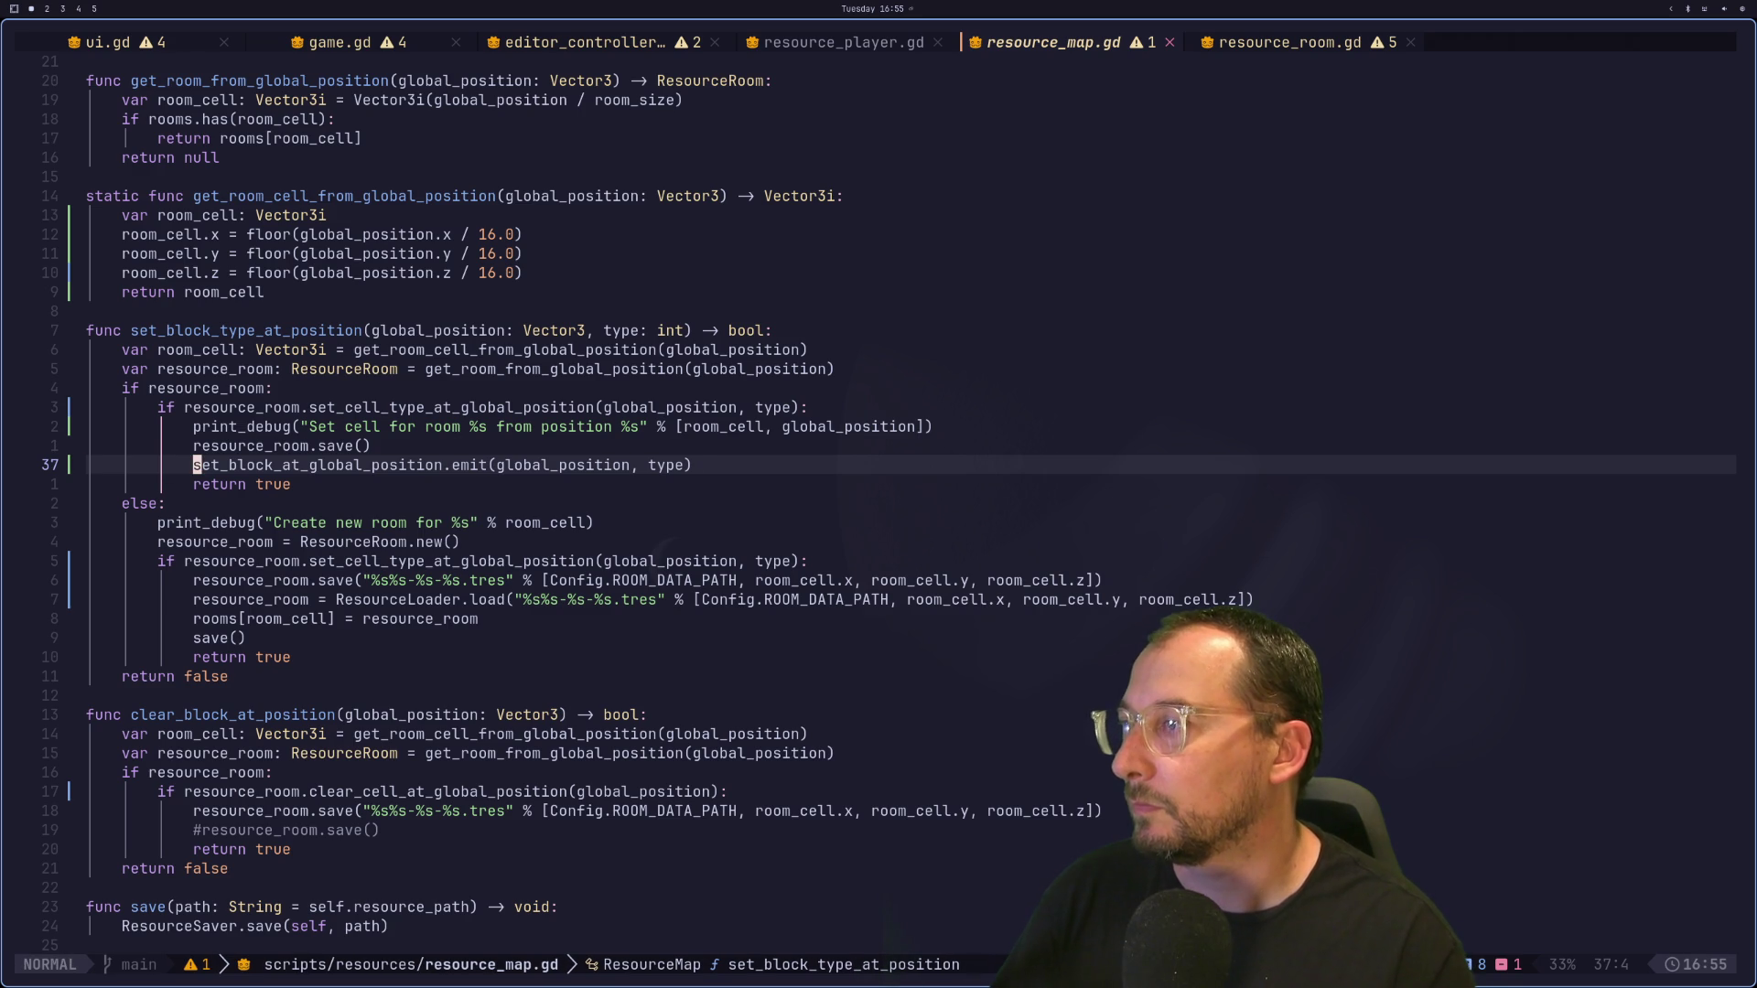
Step: Paste the emit call into the new-room branch and save resource_map.gd
{"action": "key", "text": "j"}
{"action": "key", "text": "j"}
{"action": "key", "text": "j"}
{"action": "key", "text": "j"}
{"action": "key", "text": "j"}
{"action": "type", "text": "p"}
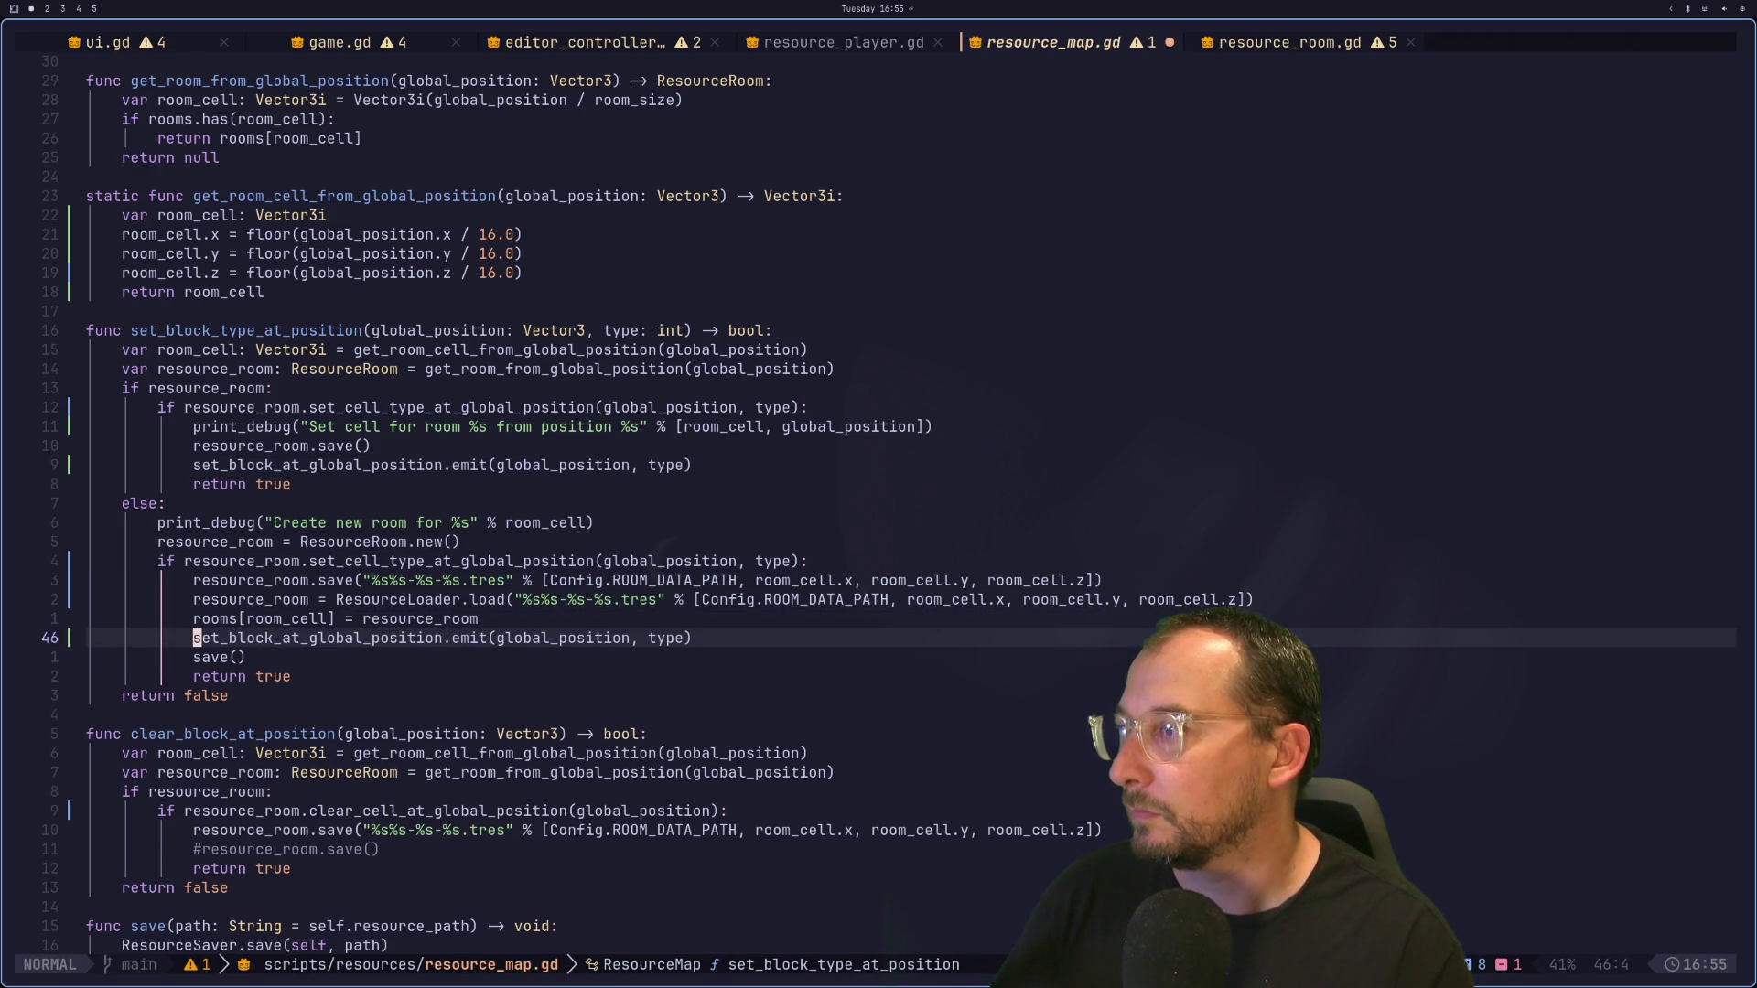
{"action": "type", "text": ":w"}
{"action": "key", "text": "Return"}
{"action": "key", "text": "j"}
{"action": "key", "text": "j"}
{"action": "key", "text": "j"}
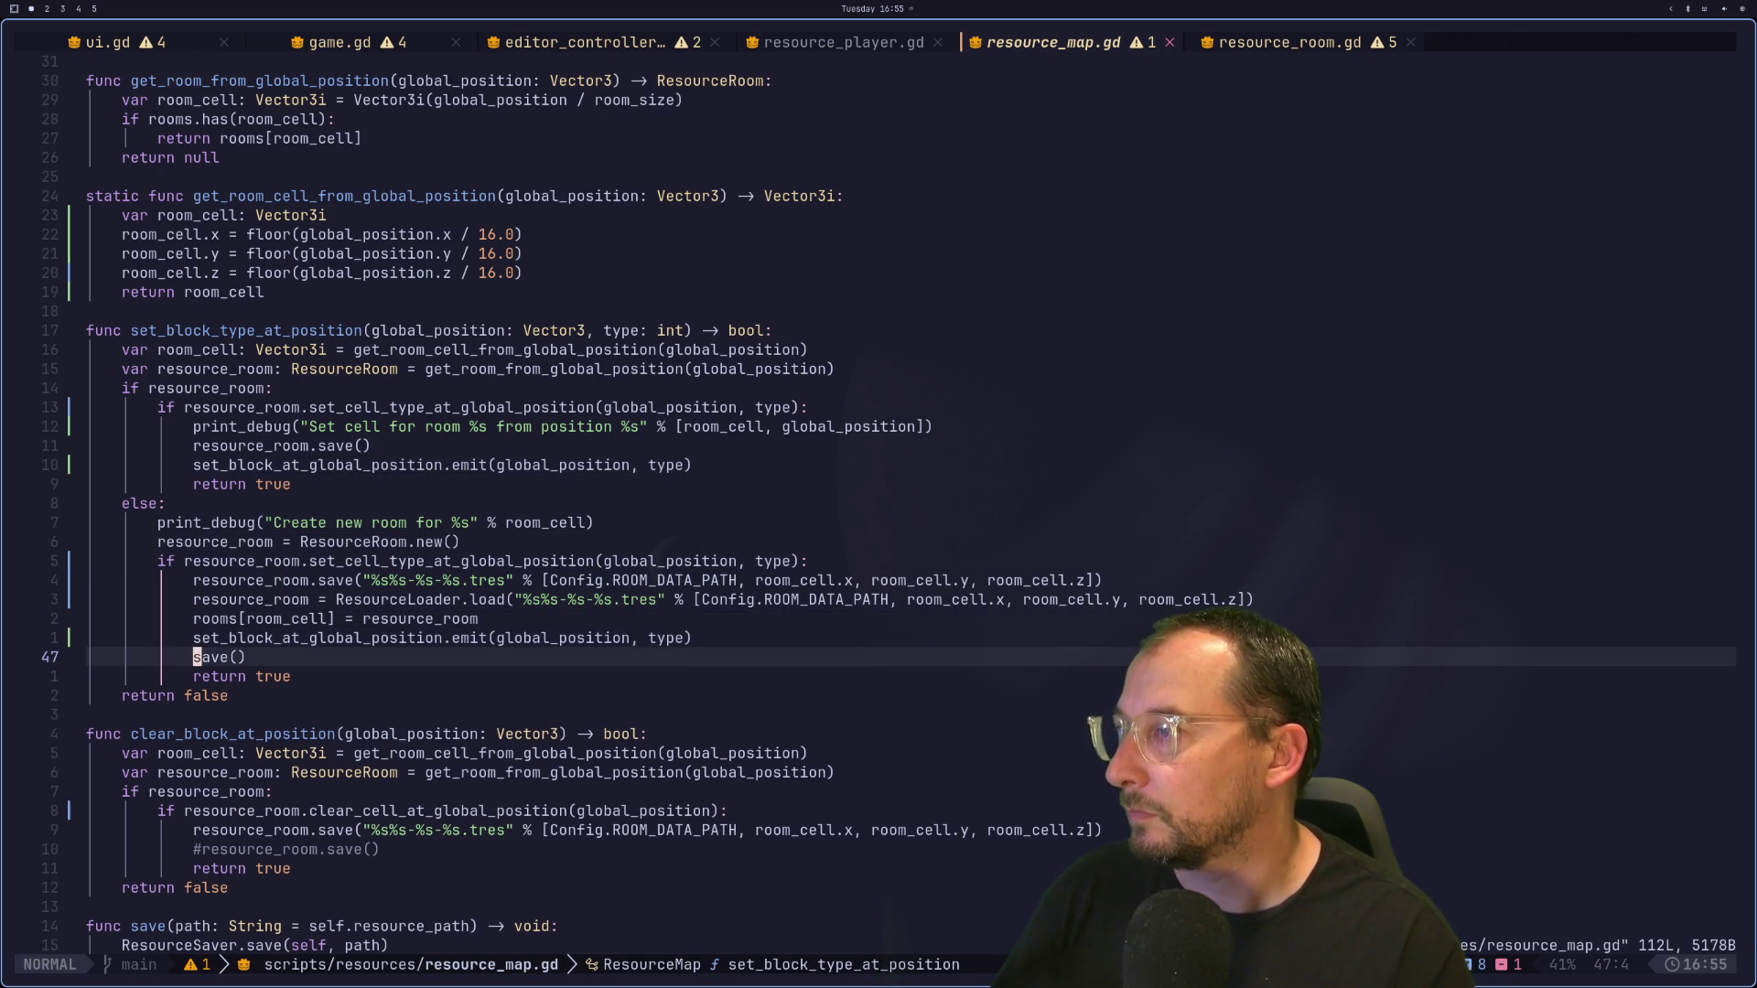
Step: Paste the emit call into clear_block_at_position and remove the commented-out save line
{"action": "key", "text": "k"}
{"action": "key", "text": "k"}
{"action": "key", "text": "k"}
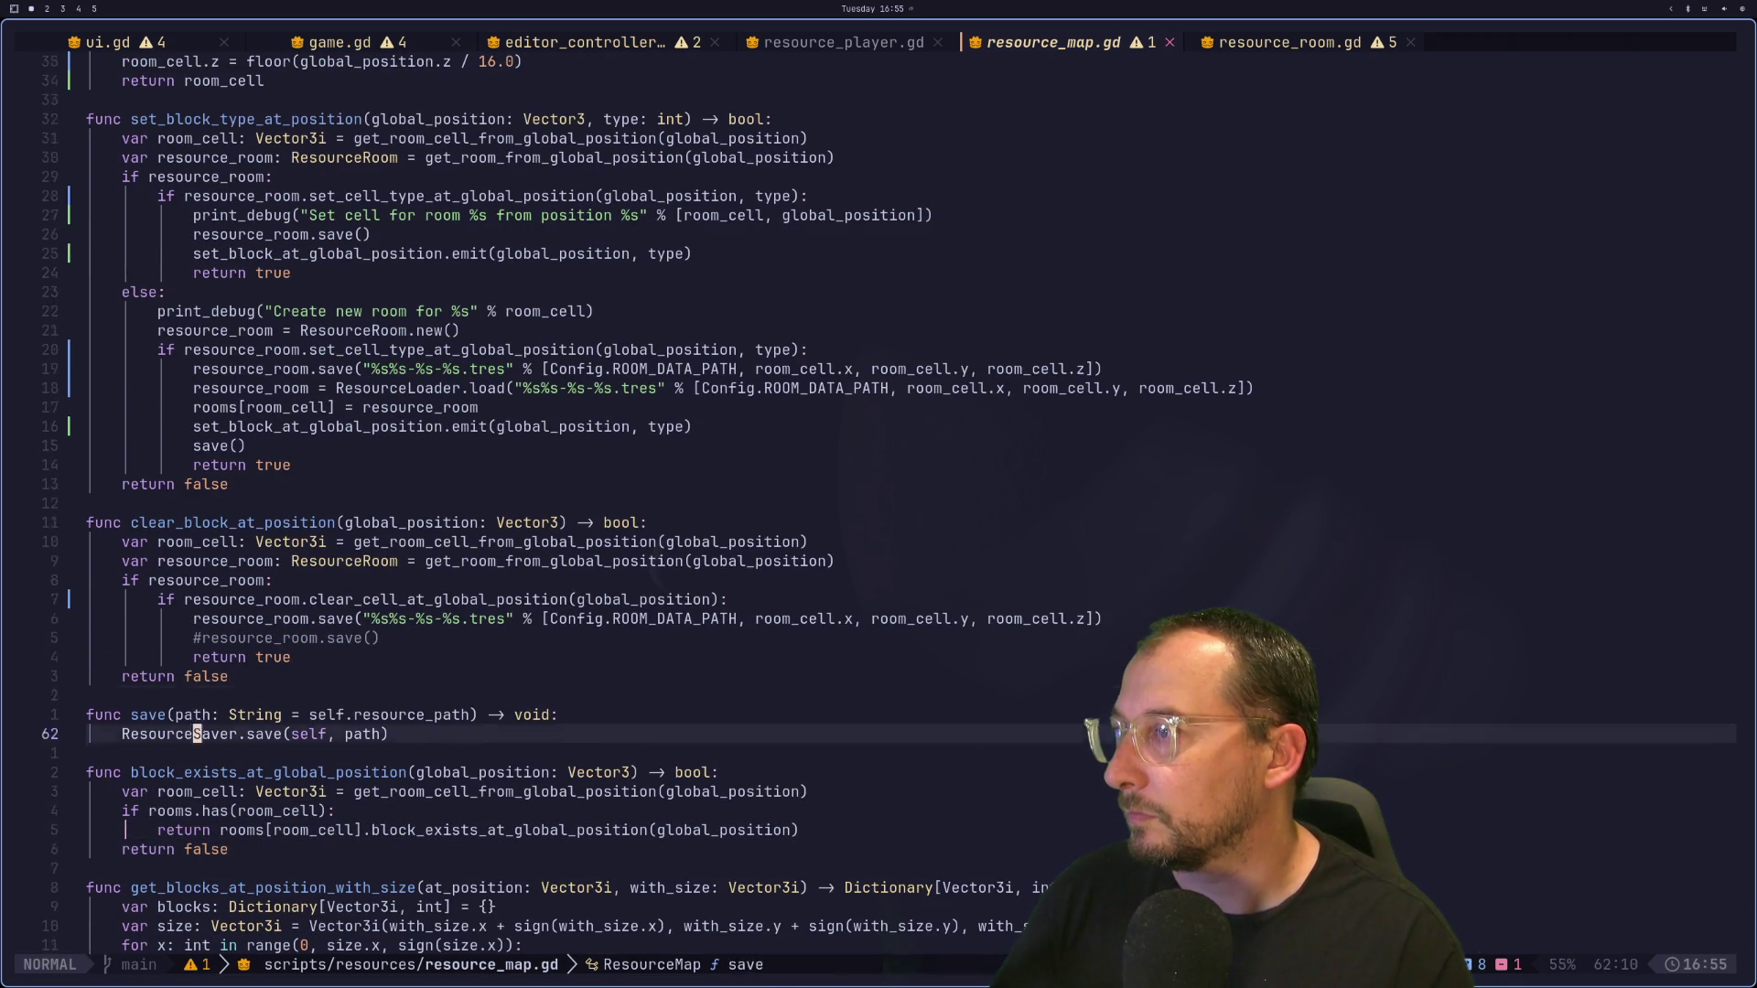
{"action": "key", "text": "o"}
{"action": "key", "text": "Escape"}
{"action": "key", "text": "p"}
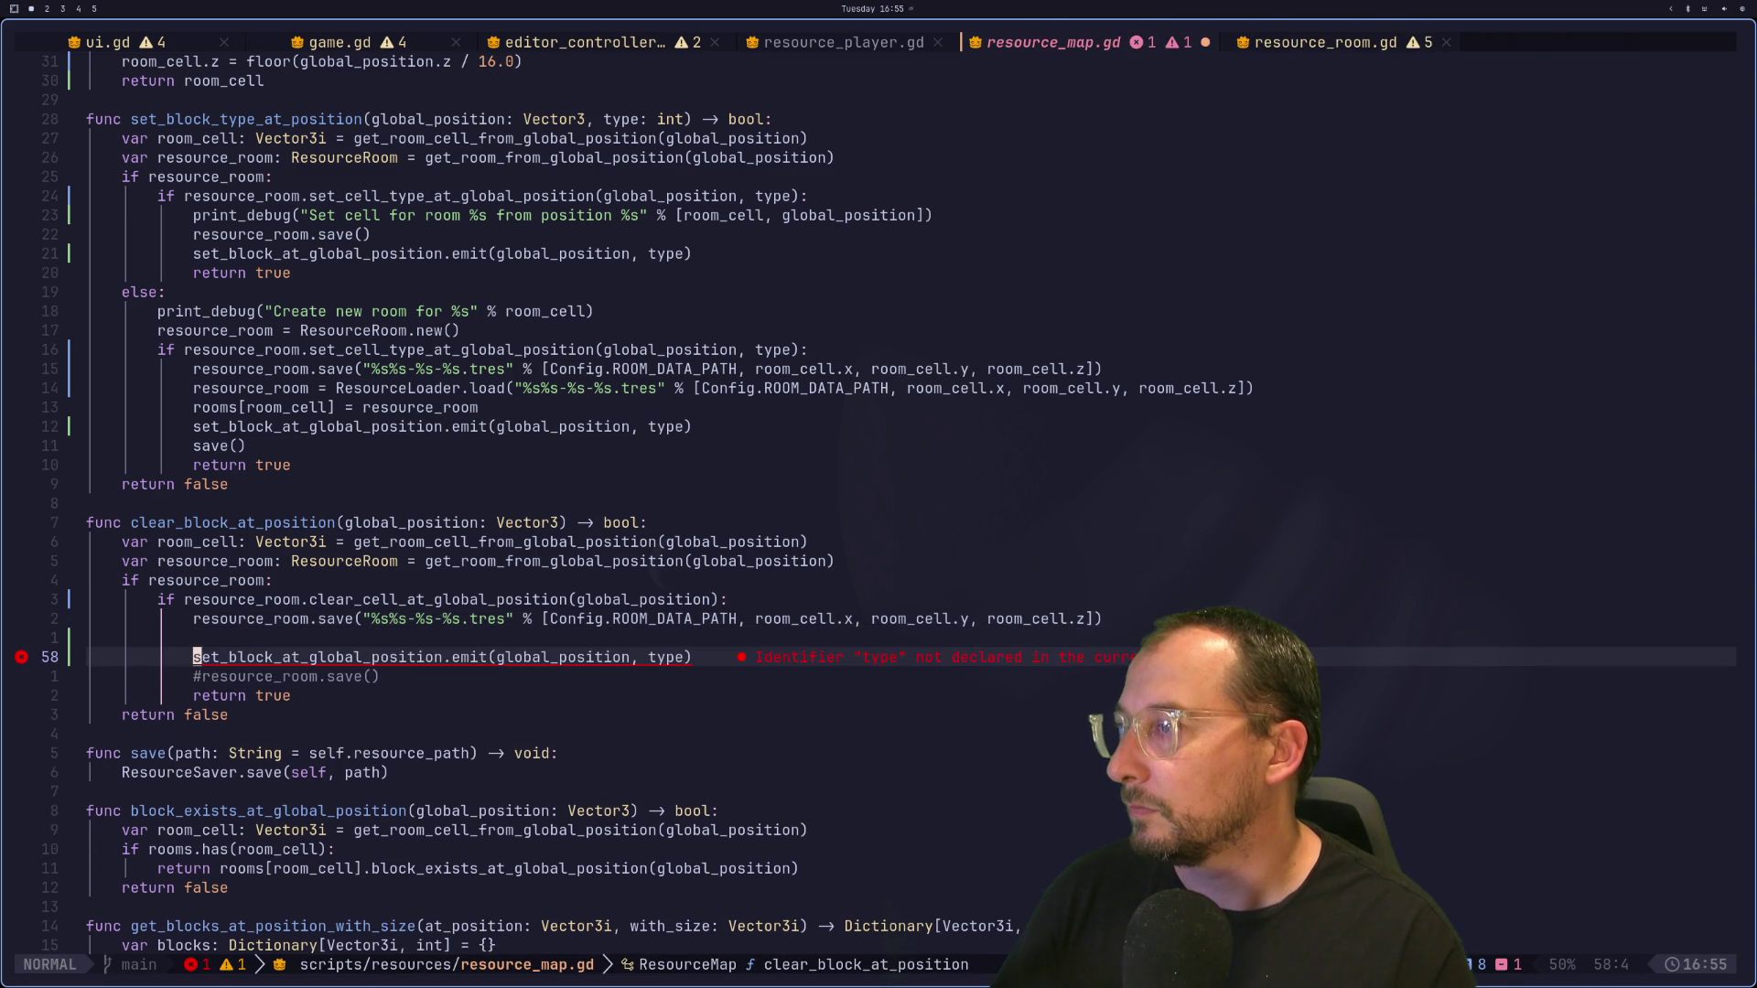
{"action": "key", "text": "k"}
{"action": "key", "text": "d"}
{"action": "key", "text": "d"}
{"action": "key", "text": "j"}
{"action": "key", "text": "d"}
{"action": "key", "text": "d"}
{"action": "key", "text": "k"}
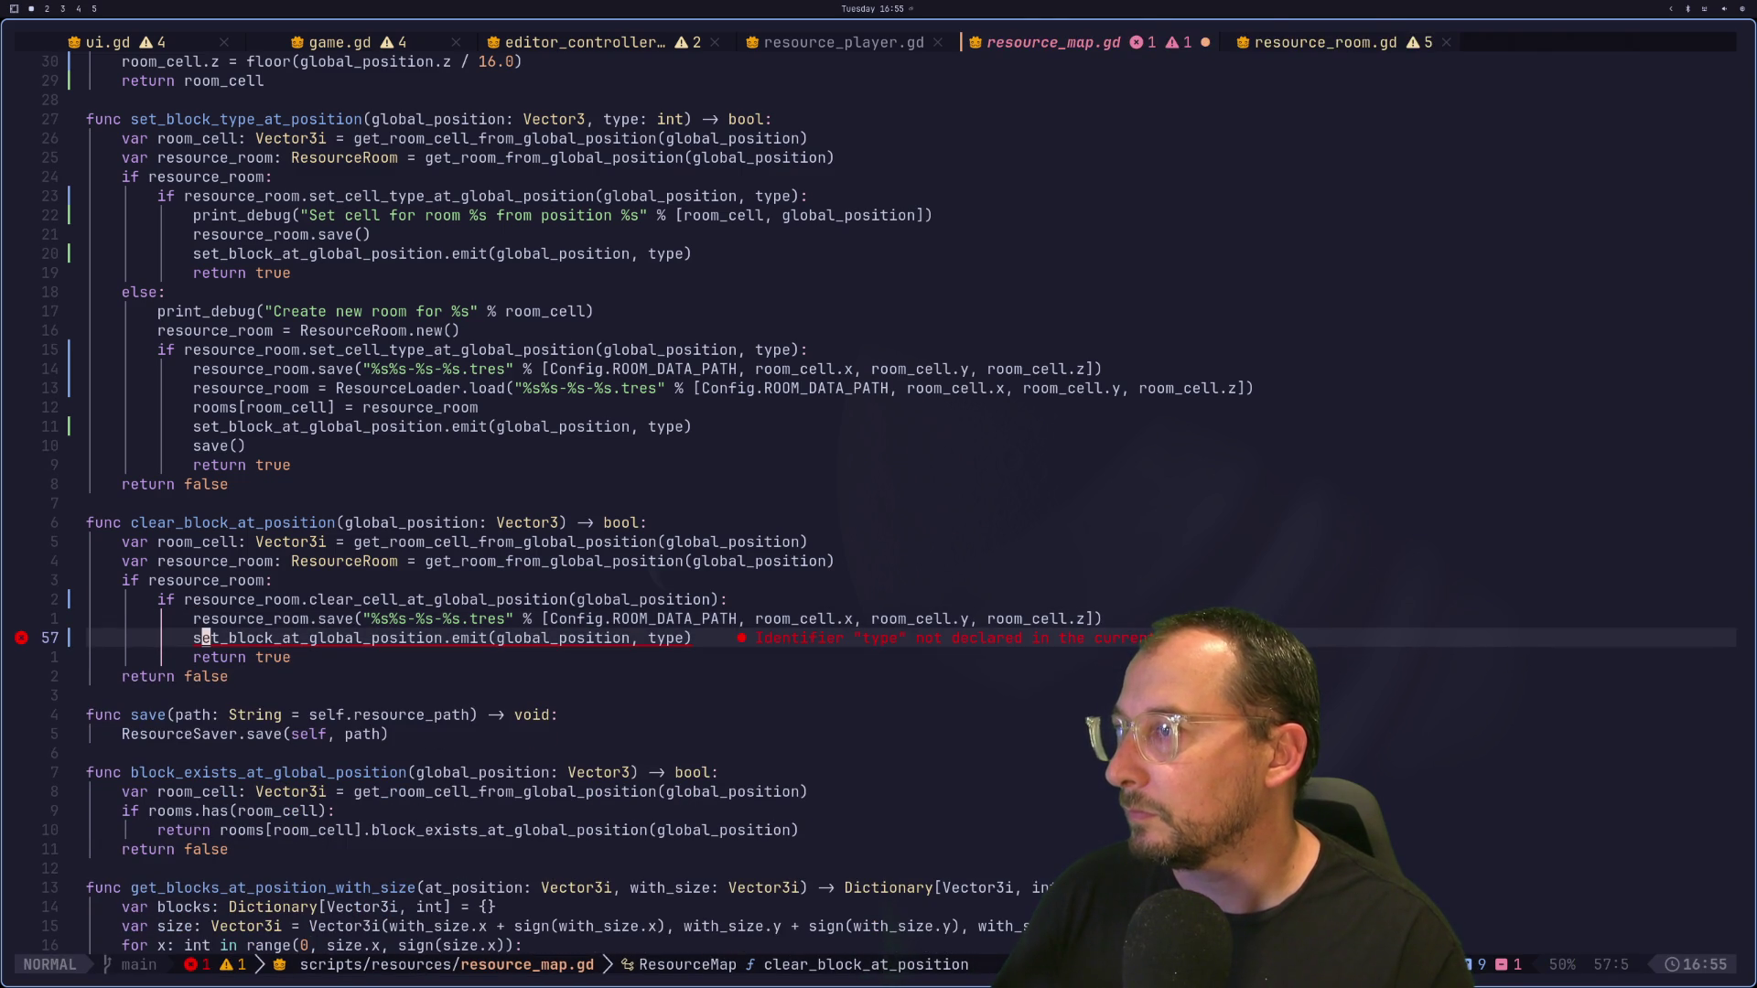
{"action": "key", "text": "l"}
{"action": "key", "text": "l"}
{"action": "key", "text": "l"}
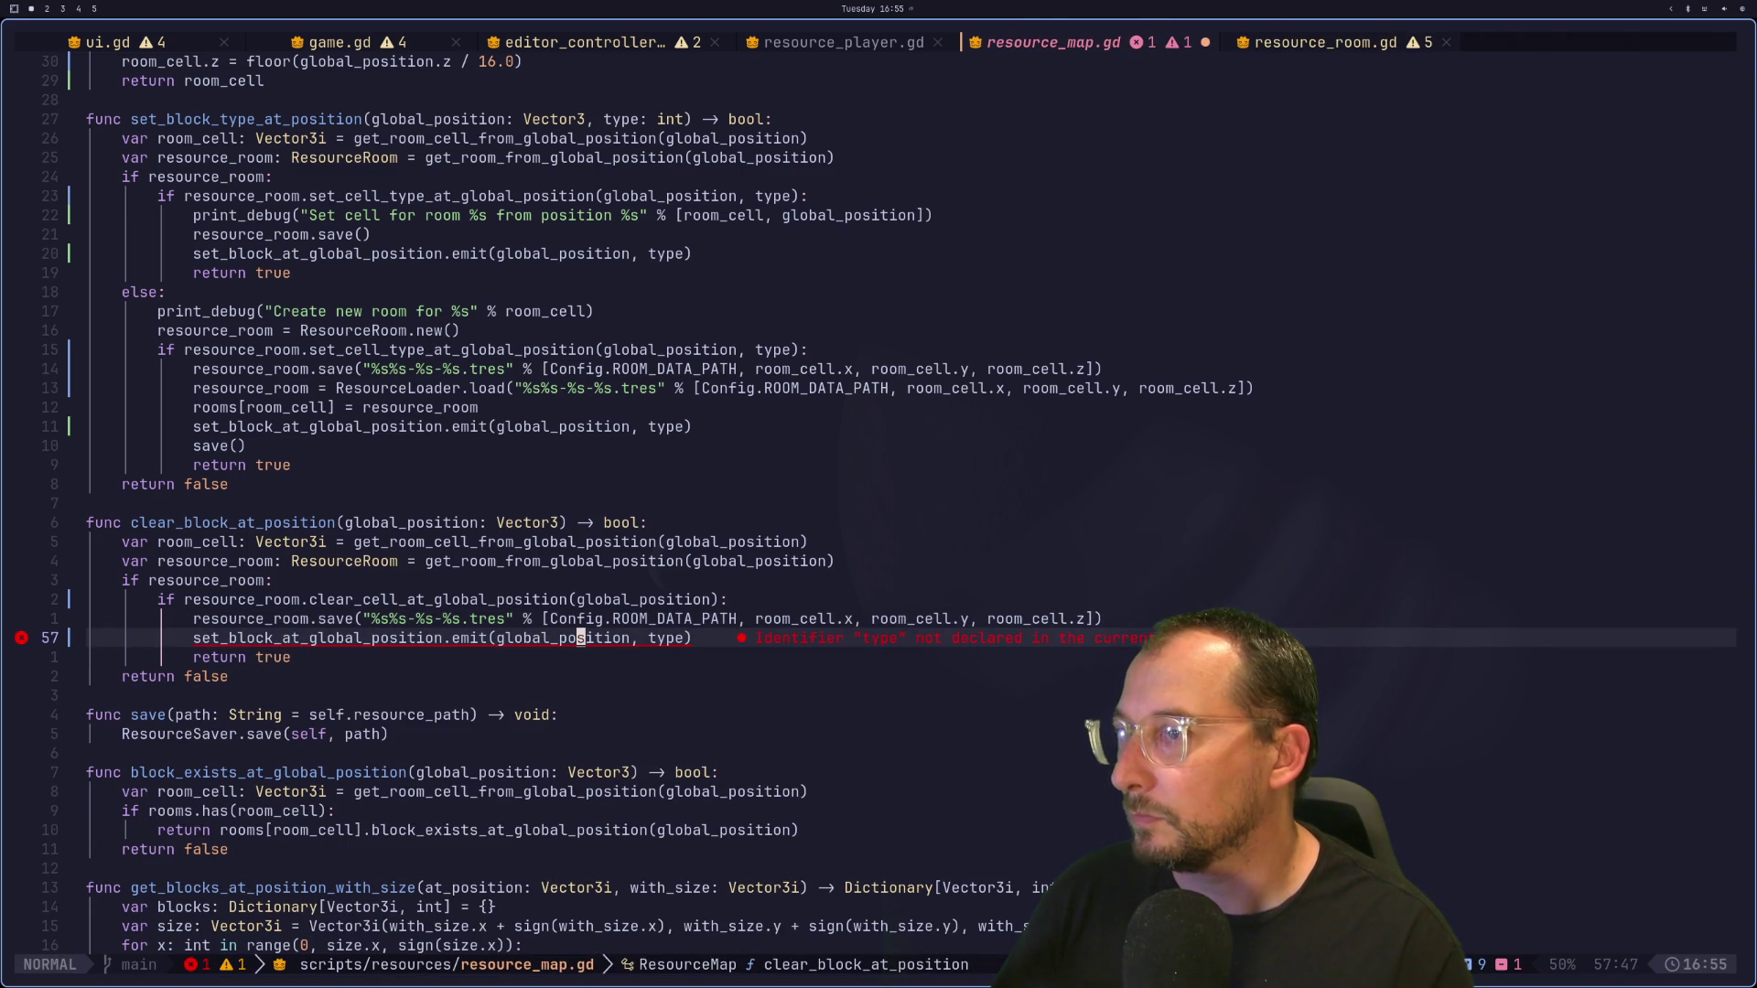
{"action": "key", "text": "l"}
{"action": "key", "text": "l"}
{"action": "key", "text": "l"}
Step: Delete the erroneous emit line from clear_block_at_position and save resource_map.gd
{"action": "key", "text": "k"}
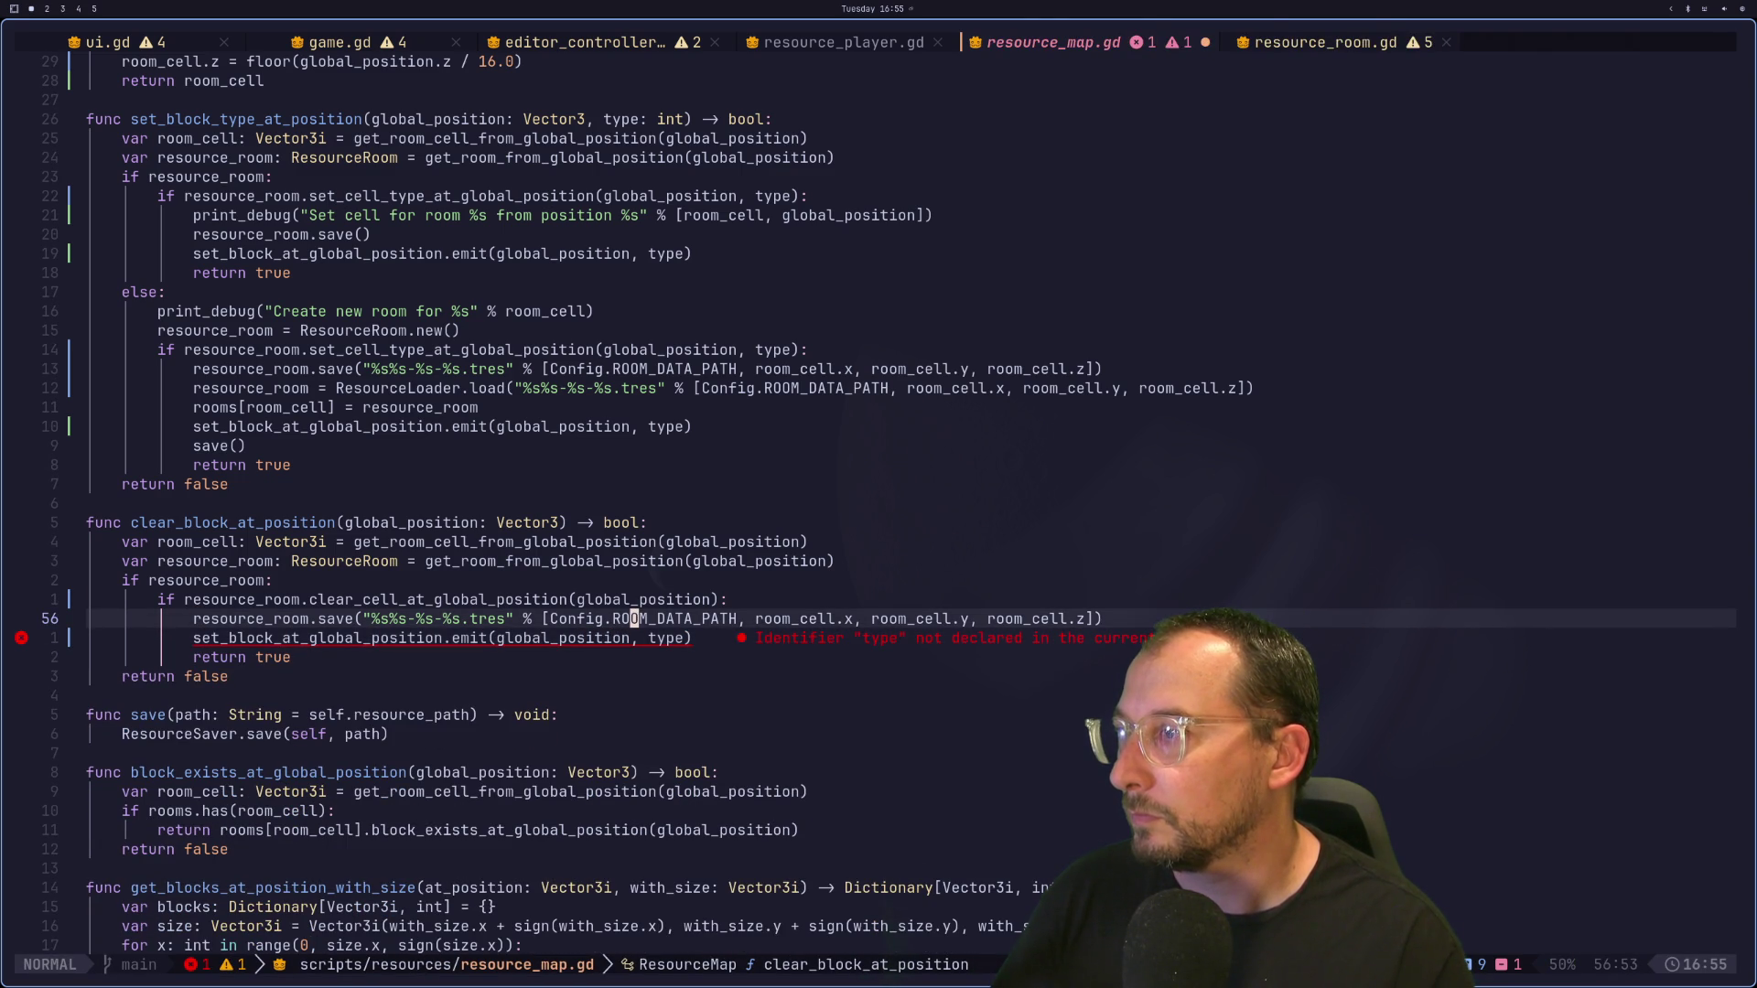
{"action": "key", "text": "b"}
{"action": "key", "text": "b"}
{"action": "key", "text": "b"}
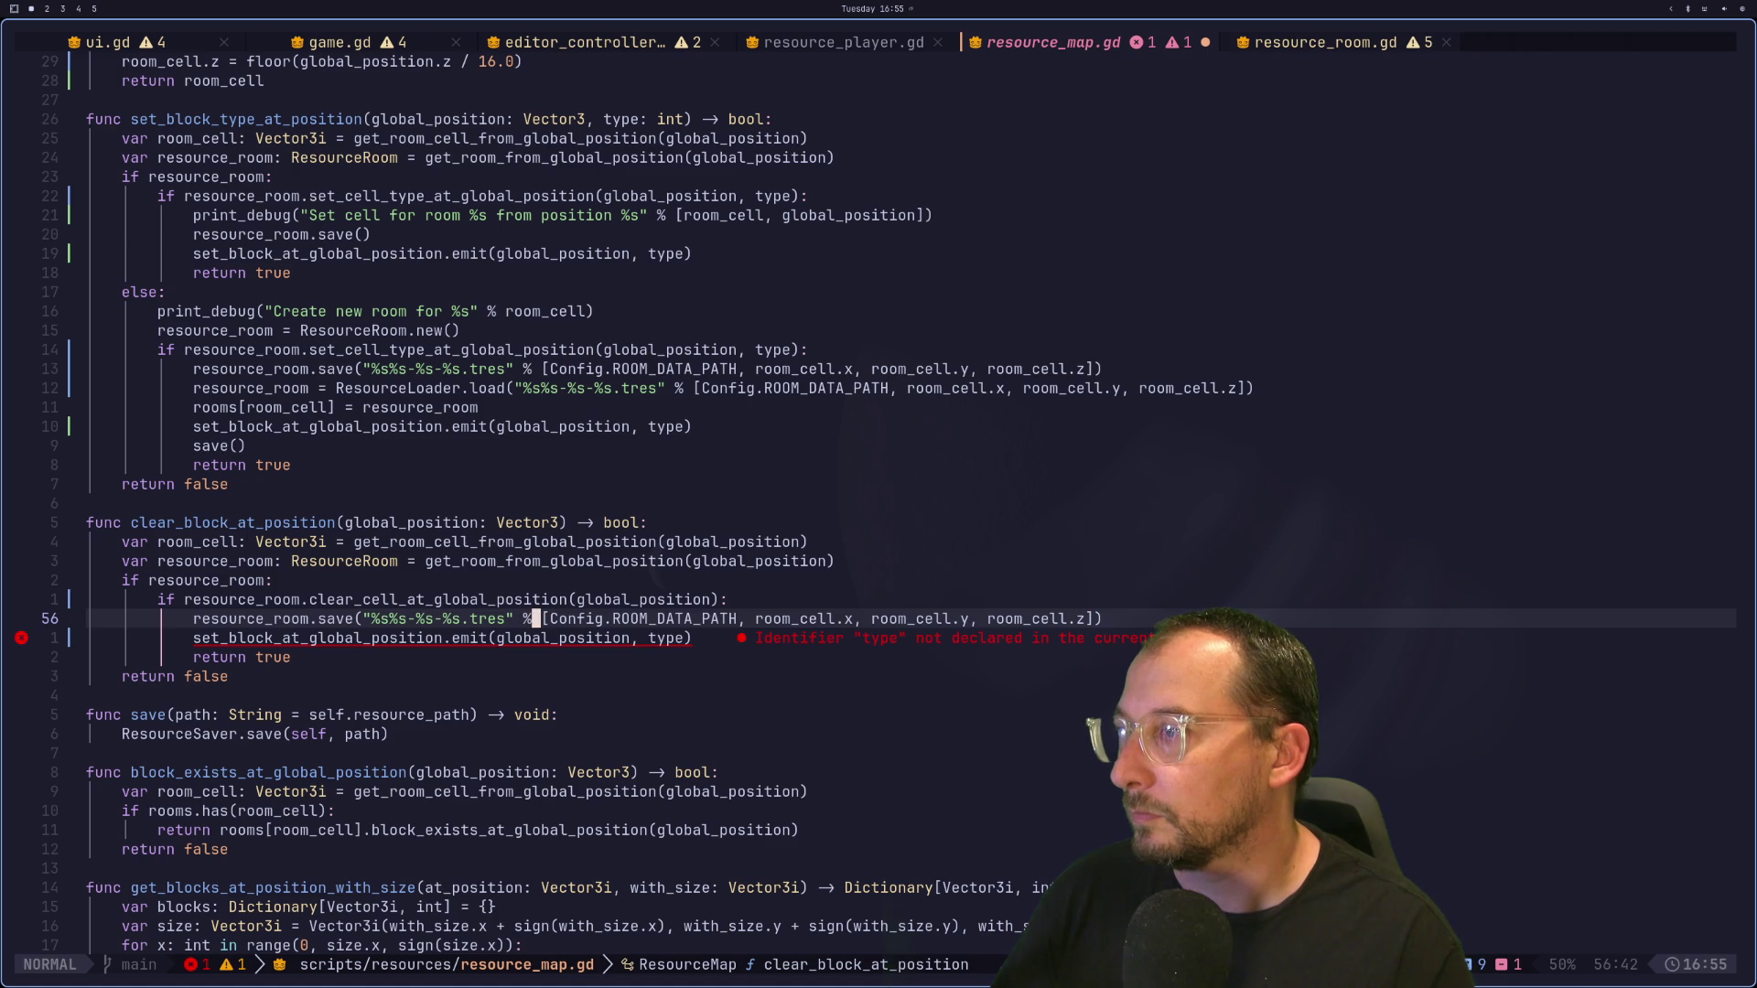
{"action": "key", "text": "j"}
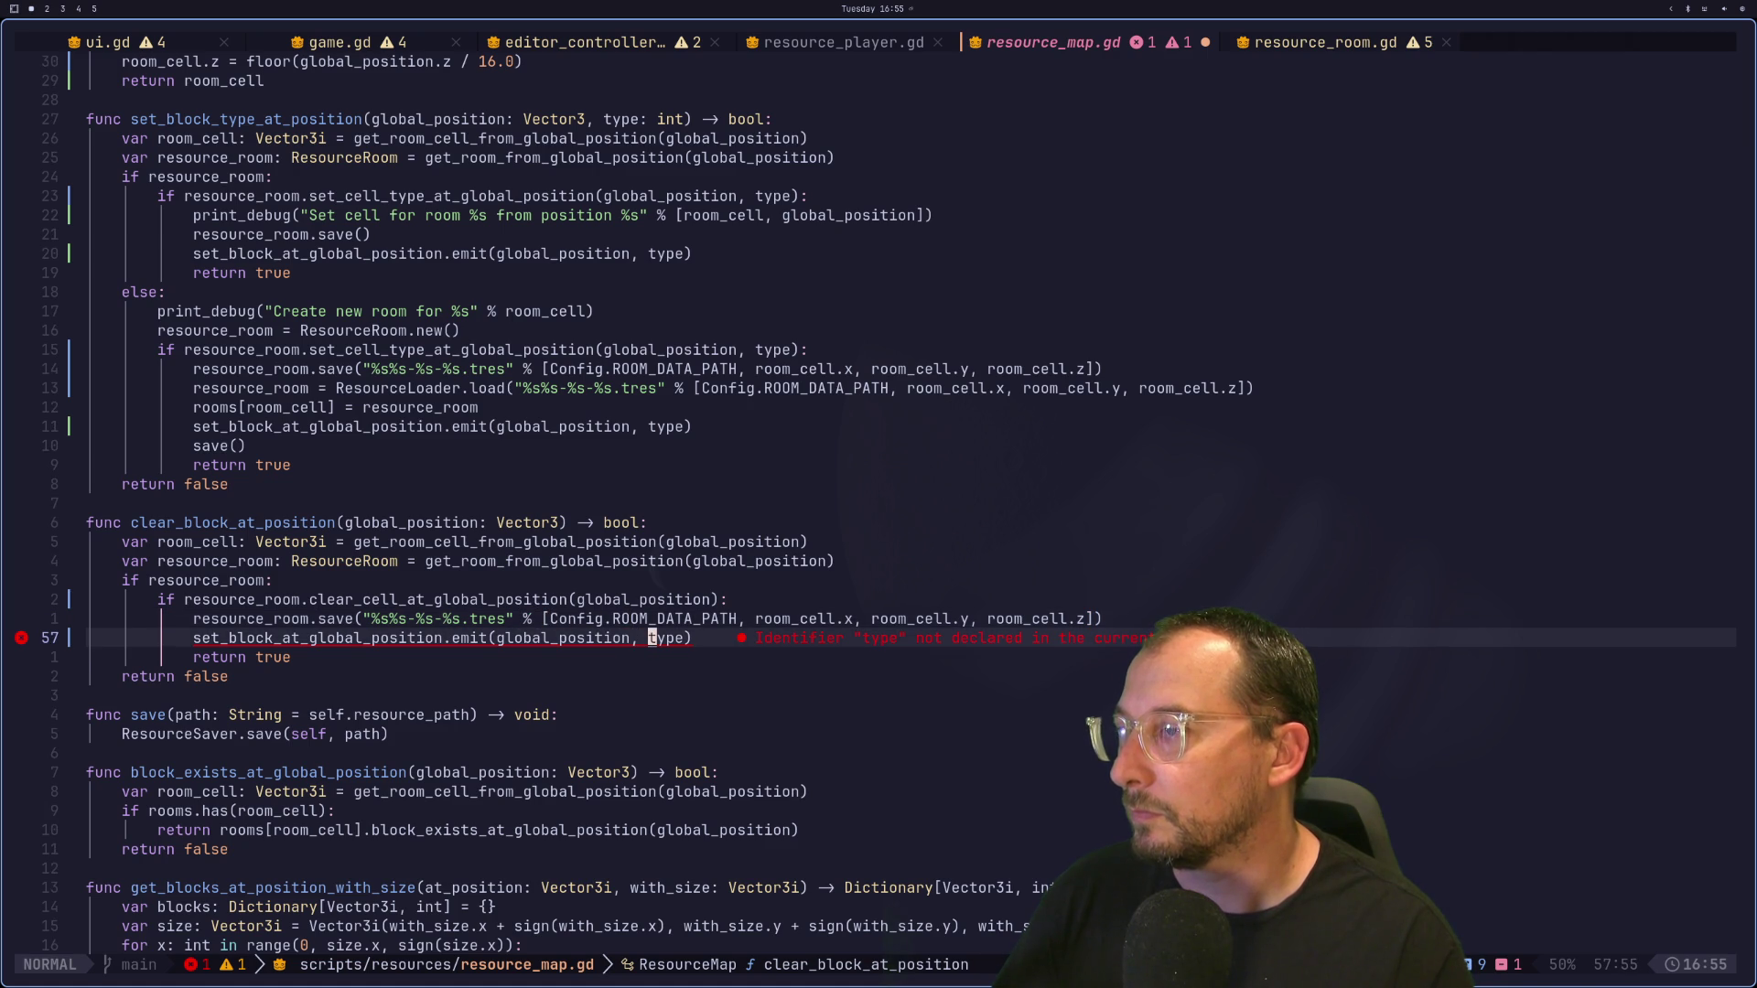
{"action": "key", "text": "d"}
{"action": "key", "text": "d"}
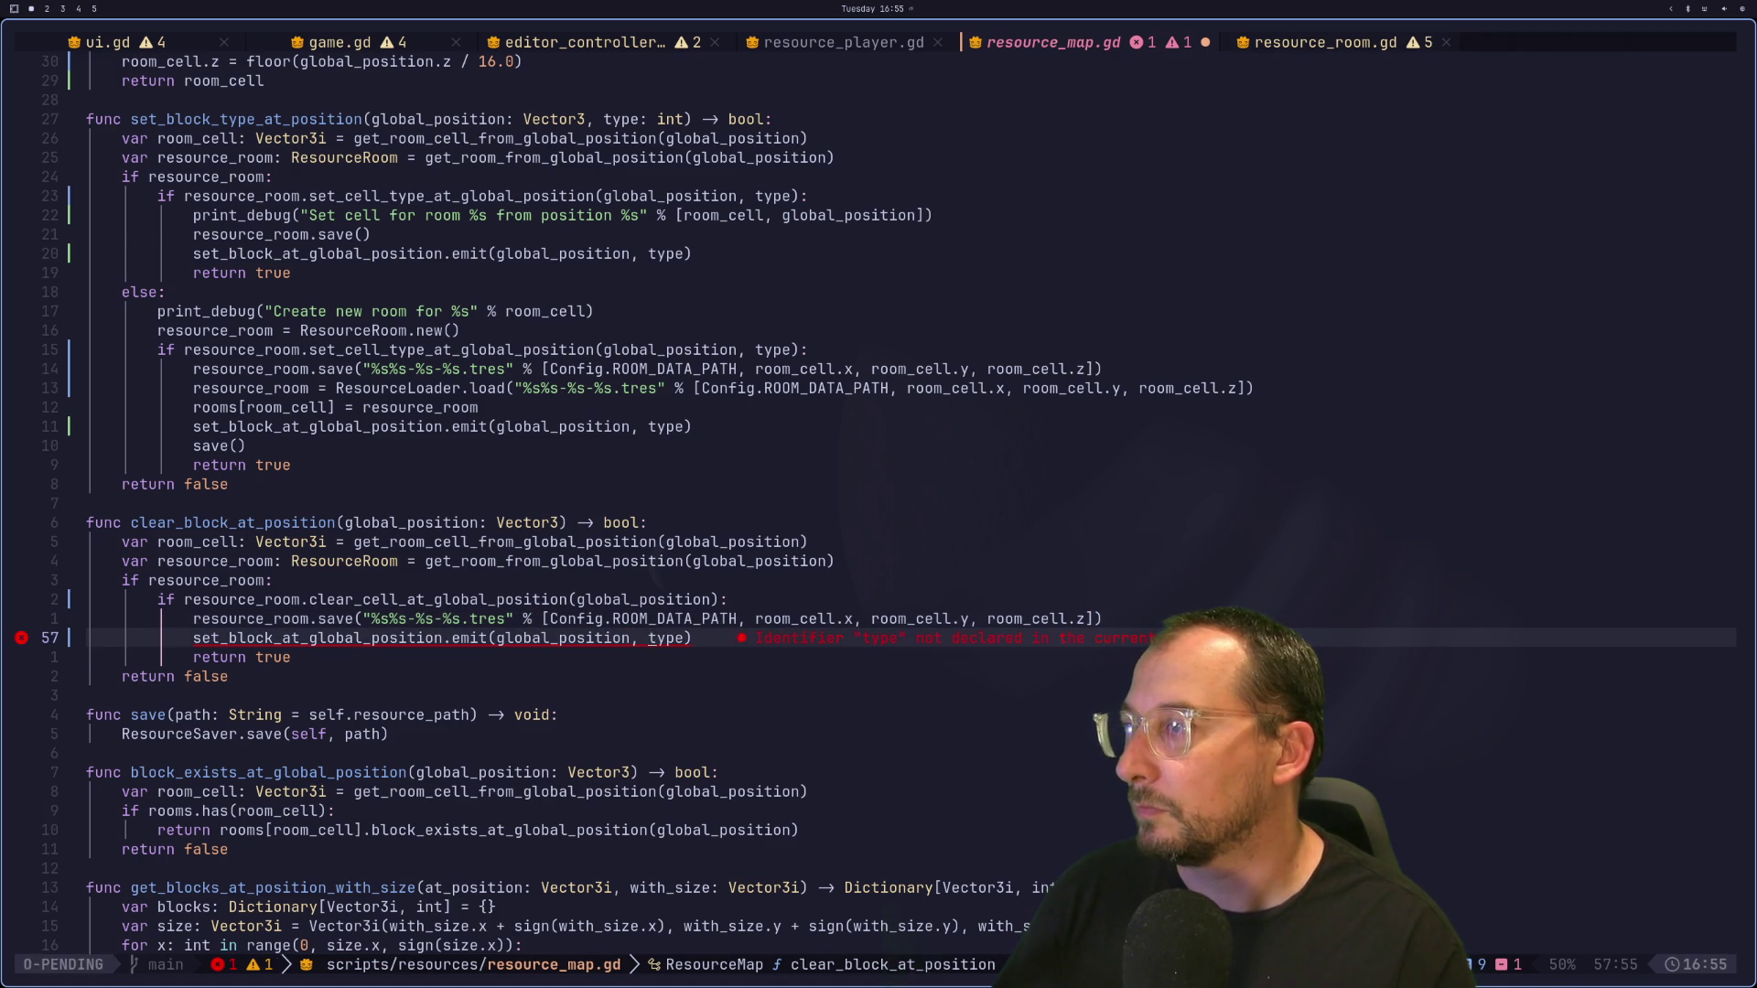
{"action": "type", "text": ":w"}
{"action": "key", "text": "Return"}
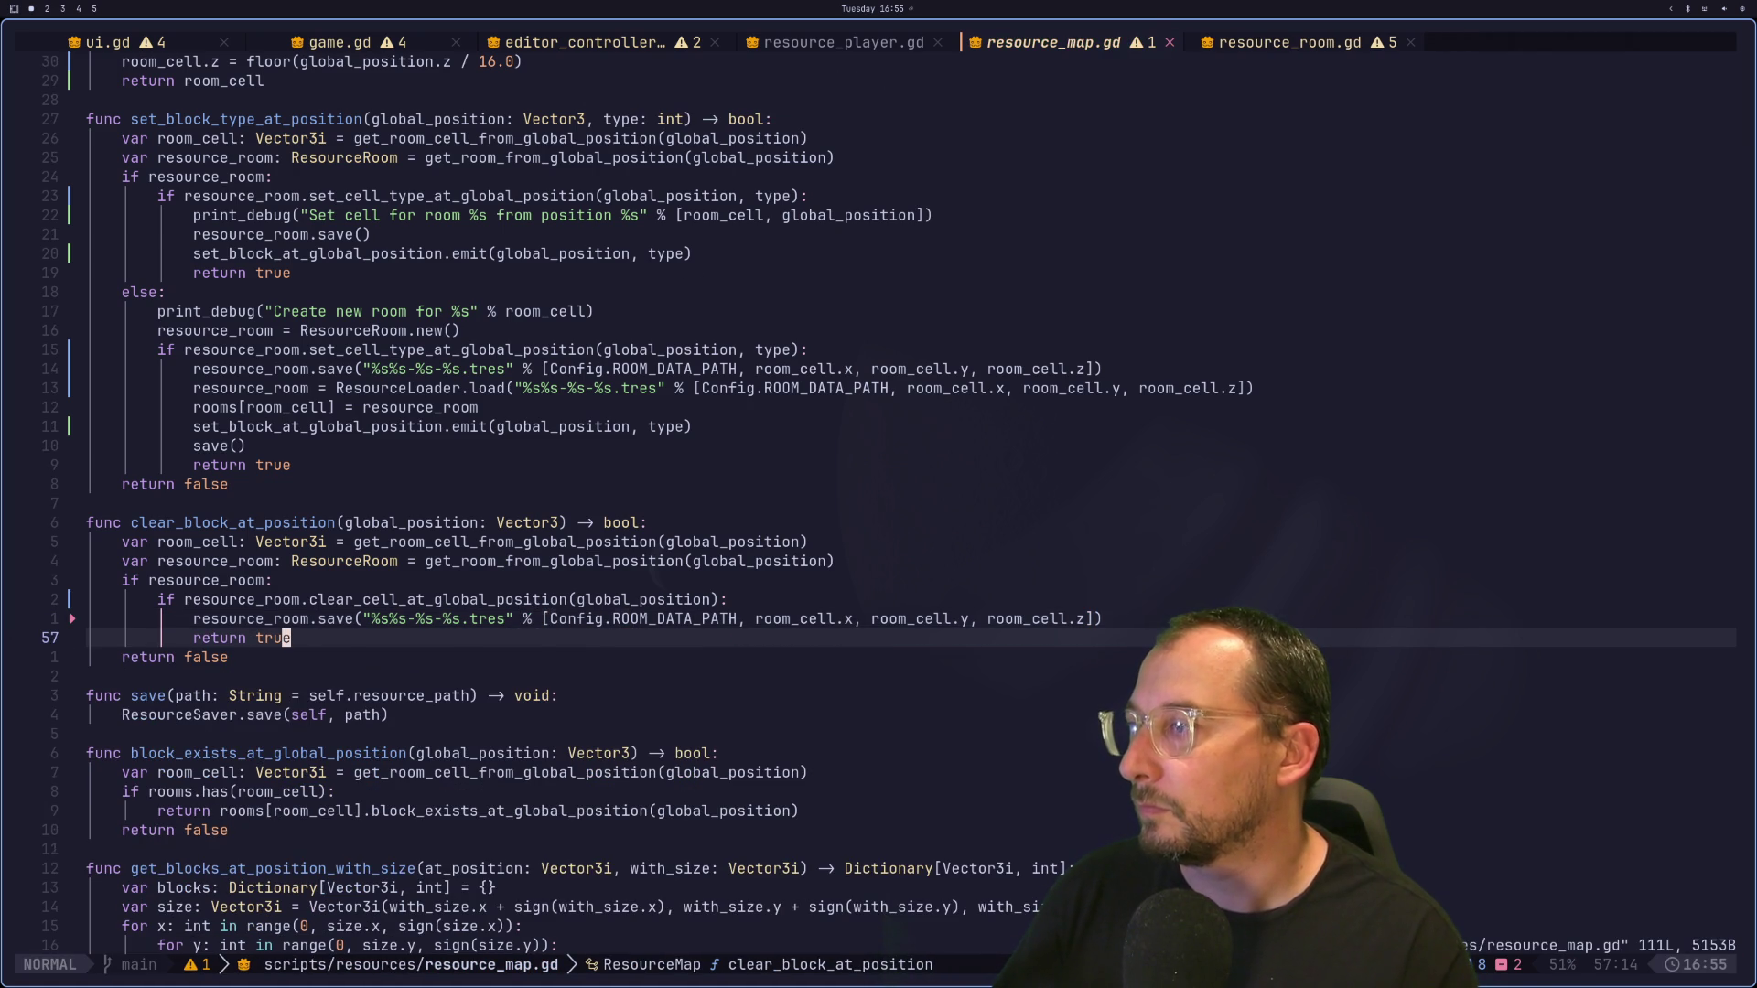
Step: Read through resource_map.gd from the else-branch save down to _clear_empty_rooms
{"action": "key", "text": "k"}
{"action": "key", "text": "k"}
{"action": "key", "text": "k"}
{"action": "key", "text": "k"}
{"action": "key", "text": "k"}
{"action": "key", "text": "k"}
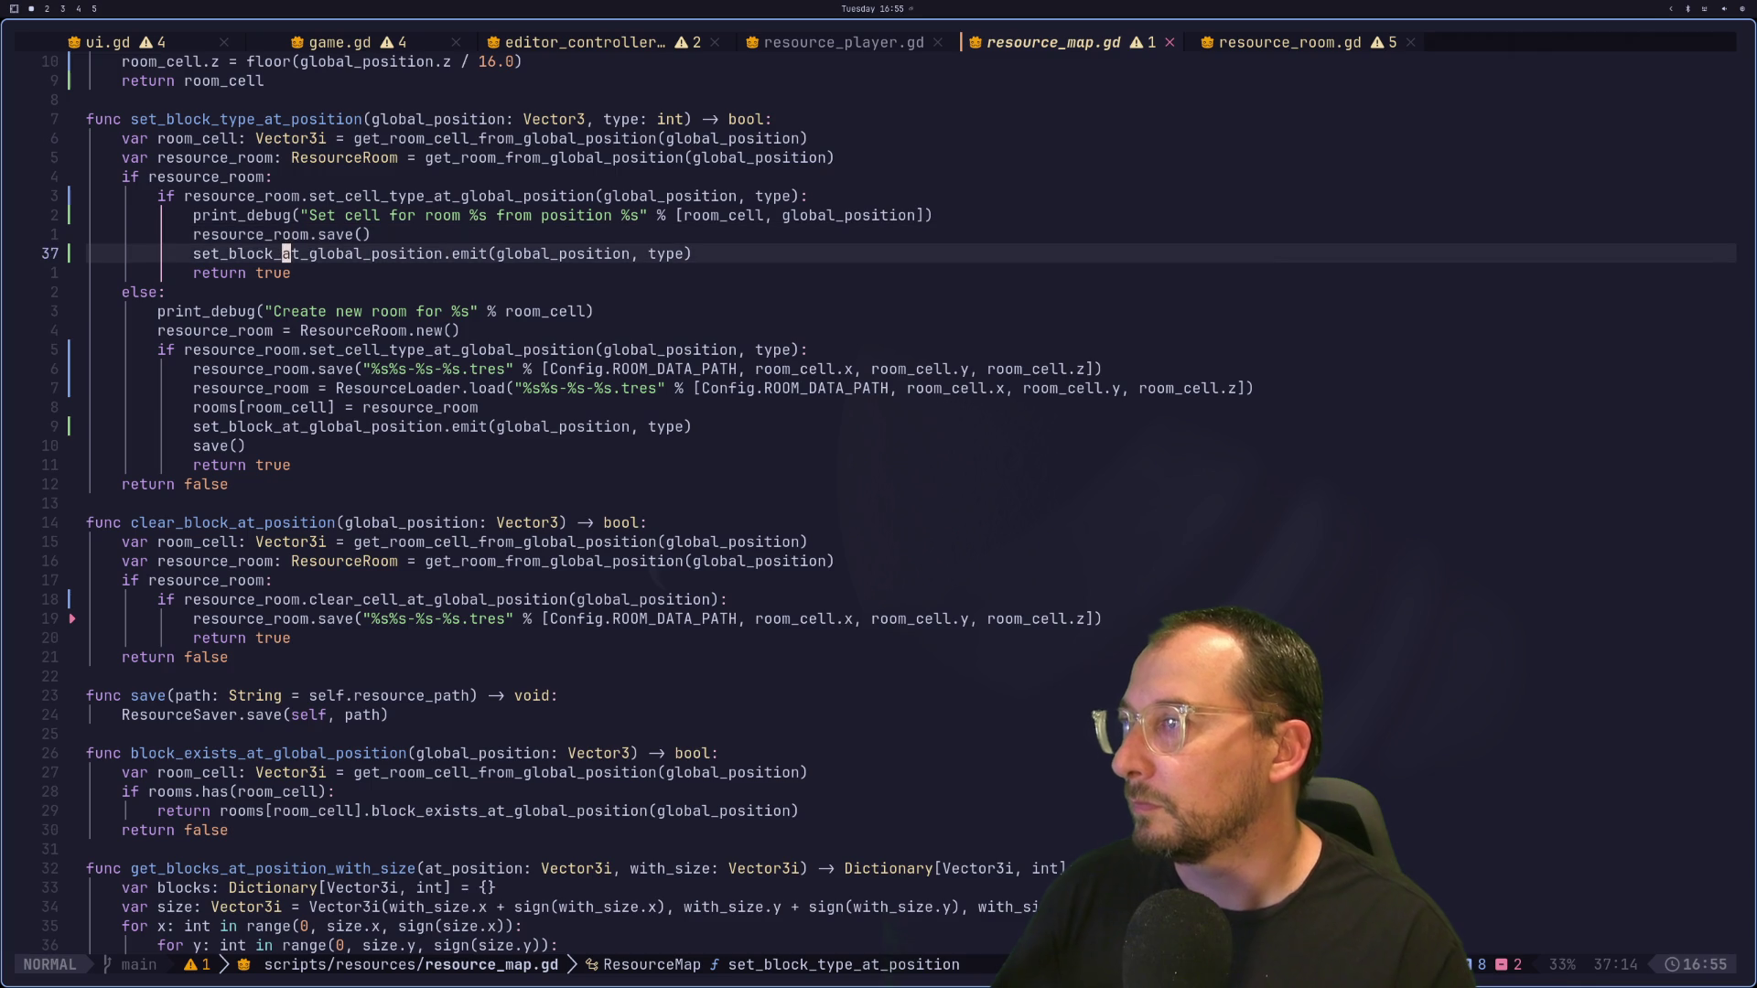
{"action": "key", "text": "j"}
{"action": "key", "text": "j"}
{"action": "key", "text": "j"}
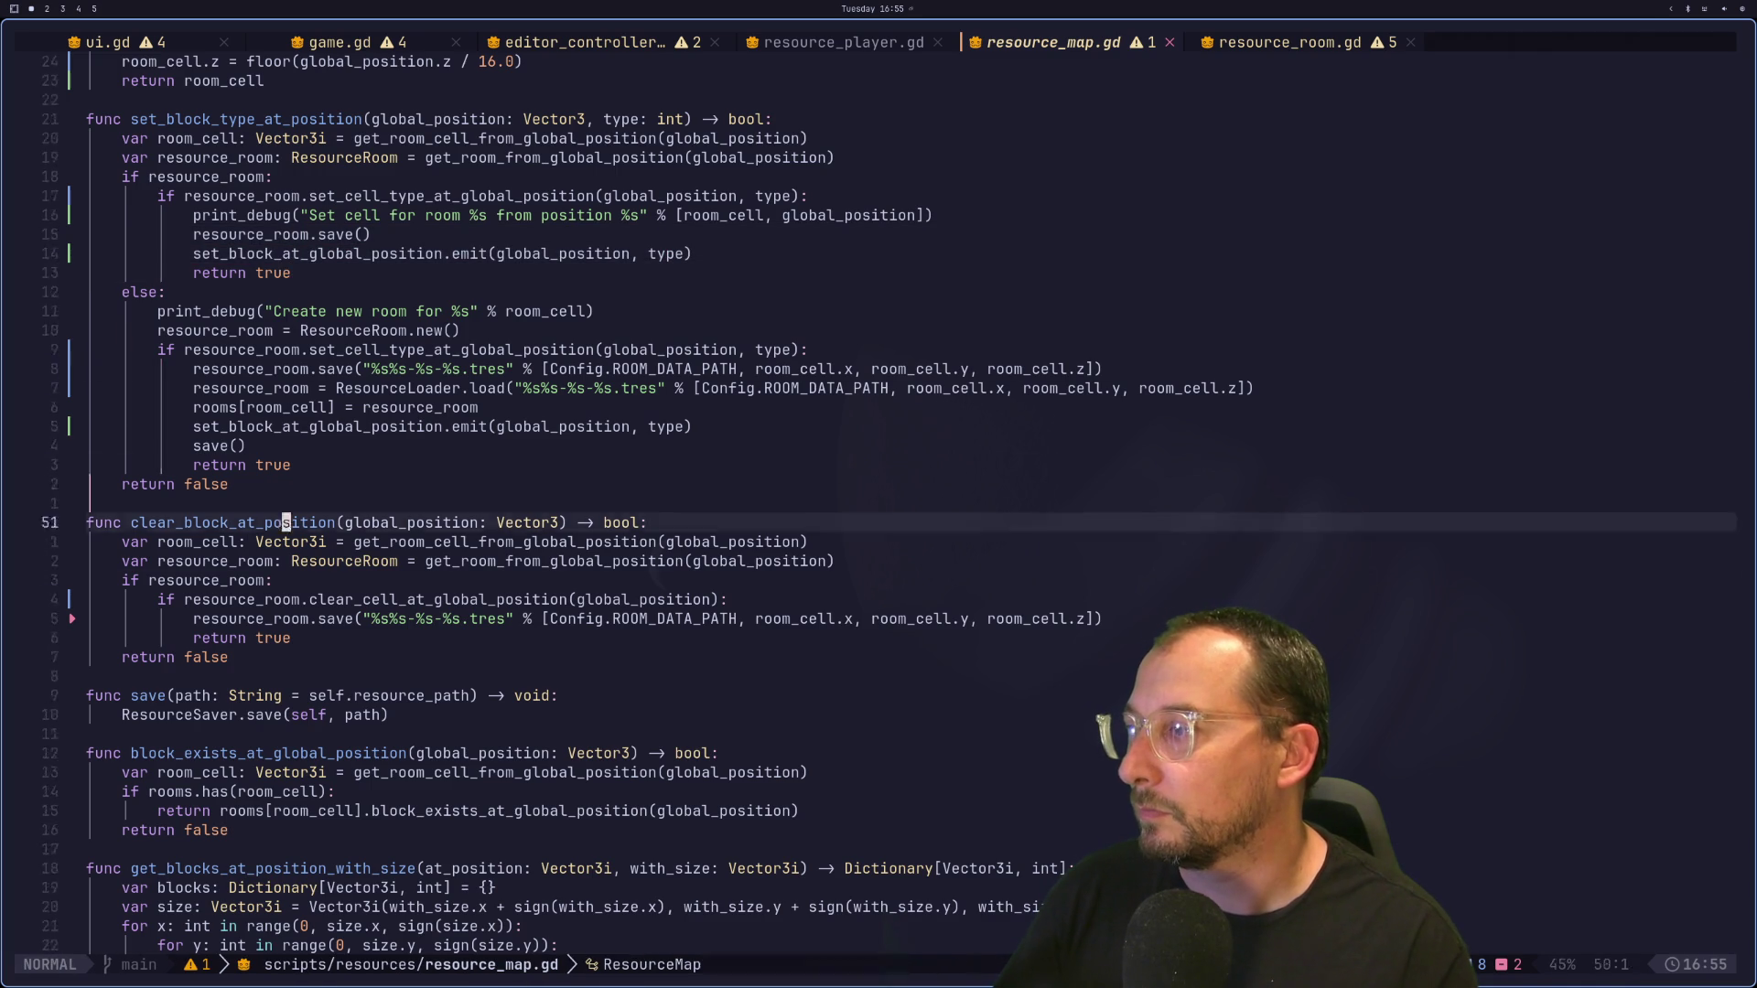
{"action": "key", "text": "braceright"}
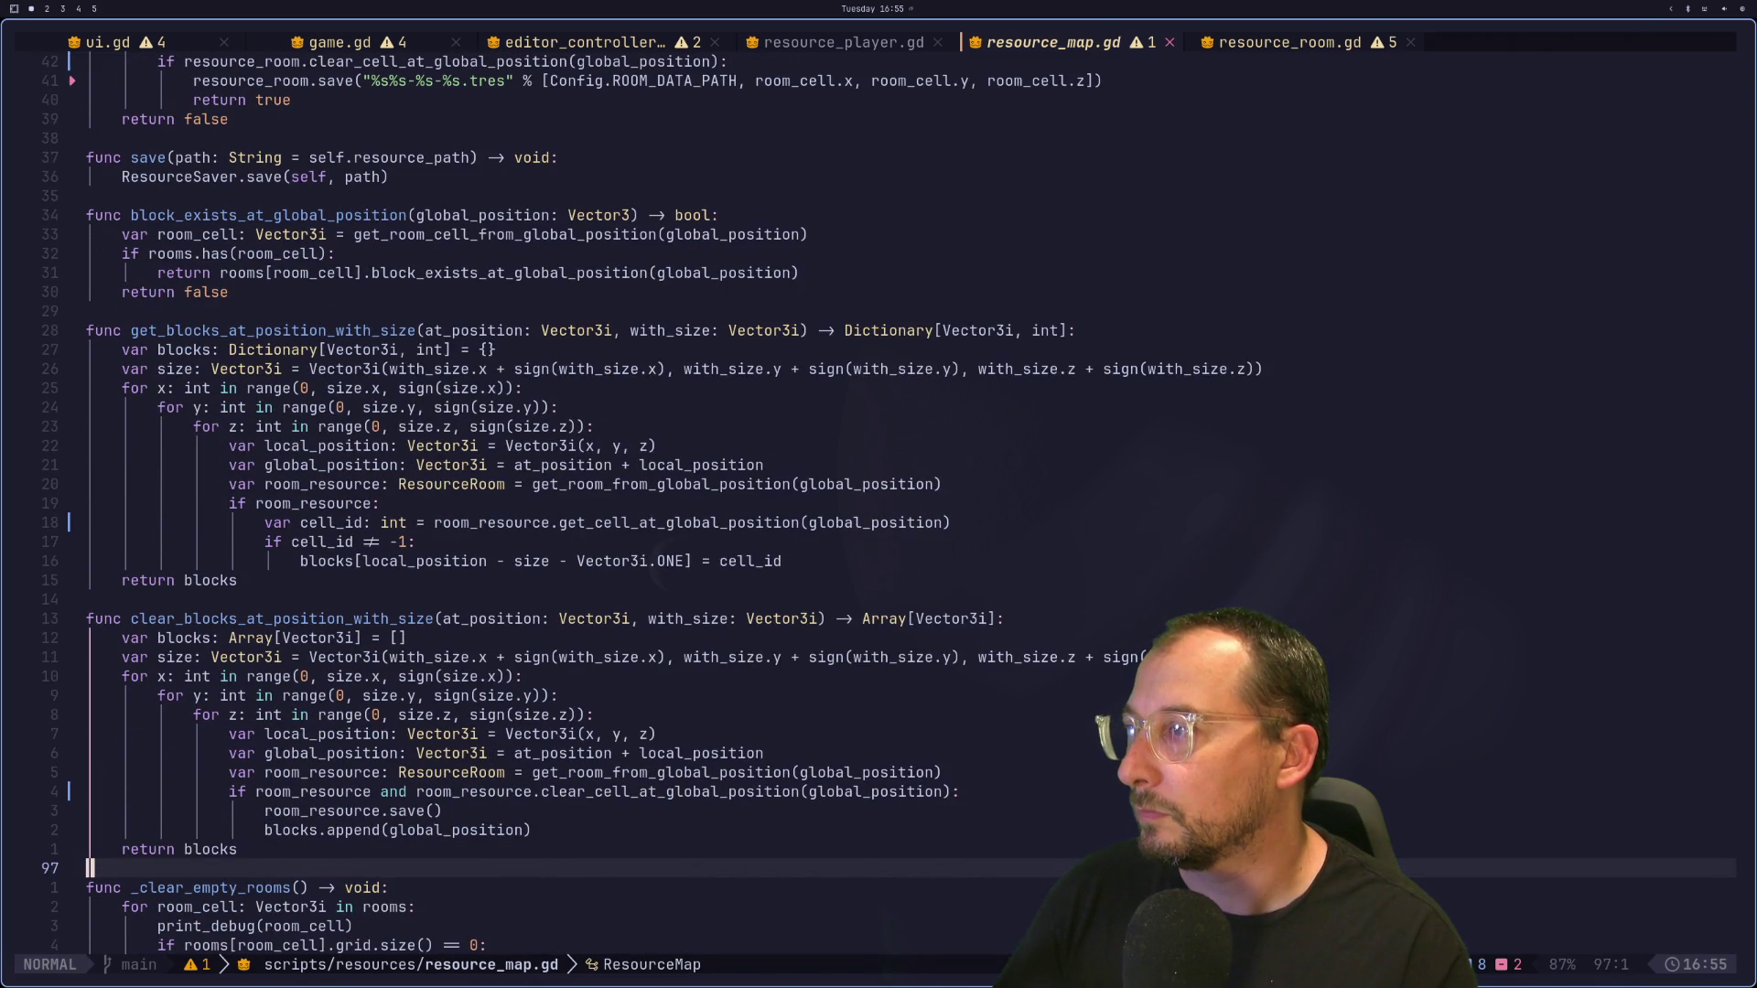
{"action": "key", "text": "j"}
{"action": "key", "text": "j"}
{"action": "key", "text": "j"}
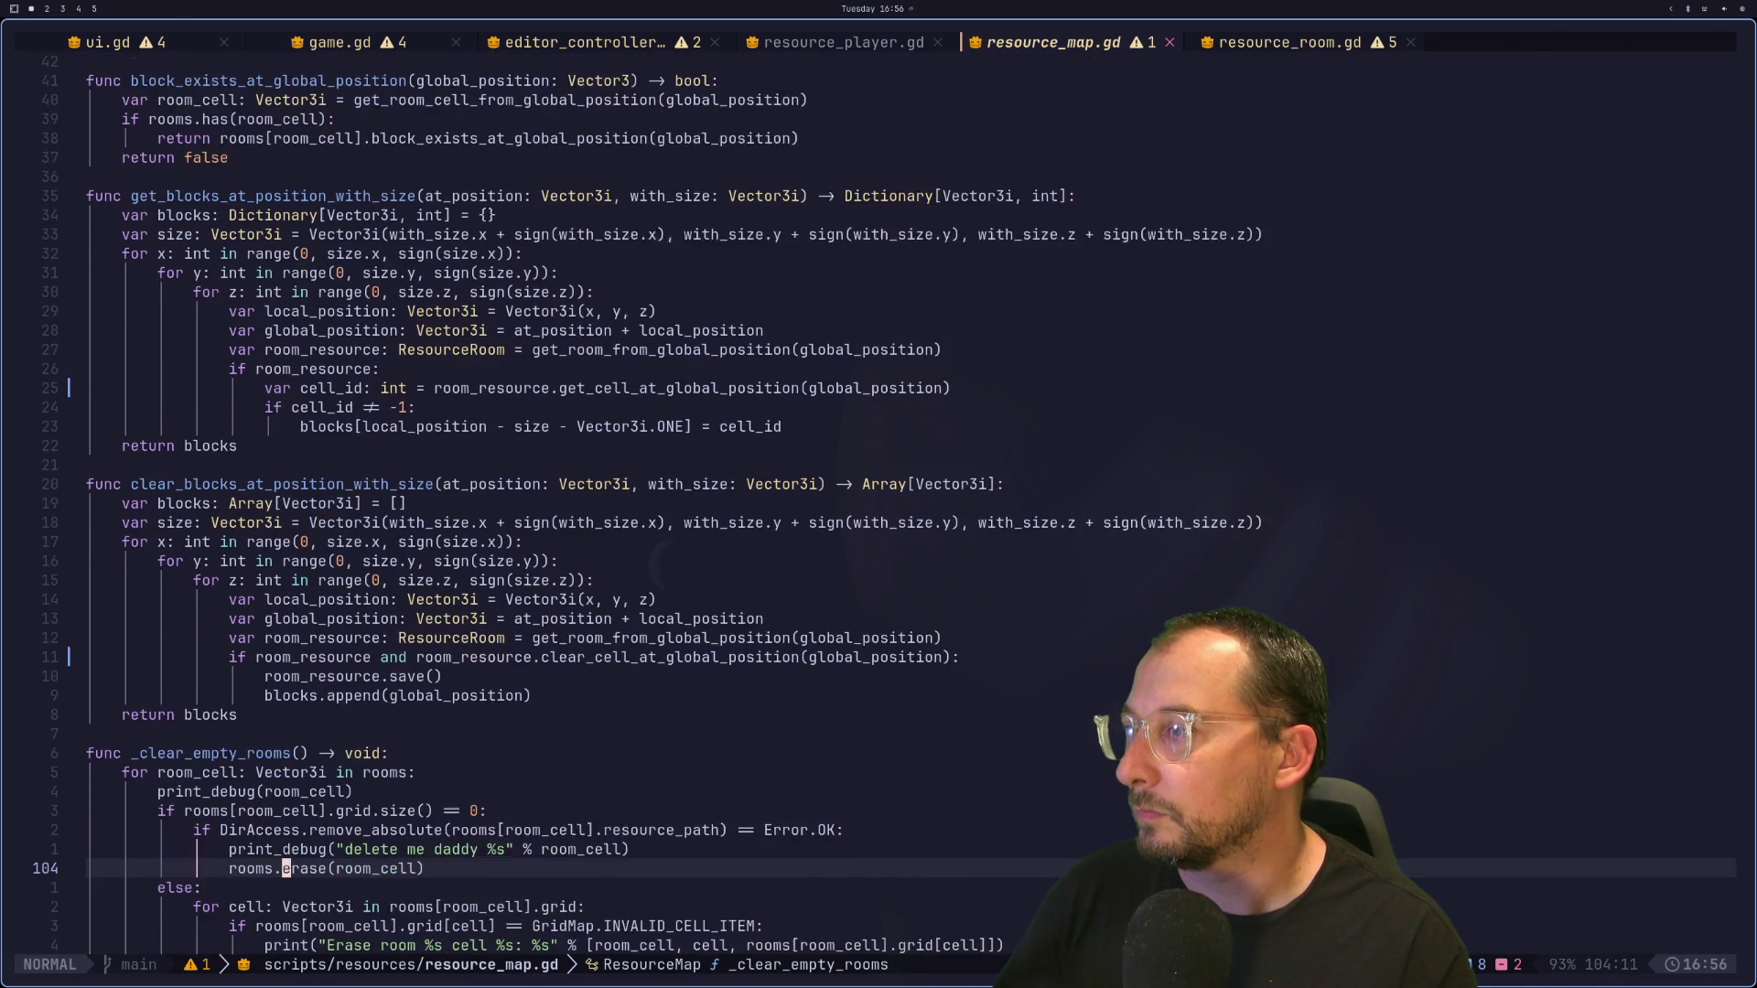
{"action": "key", "text": "j"}
{"action": "key", "text": "j"}
{"action": "key", "text": "j"}
{"action": "key", "text": "k"}
{"action": "key", "text": "k"}
{"action": "key", "text": "k"}
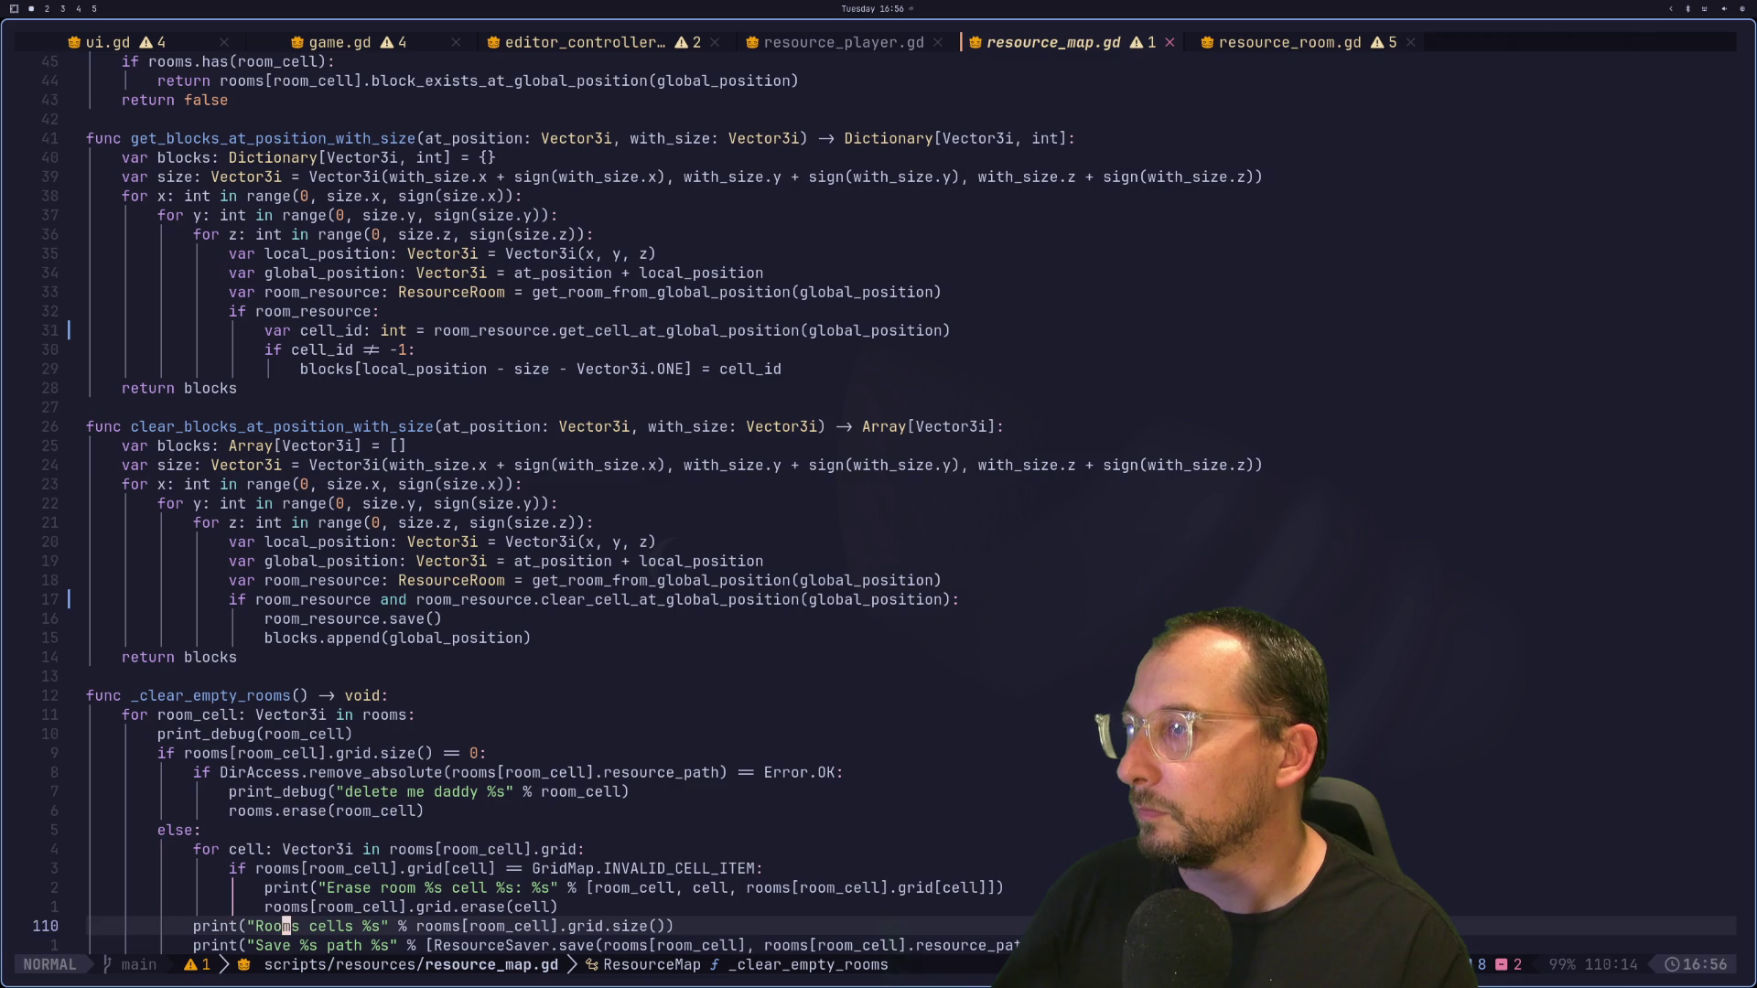
{"action": "key", "text": "k"}
{"action": "key", "text": "k"}
{"action": "key", "text": "k"}
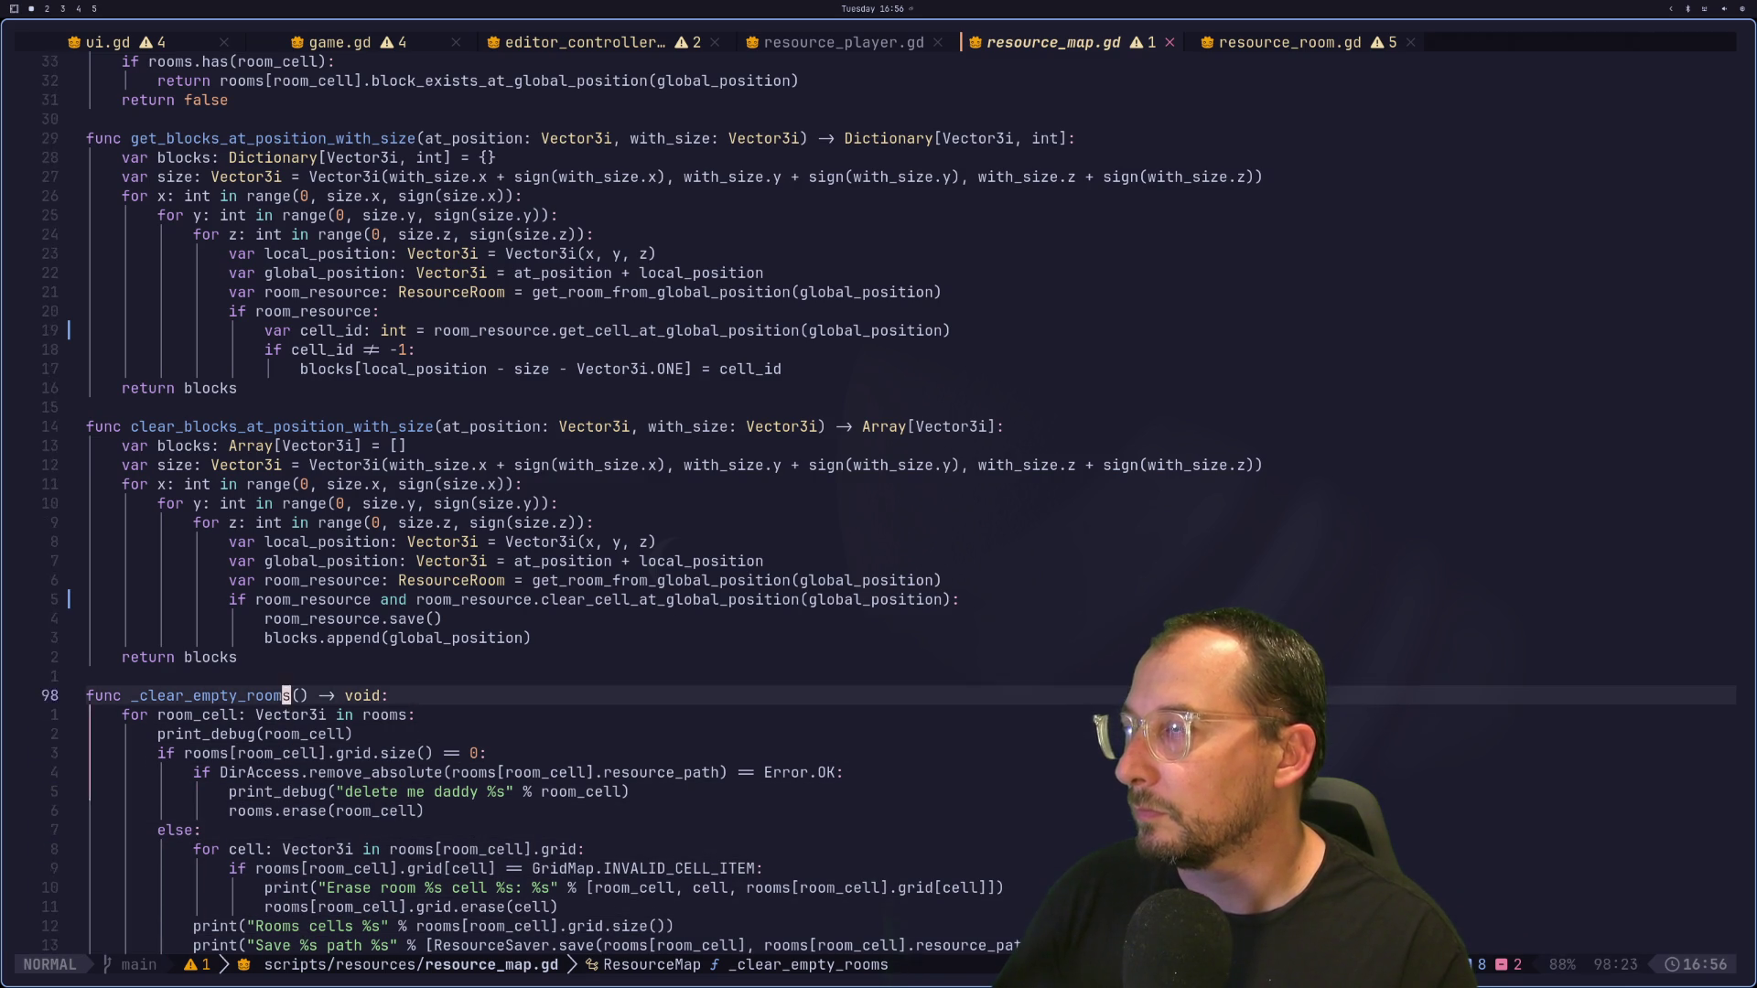
{"action": "key", "text": "k"}
{"action": "key", "text": "k"}
{"action": "key", "text": "k"}
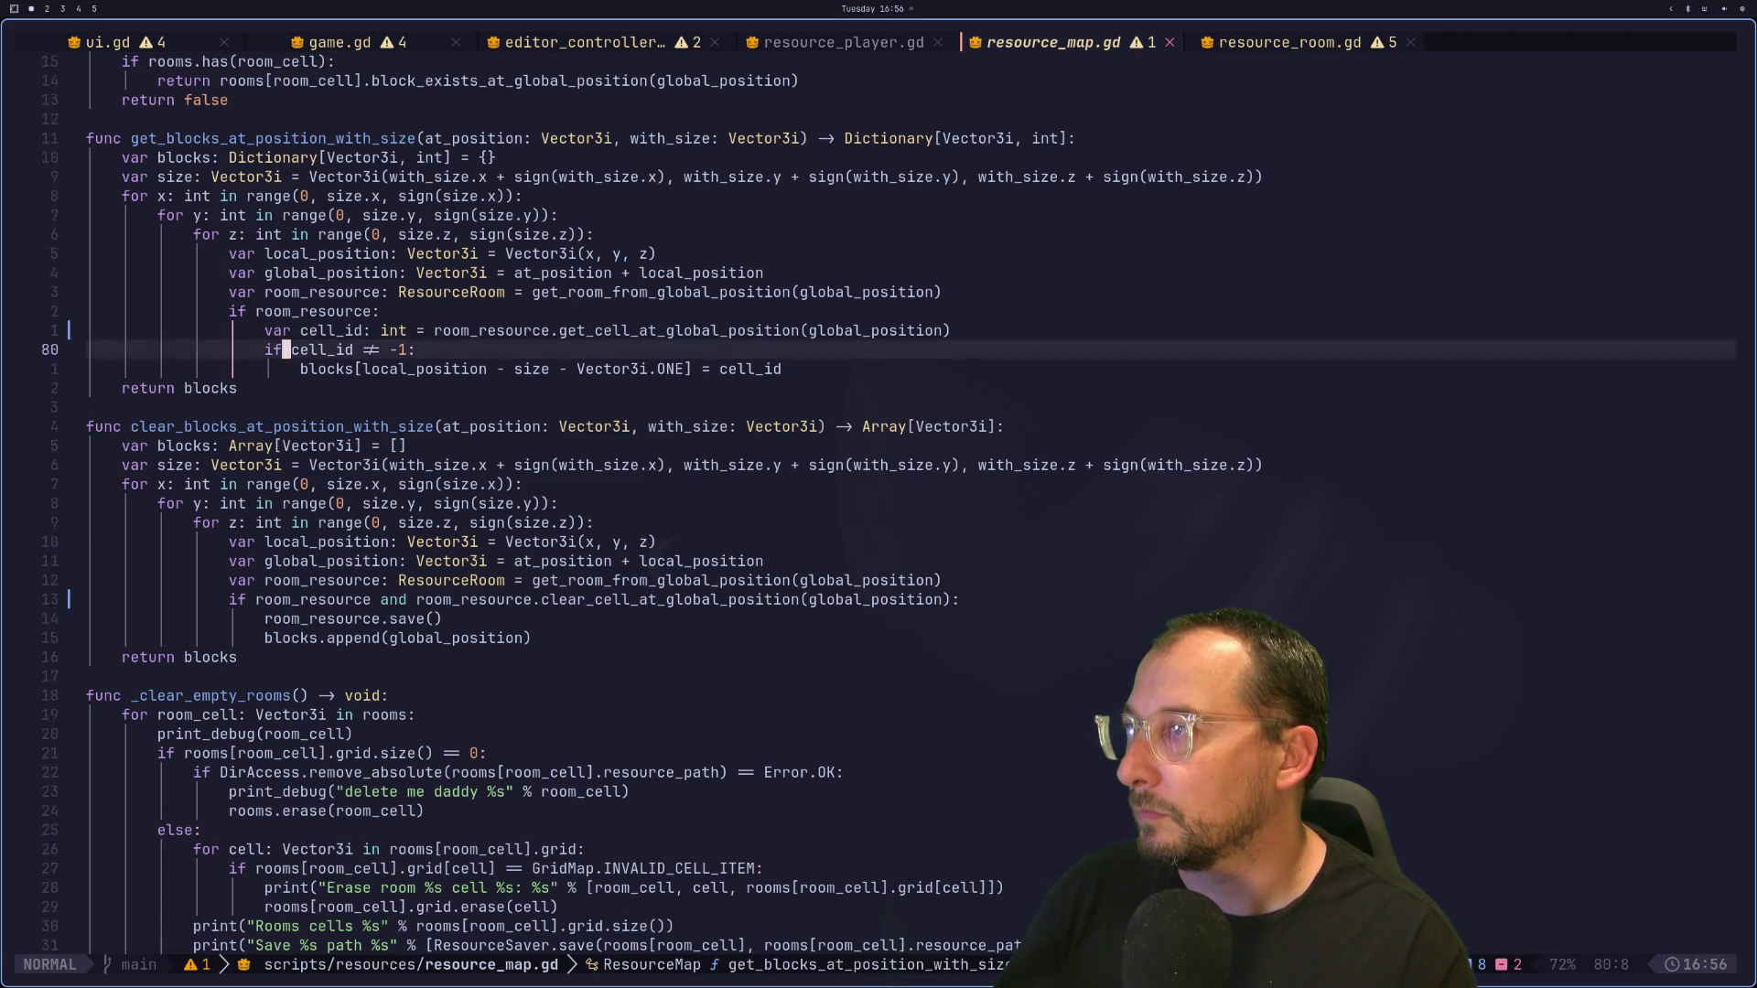
Step: Cycle buffers through resource_player.gd, editor_controller.gd and resource_room.gd, back to resource_map.gd
{"action": "key", "text": "shift+h"}
{"action": "key", "text": "shift+h"}
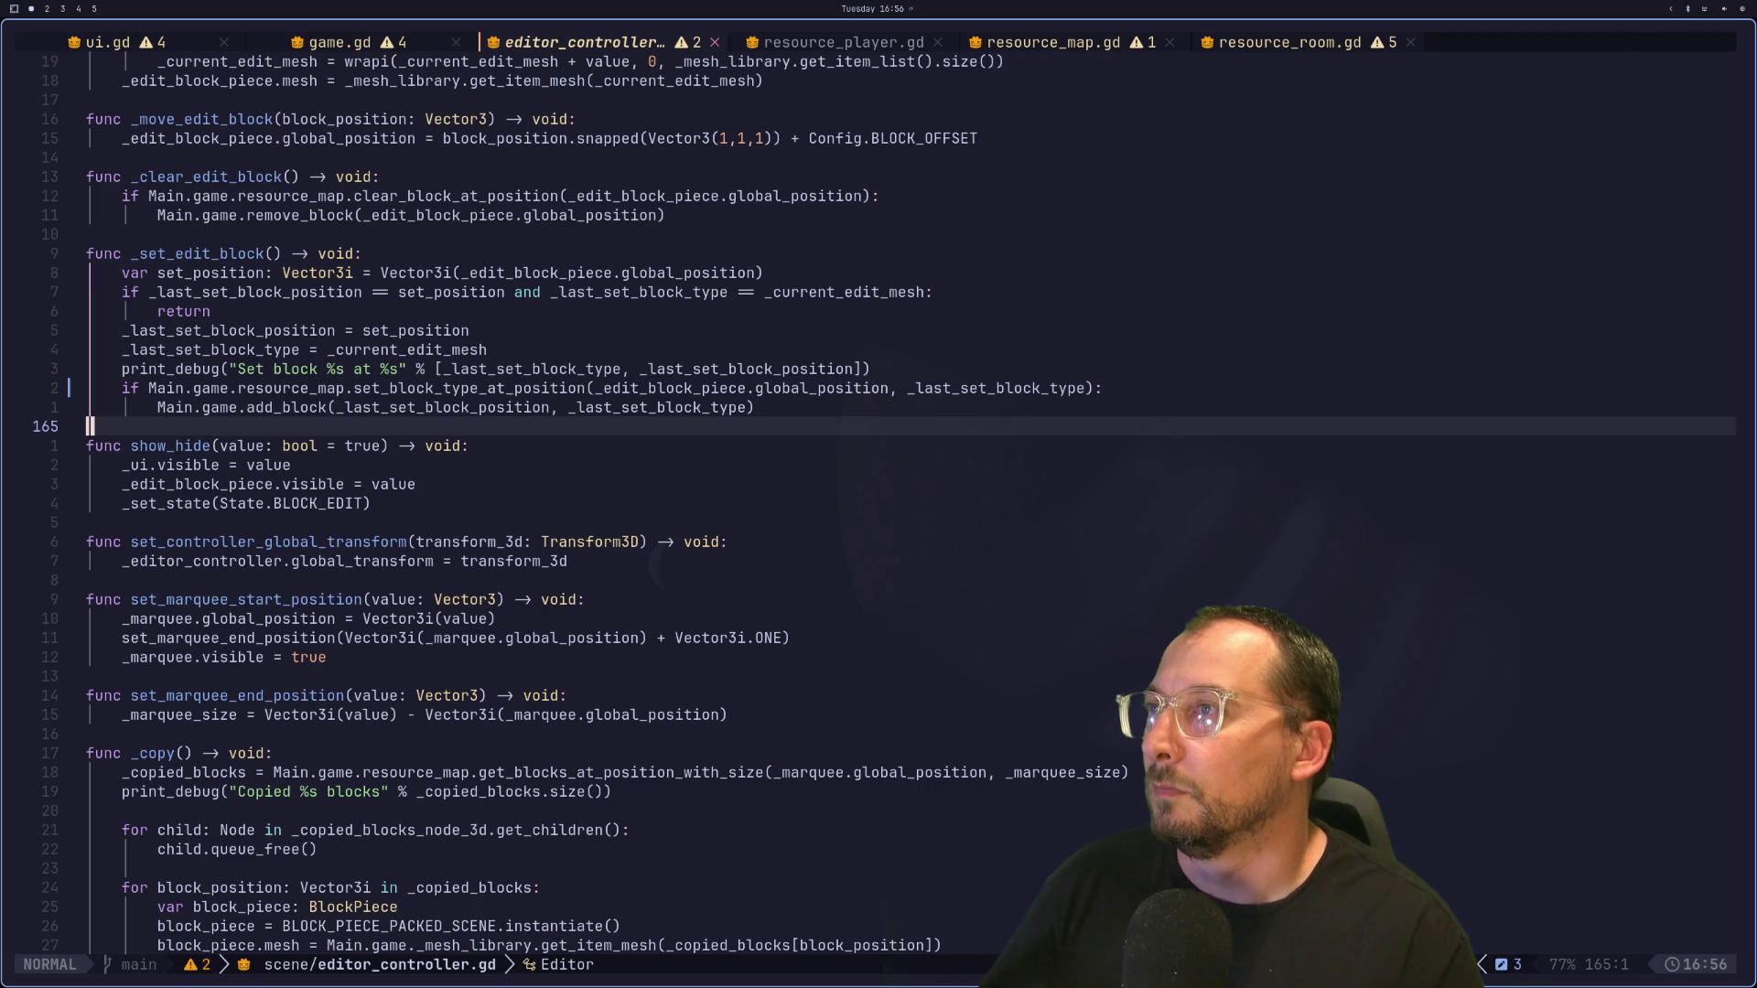
{"action": "key", "text": "shift+h"}
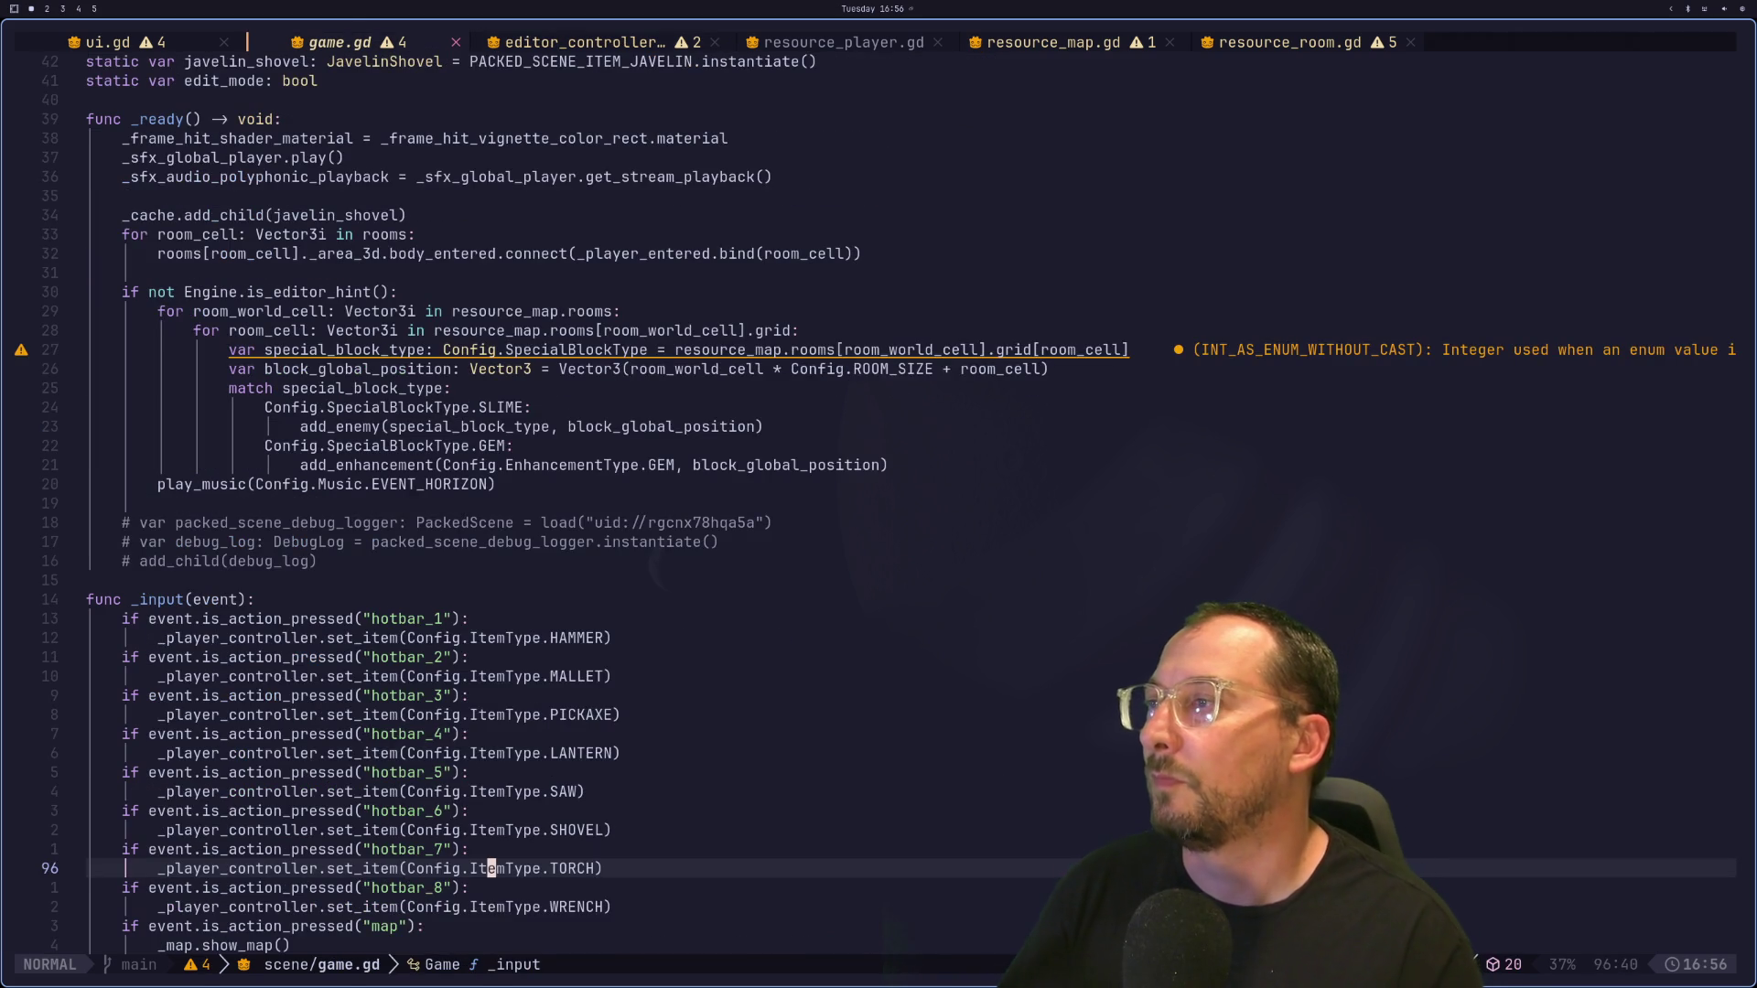
{"action": "key", "text": "shift+l"}
{"action": "key", "text": "shift+l"}
{"action": "key", "text": "shift+l"}
{"action": "key", "text": "shift+l"}
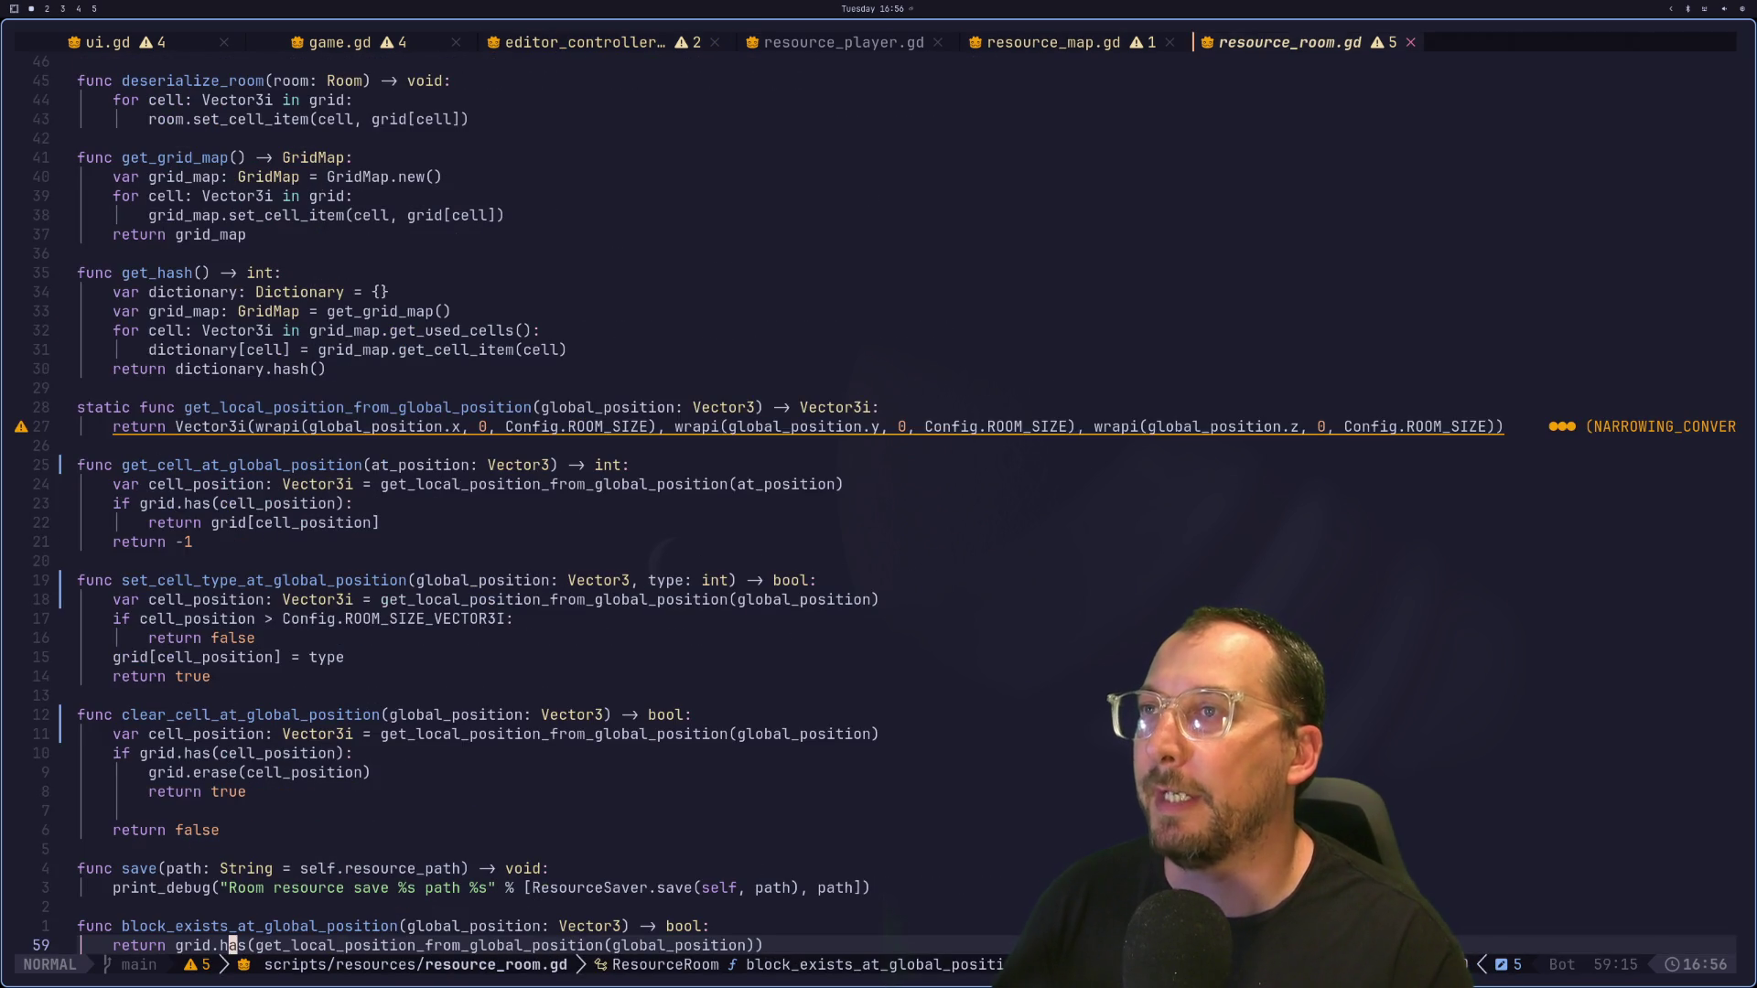
{"action": "key", "text": "shift+h"}
Step: Undo the set_block_at_global_position emit calls and signal declaration
{"action": "key", "text": "u"}
{"action": "key", "text": "u"}
{"action": "key", "text": "u"}
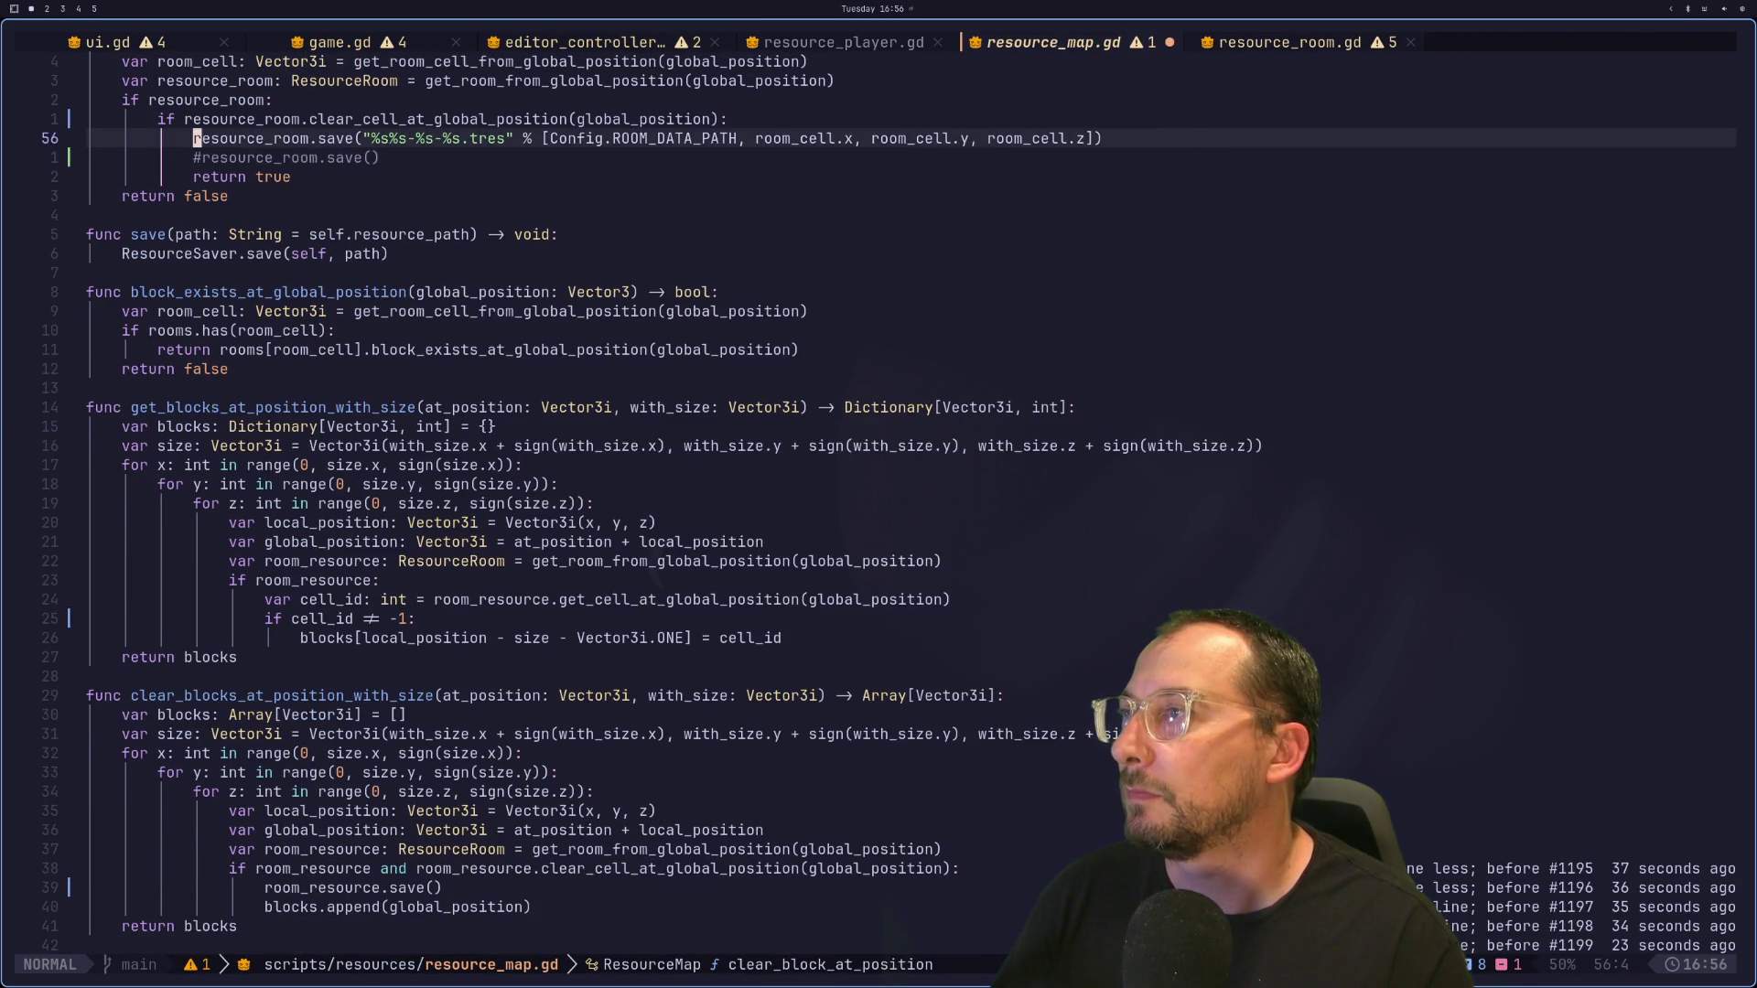
{"action": "key", "text": "u"}
{"action": "key", "text": "u"}
{"action": "key", "text": "u"}
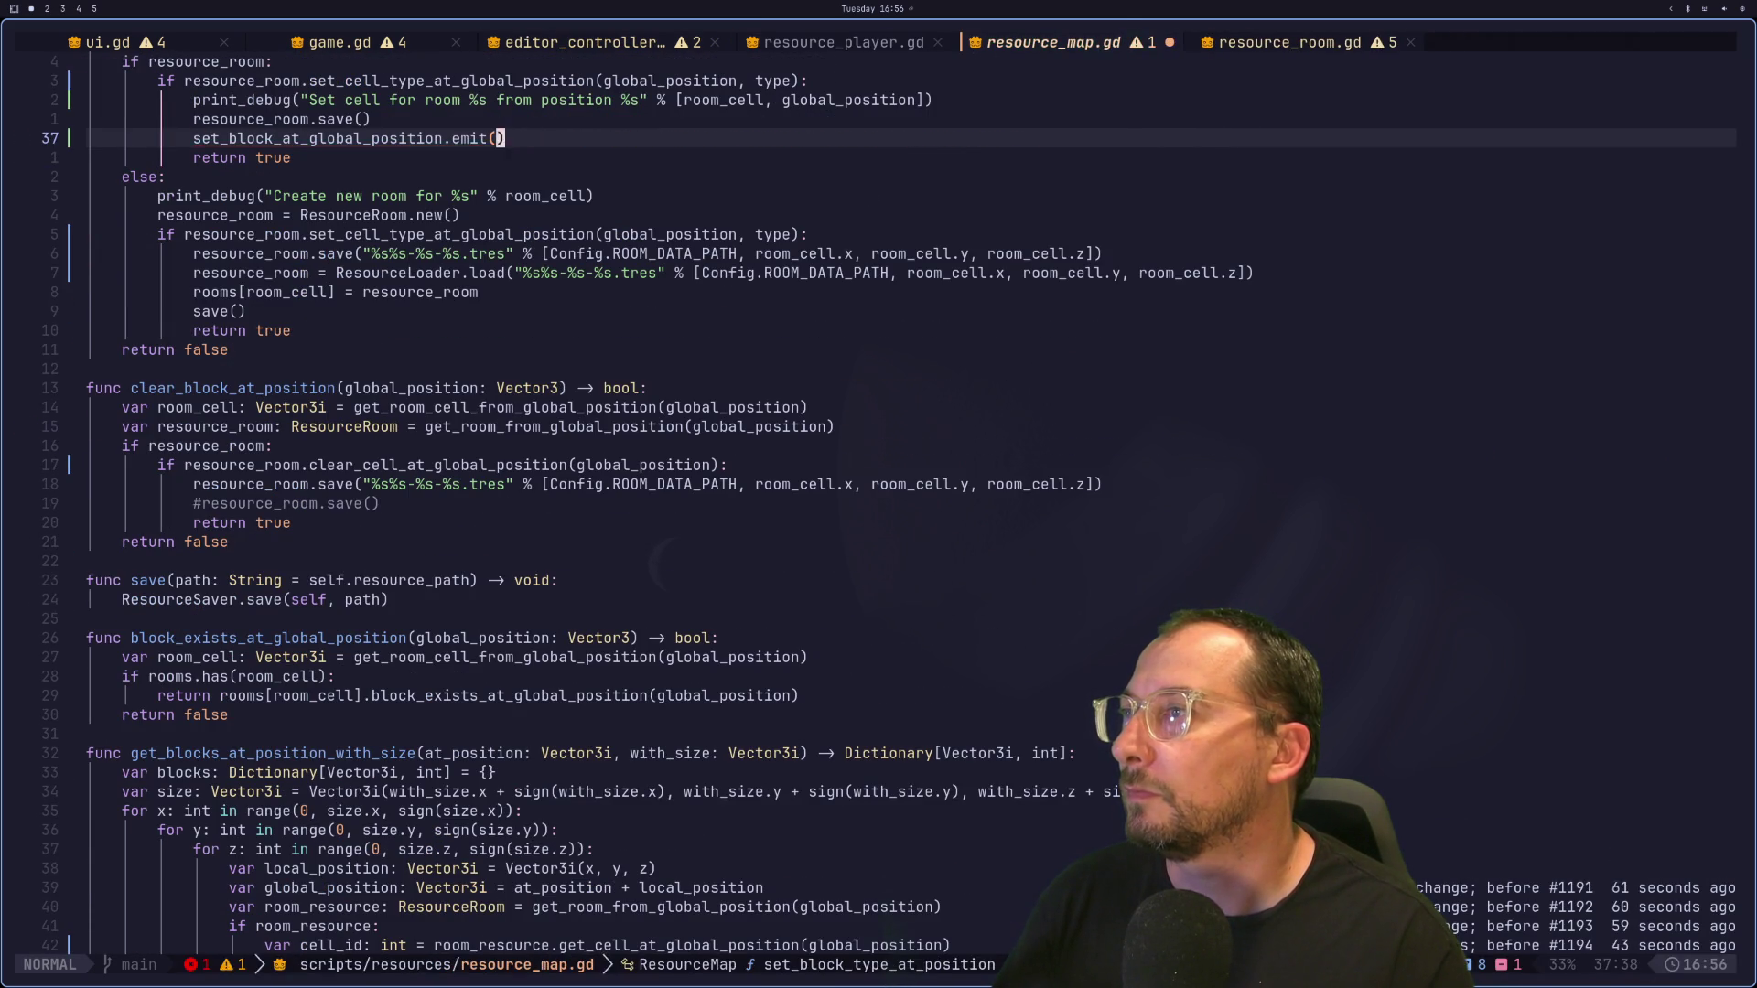
{"action": "key", "text": "u"}
{"action": "key", "text": "u"}
{"action": "key", "text": "u"}
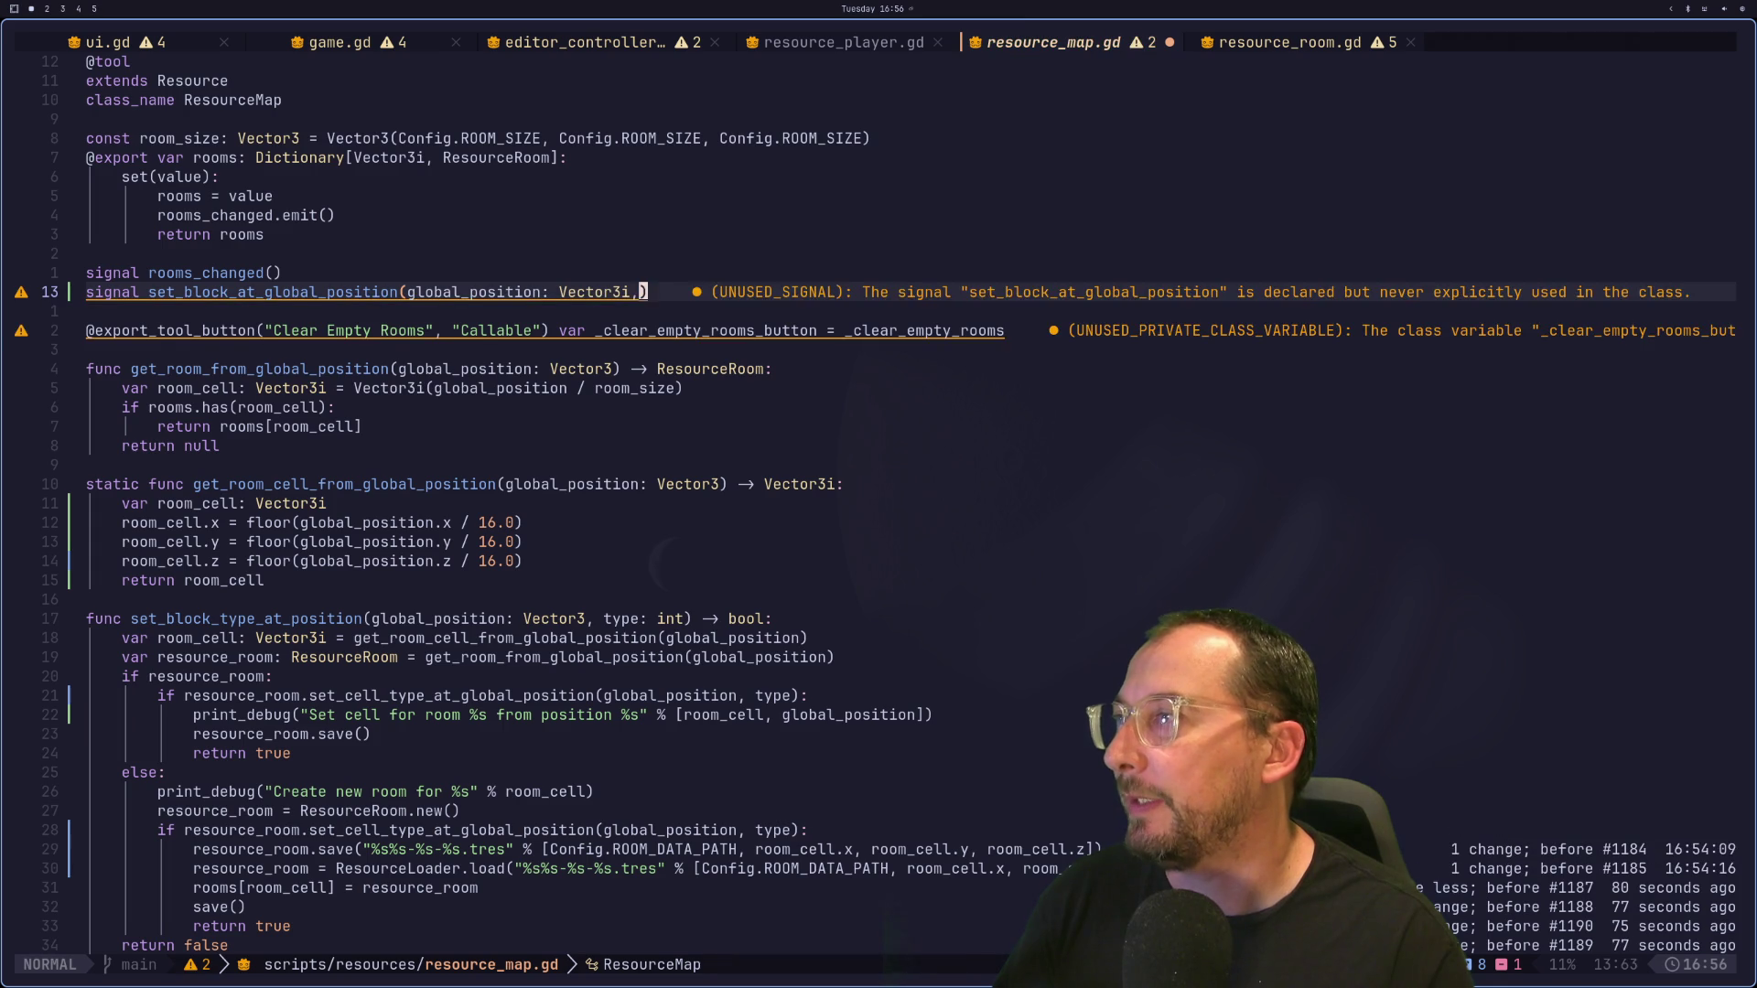
{"action": "key", "text": "u"}
{"action": "key", "text": "u"}
{"action": "key", "text": "u"}
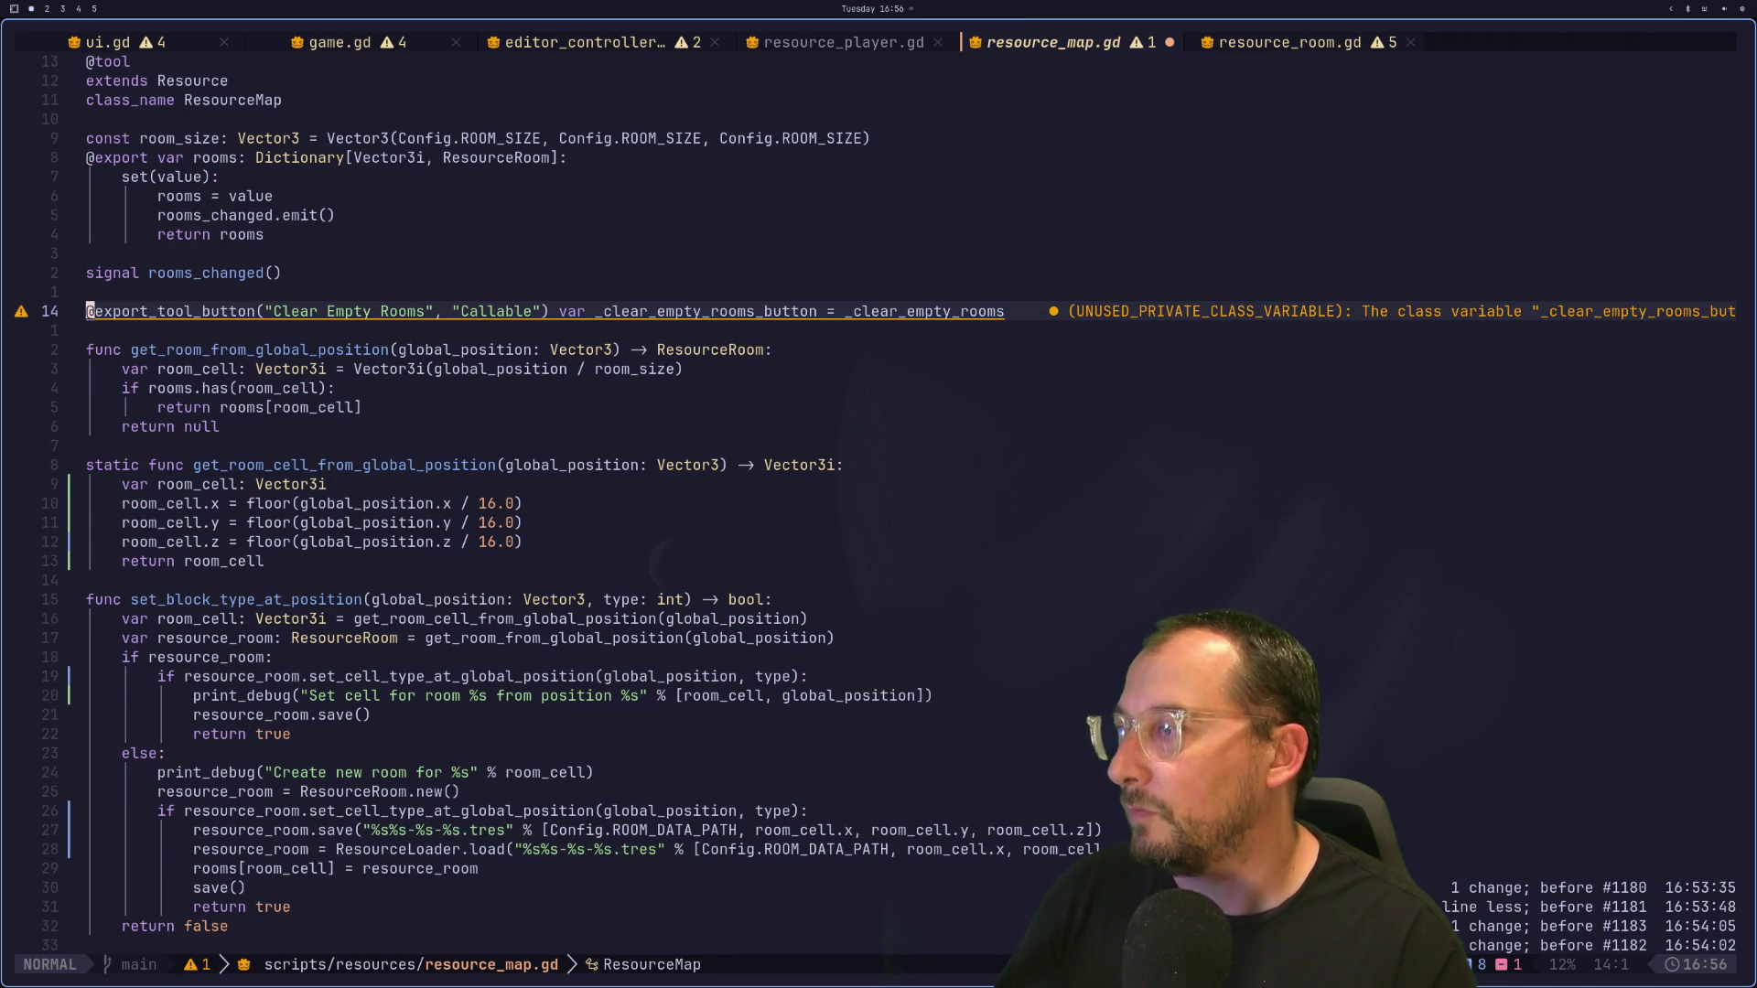
Step: Delete the commented-out save line in clear_block_at_position, save, and leave Neovim
{"action": "key", "text": "j"}
{"action": "key", "text": "j"}
{"action": "key", "text": "j"}
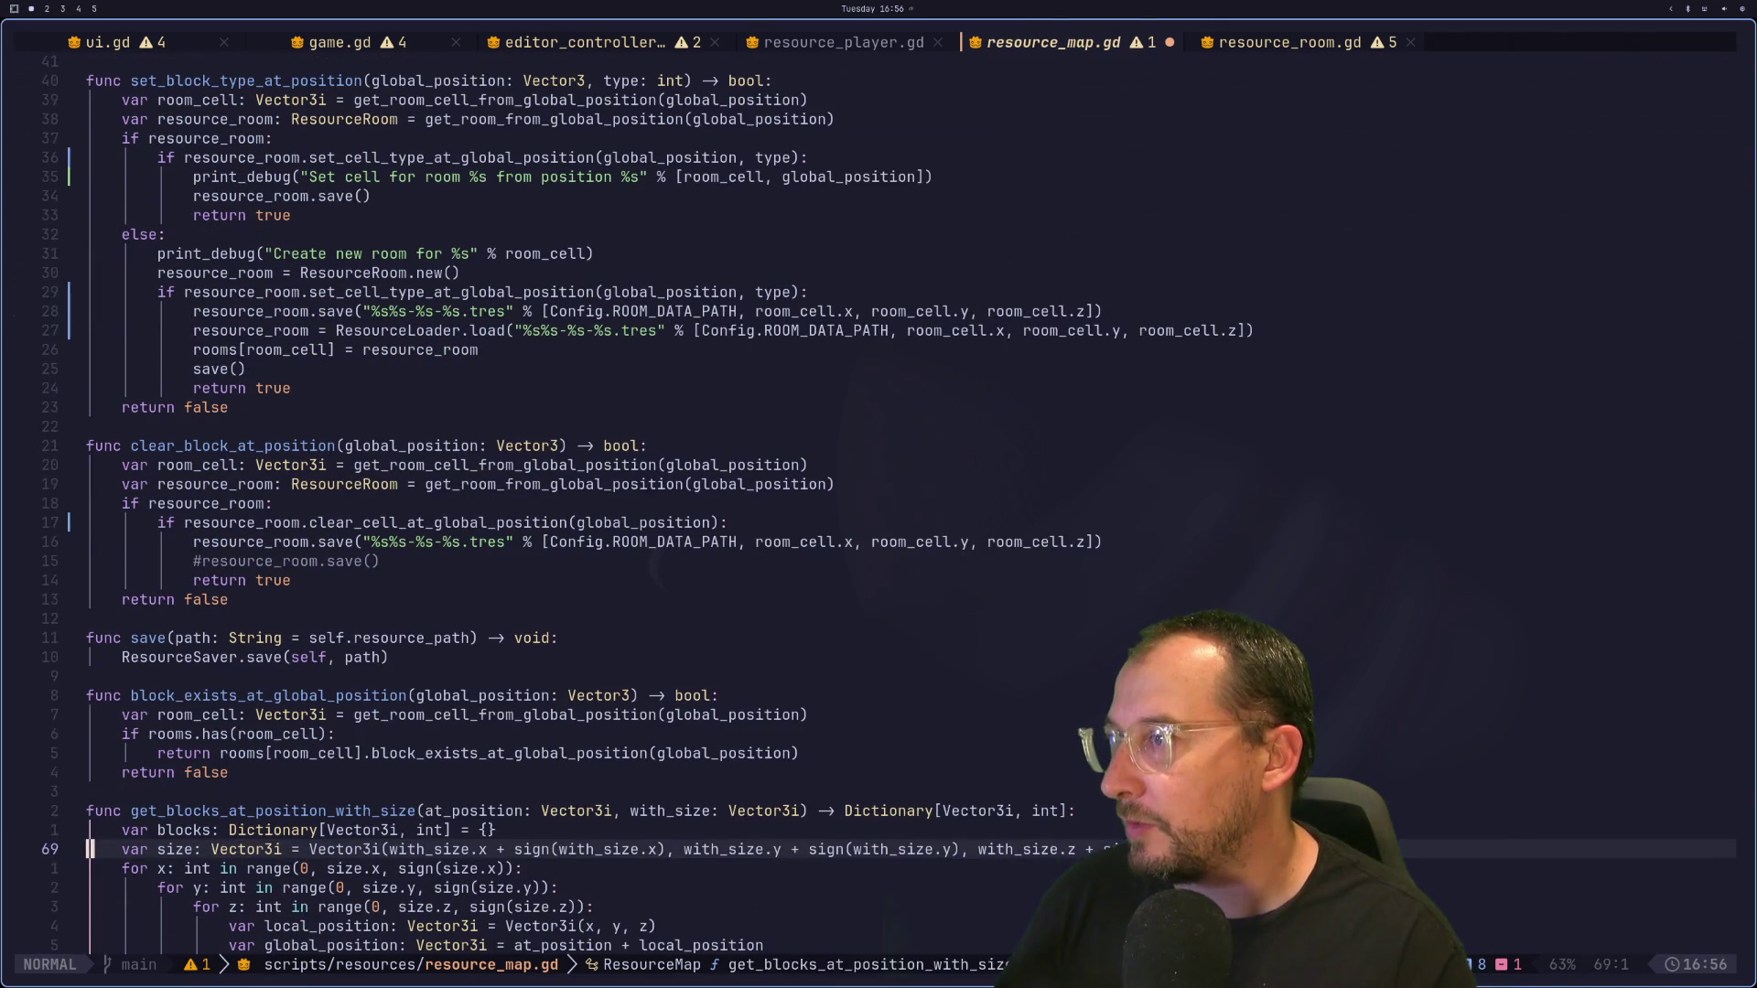
{"action": "key", "text": "k"}
{"action": "key", "text": "k"}
{"action": "key", "text": "k"}
{"action": "key", "text": "j"}
{"action": "key", "text": "d"}
{"action": "key", "text": "d"}
{"action": "type", "text": ":w"}
{"action": "key", "text": "Return"}
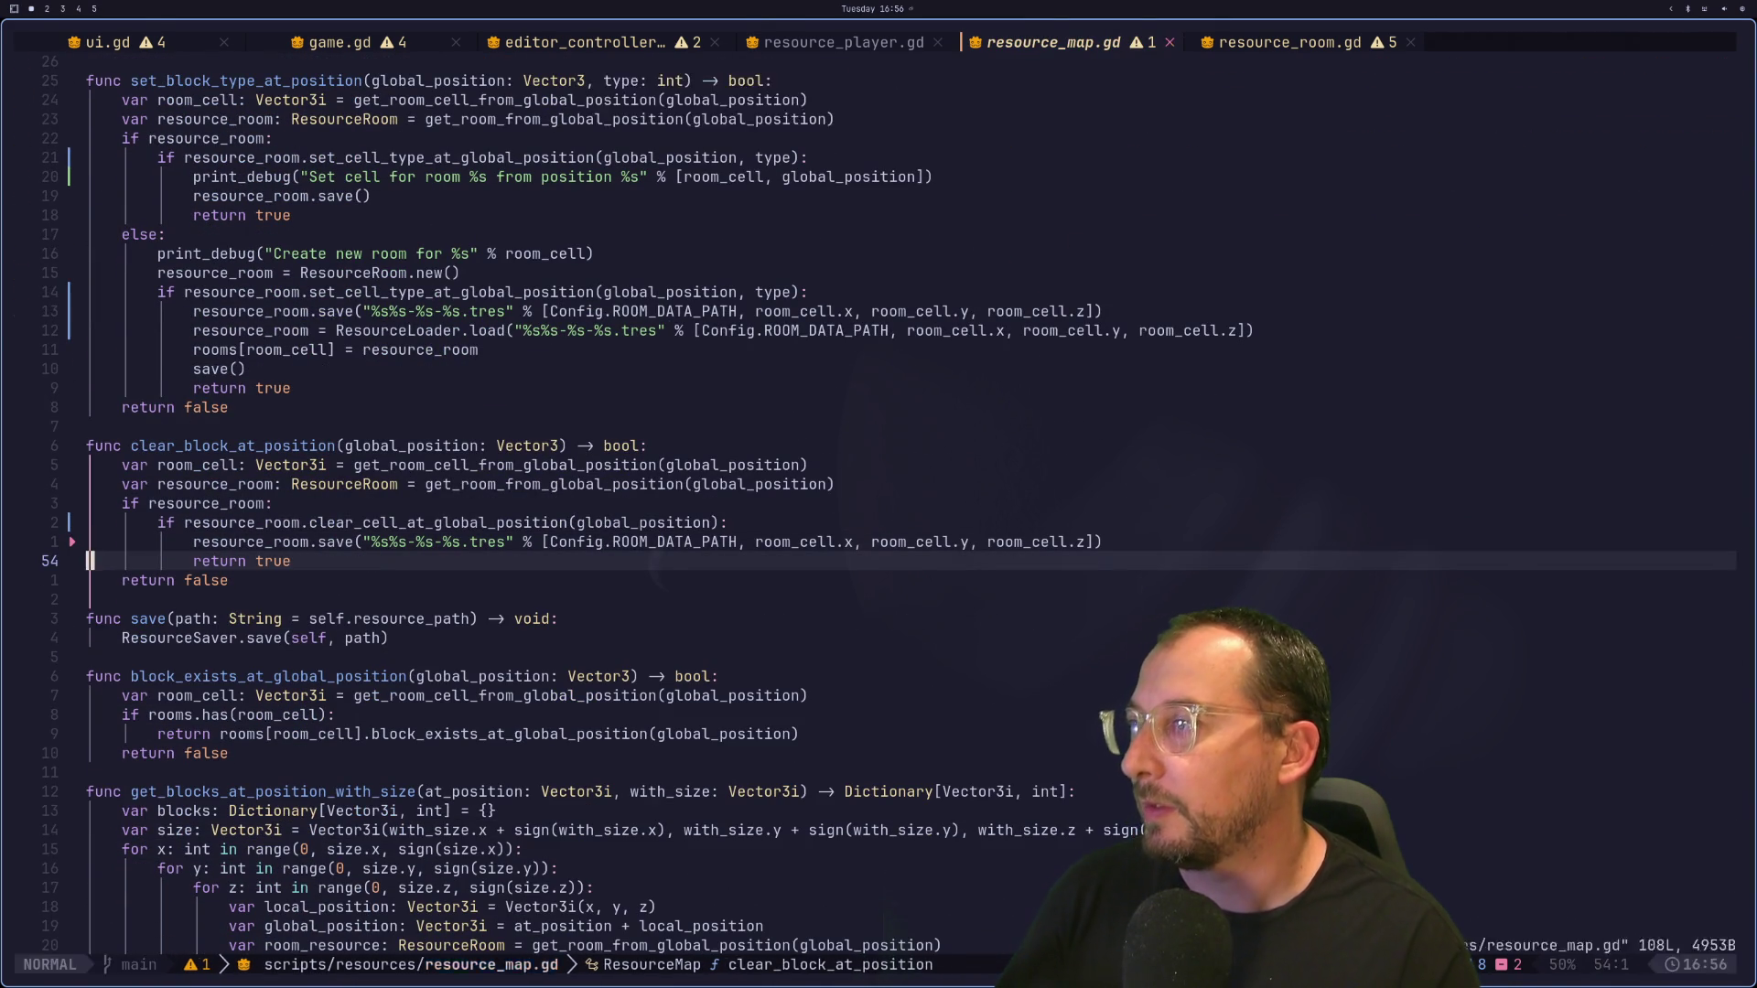
{"action": "key", "text": "super+2"}
Step: Add the Todo card 'Use signals form resource set/delete blocks in game' on the Kanban board, then return to Neovim
{"action": "key", "text": "super+3"}
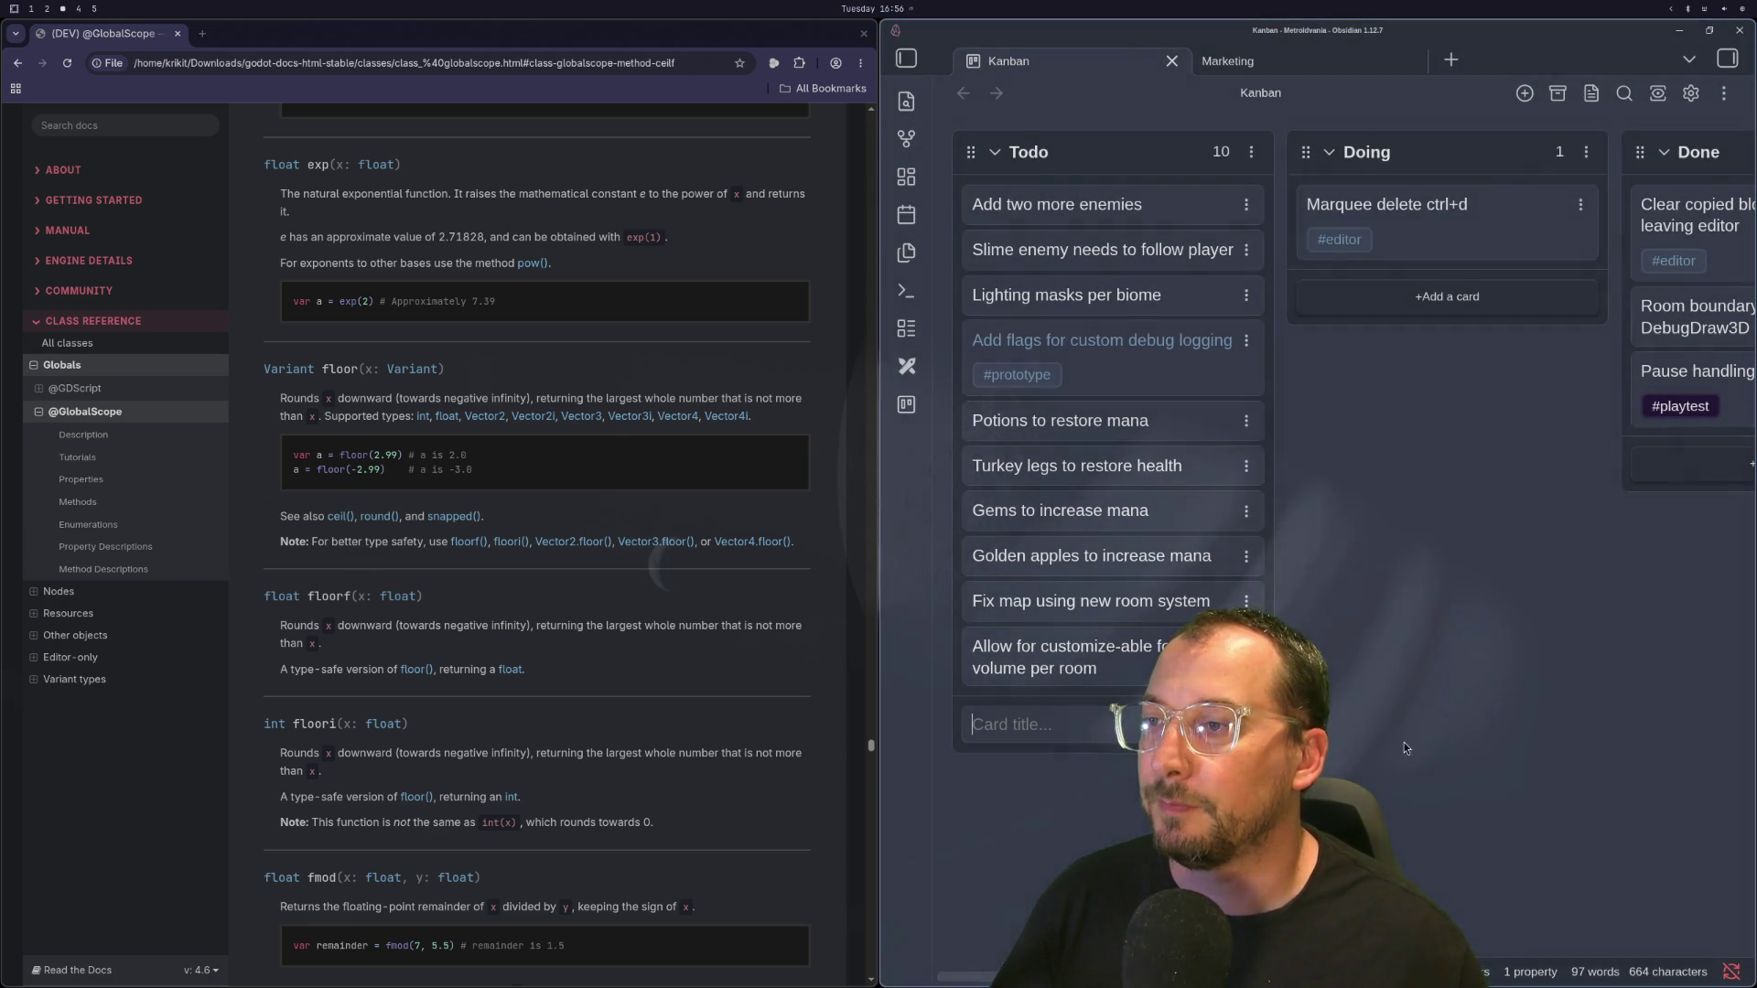
{"action": "type", "text": "Use signals form resource"}
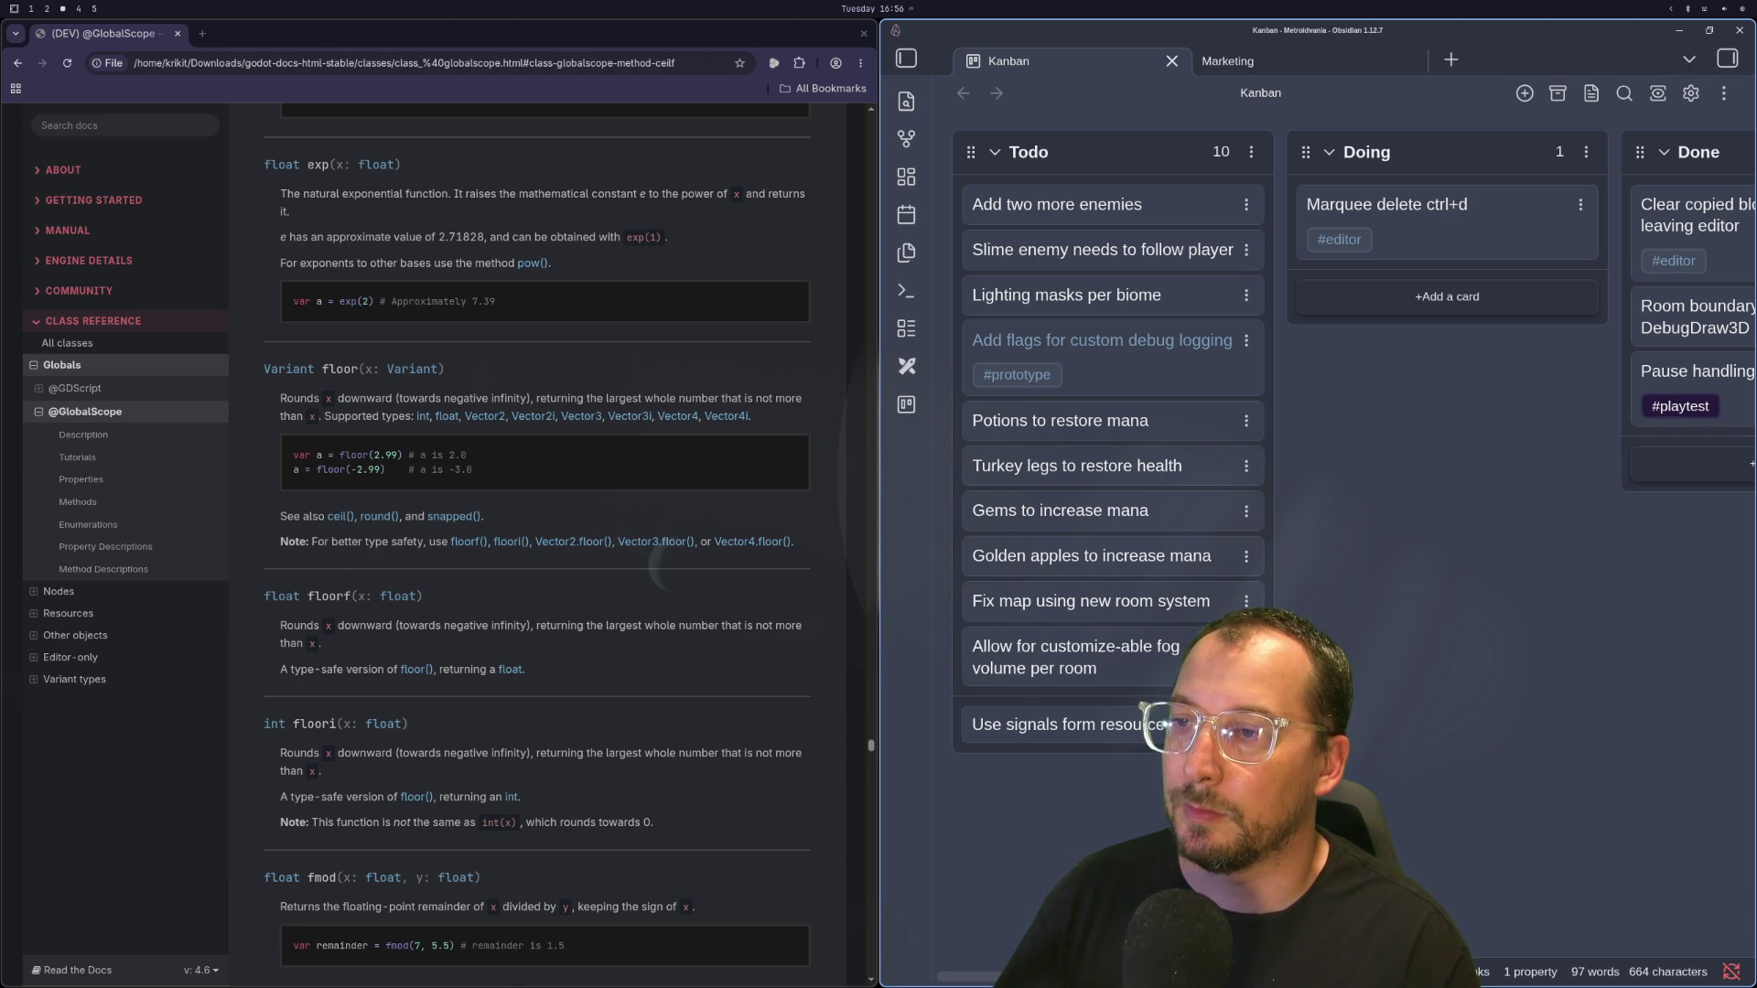
{"action": "type", "text": " set/delete blocks in gam"}
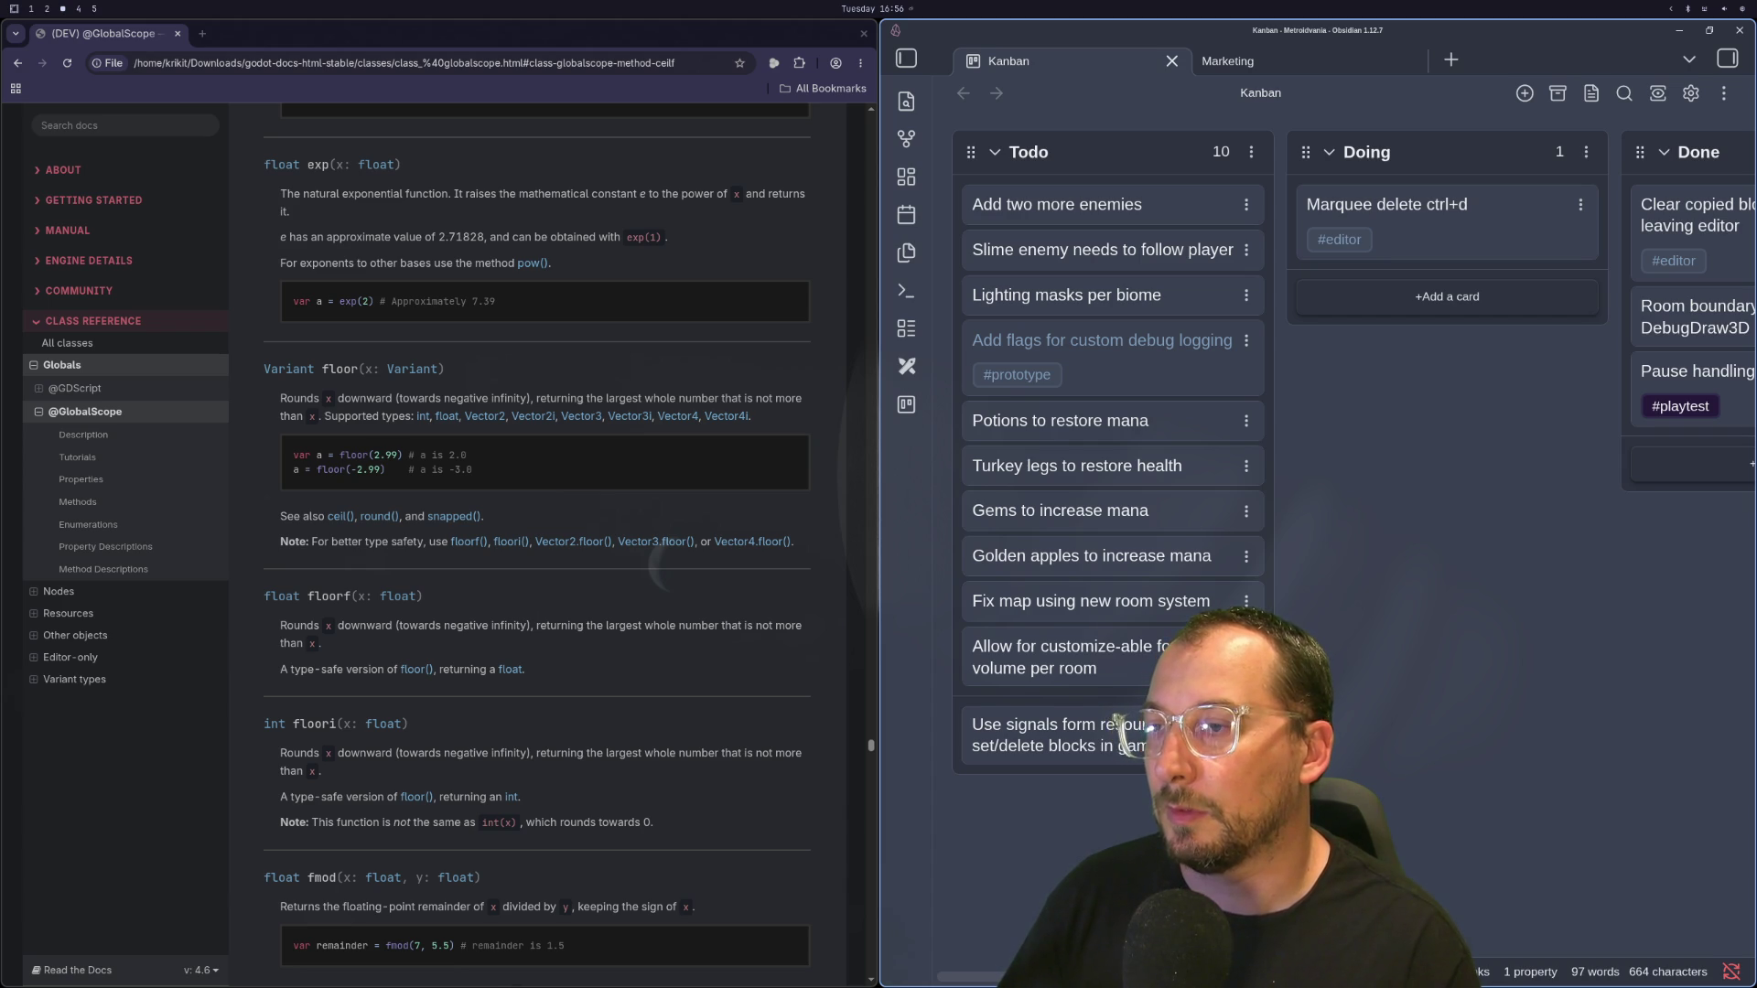
{"action": "key", "text": "Return"}
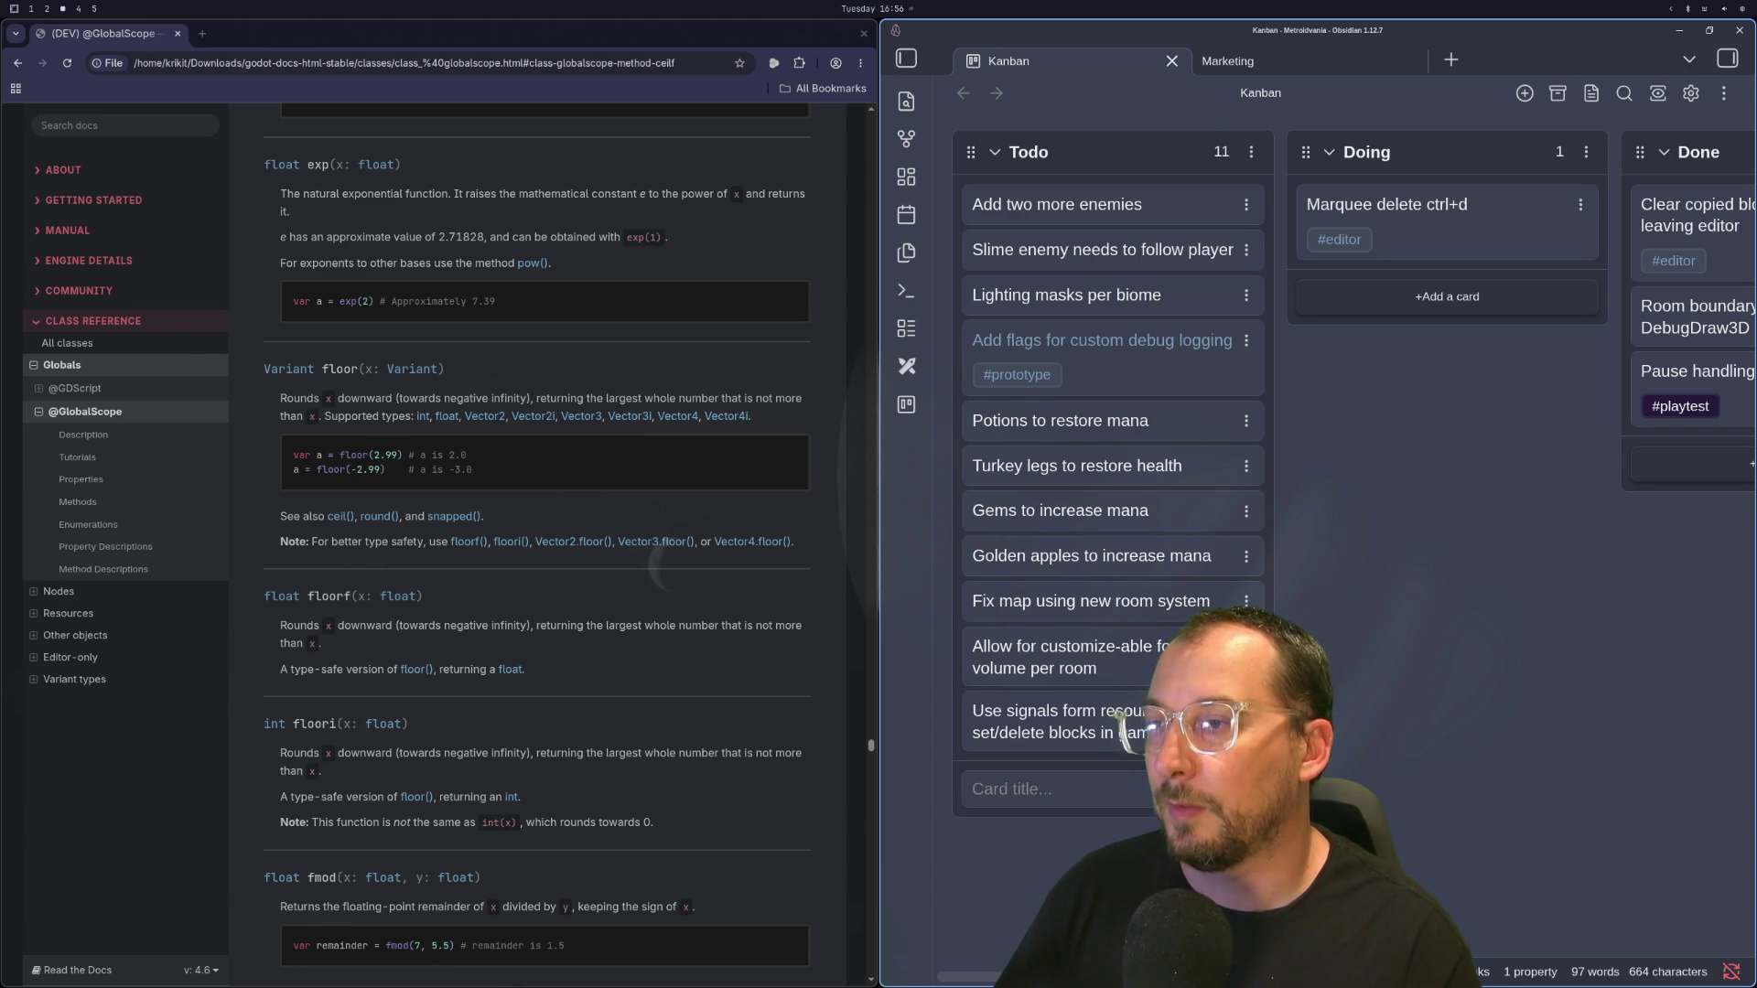
{"action": "key", "text": "super+1"}
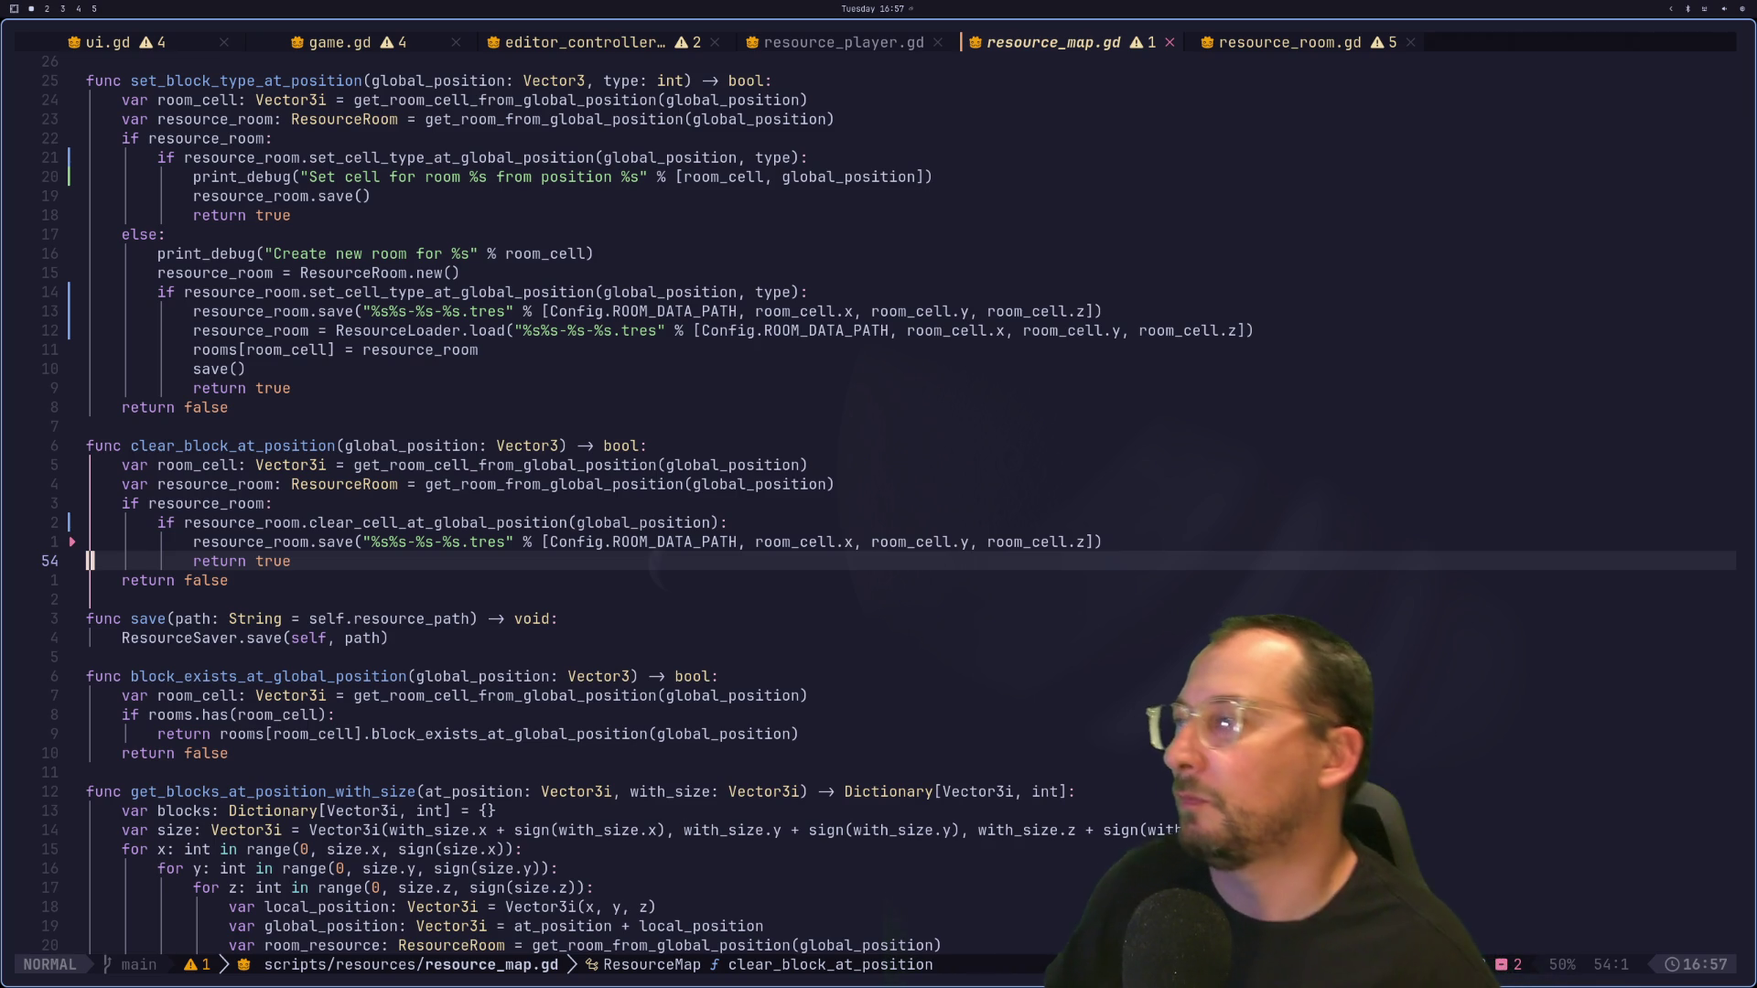
Step: Jump to _clear_empty_rooms, then move via the Godot editor to the Obsidian Kanban workspace
{"action": "key", "text": "j"}
{"action": "key", "text": "j"}
{"action": "key", "text": "j"}
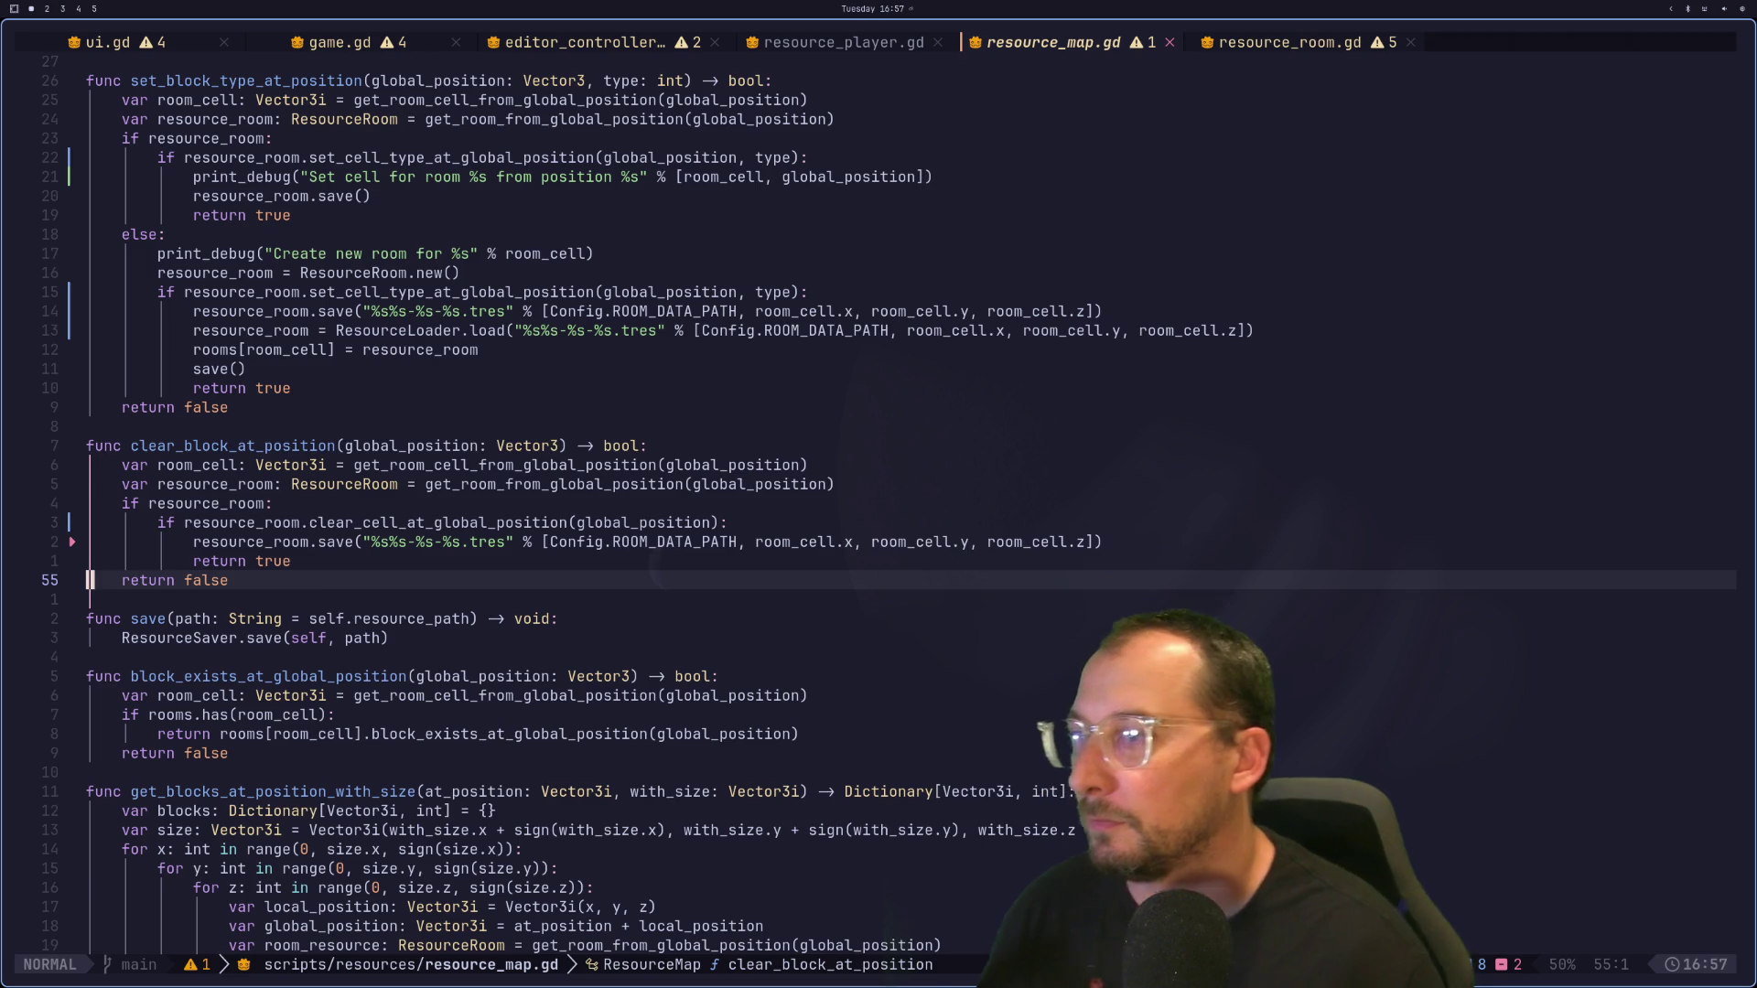
{"action": "key", "text": "super+2"}
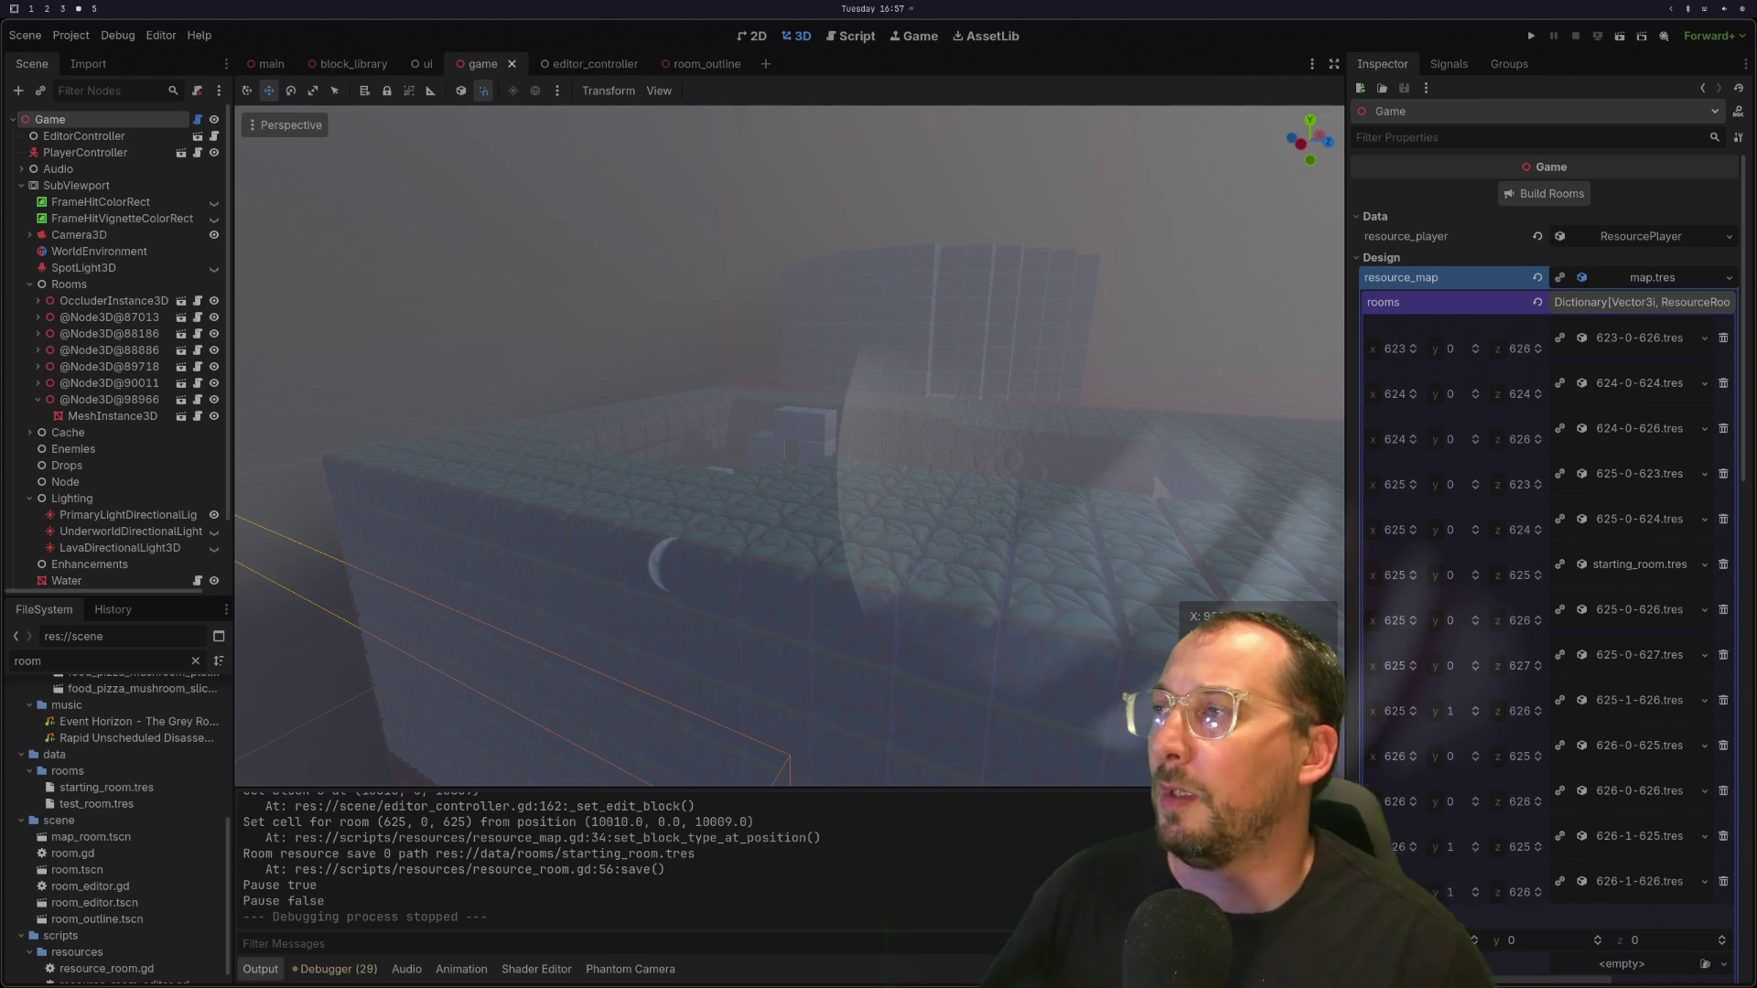
{"action": "key", "text": "super+3"}
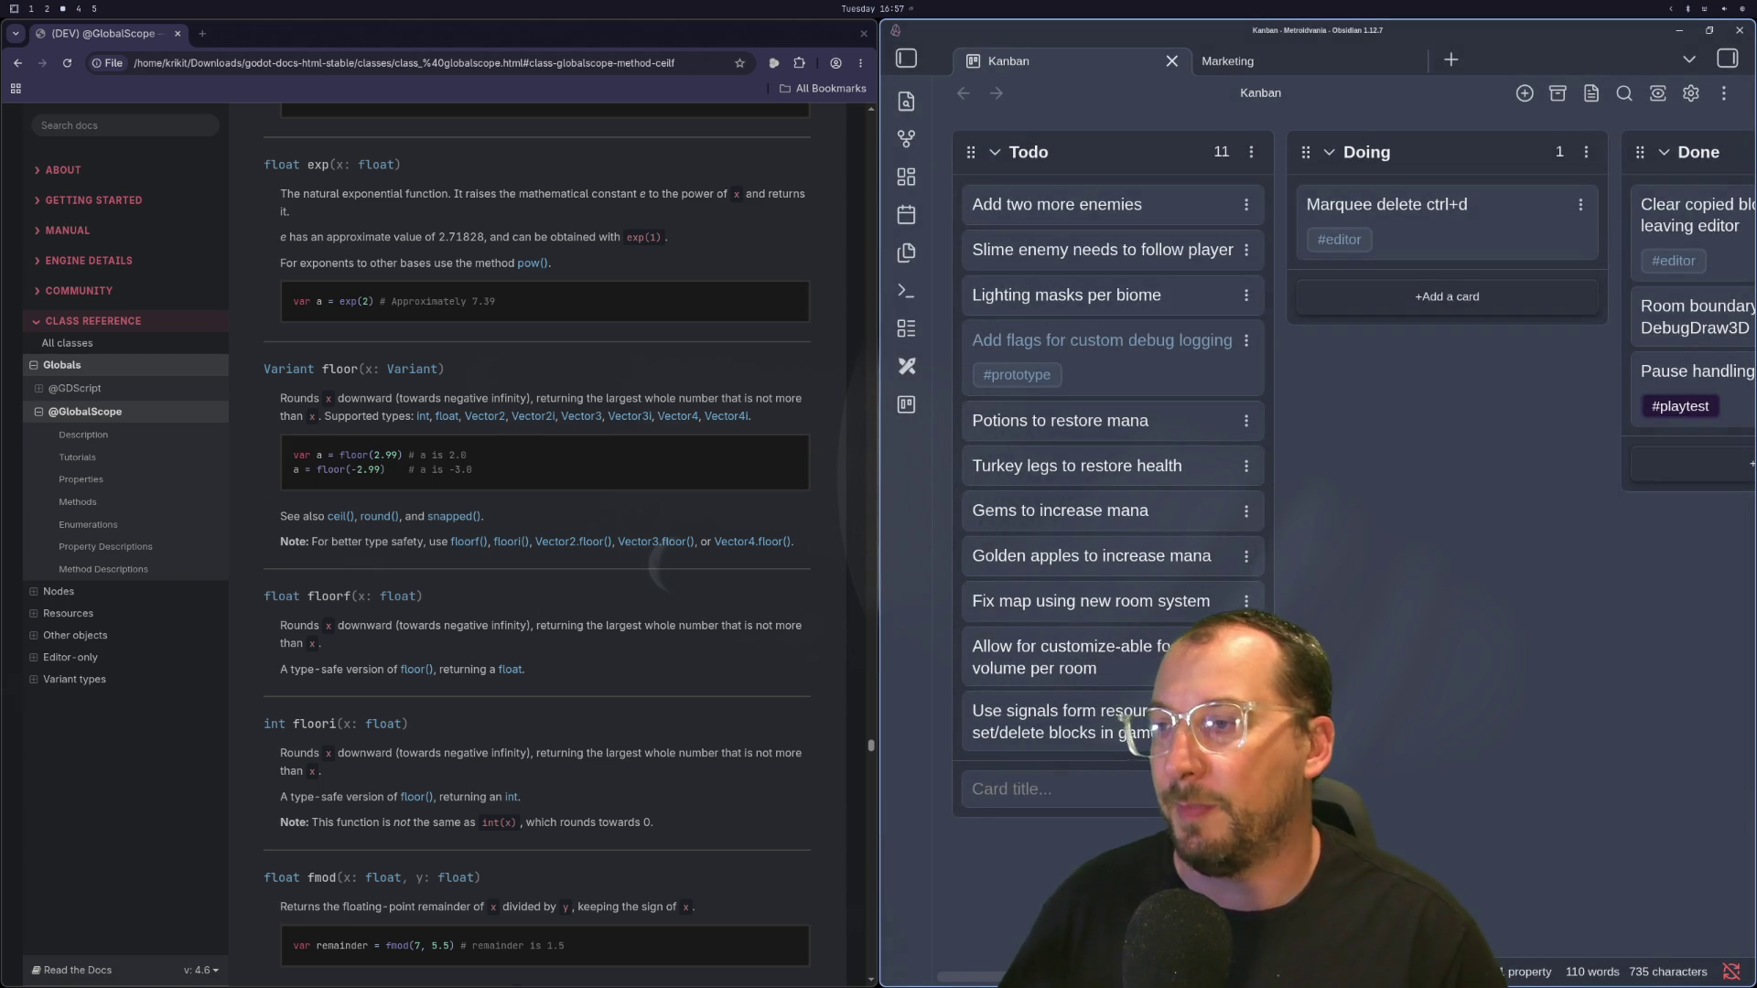
Step: Add a Todo card about backing rooms with a packed scene instantiated in the game scene
{"action": "type", "text": "Back rooms in room sc"}
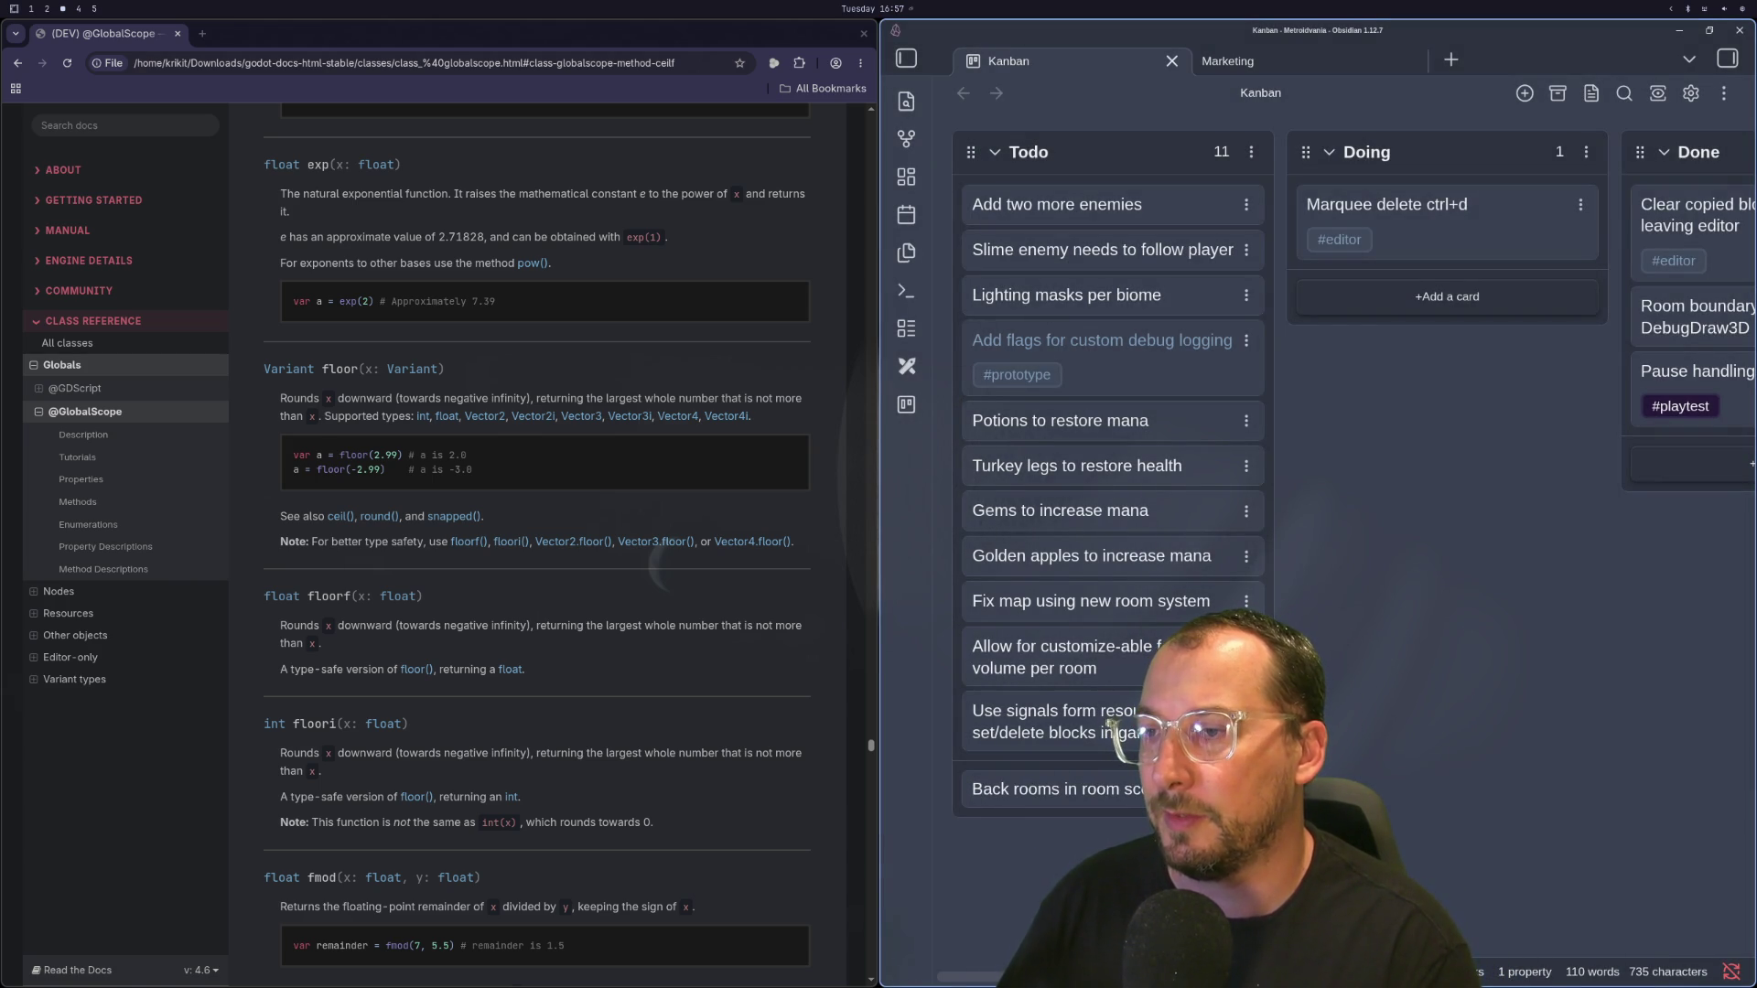
{"action": "type", "text": "instanta"}
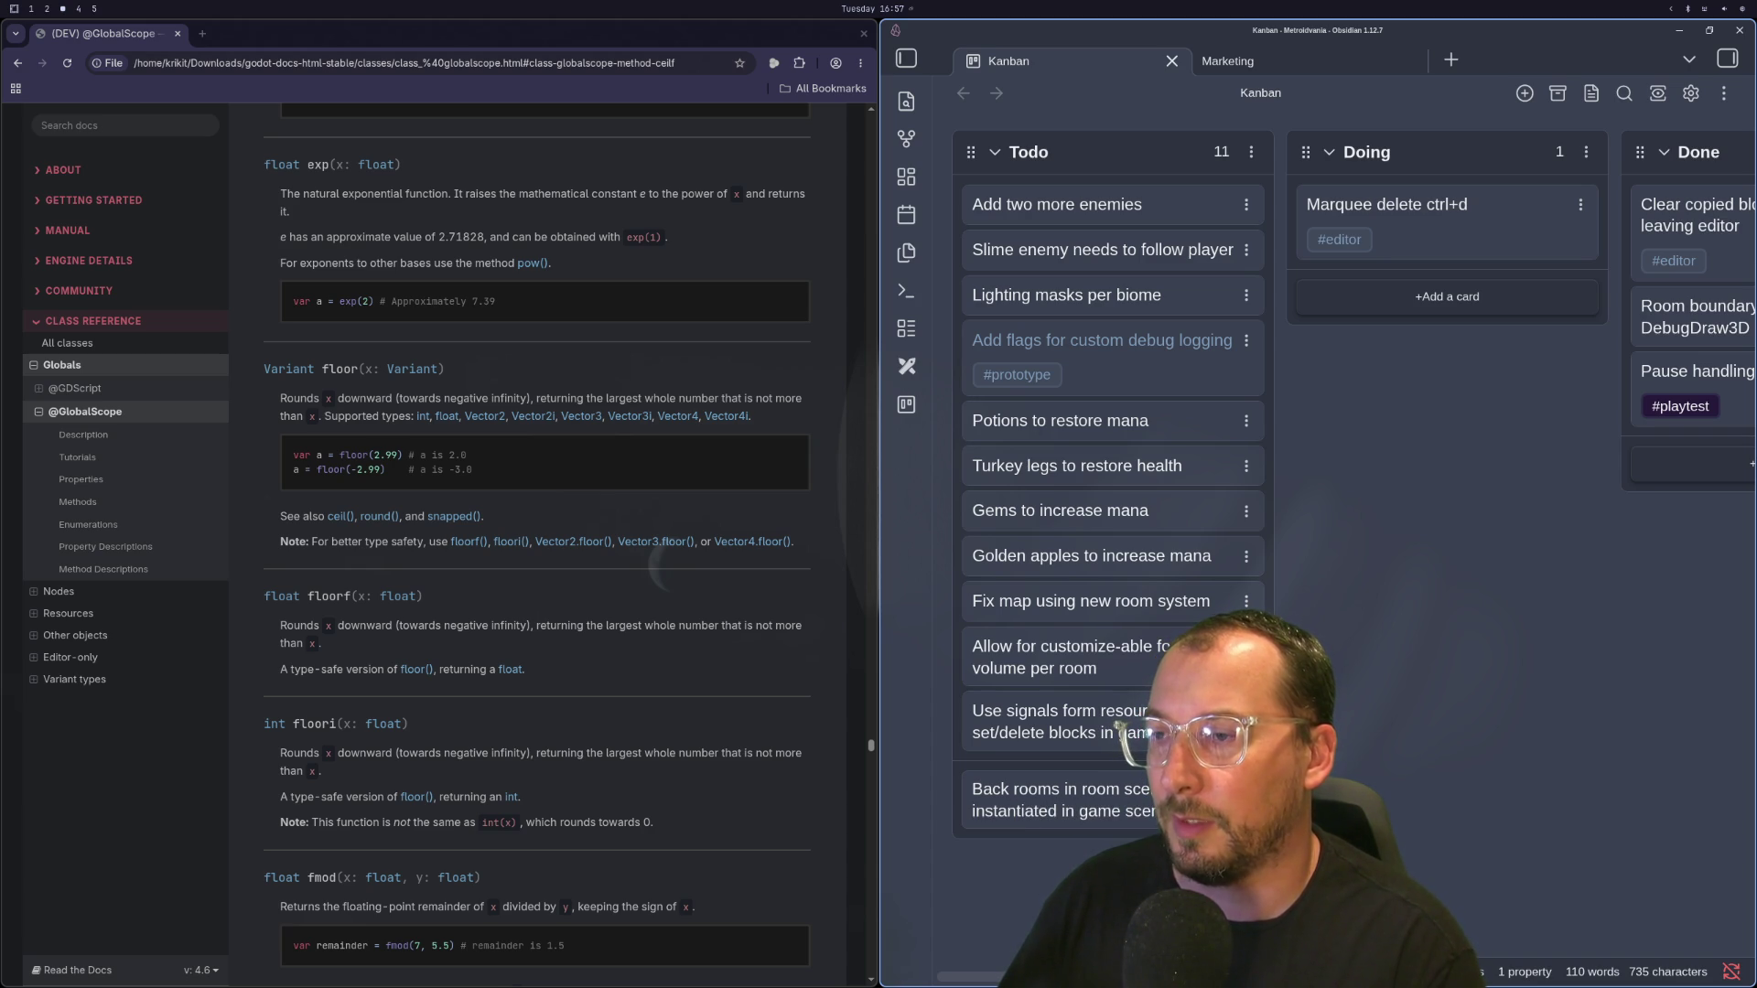
{"action": "type", "text": "packed scene"}
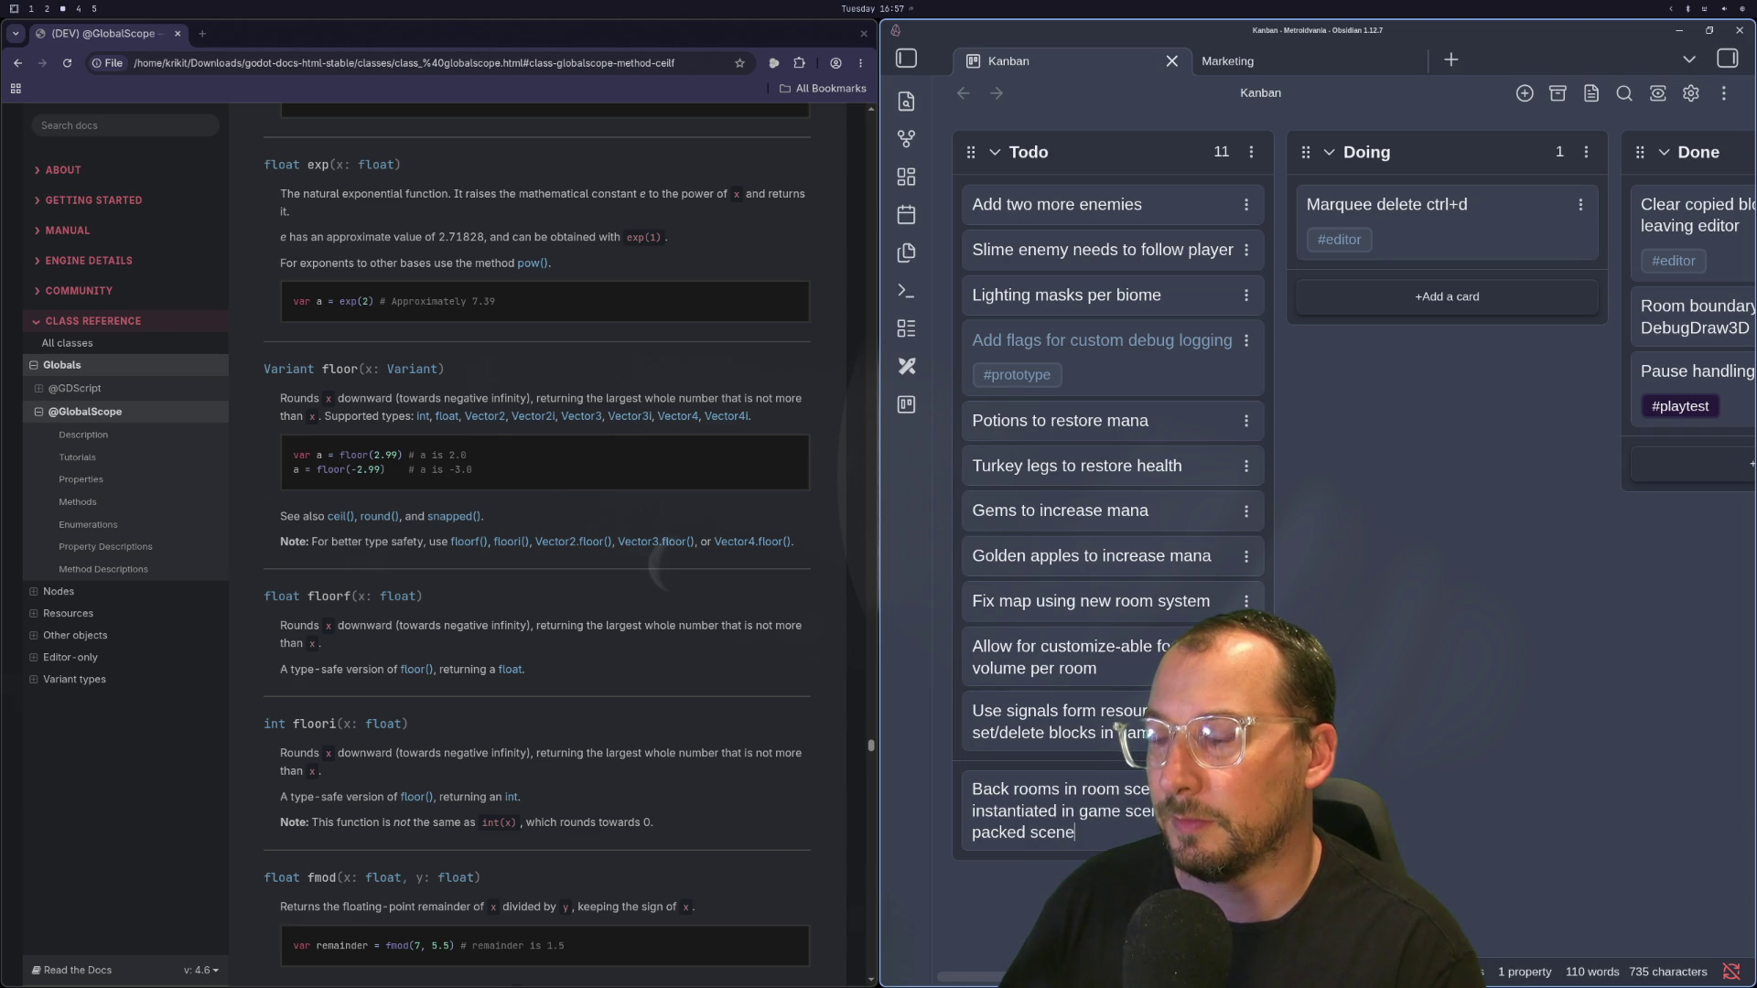
{"action": "key", "text": "Return"}
Step: Cycle workspaces from Neovim over to the Godot editor showing the Game scene's 3D view
{"action": "key", "text": "super+1"}
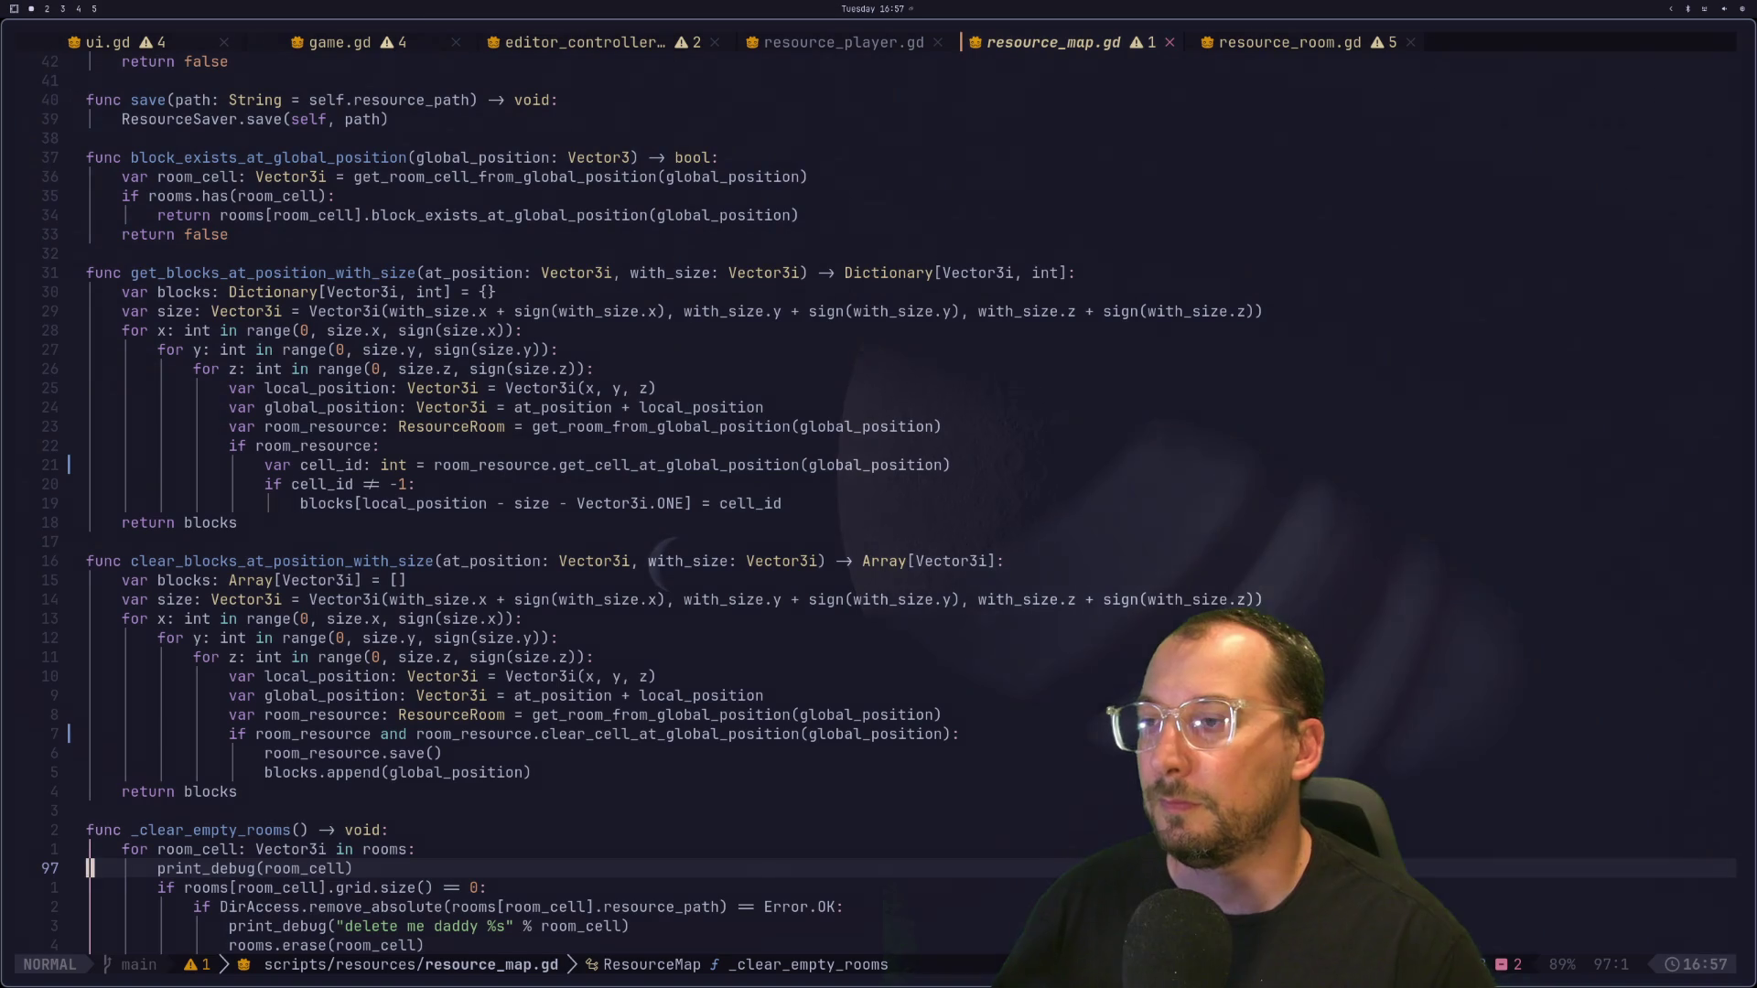
{"action": "key", "text": "super+2"}
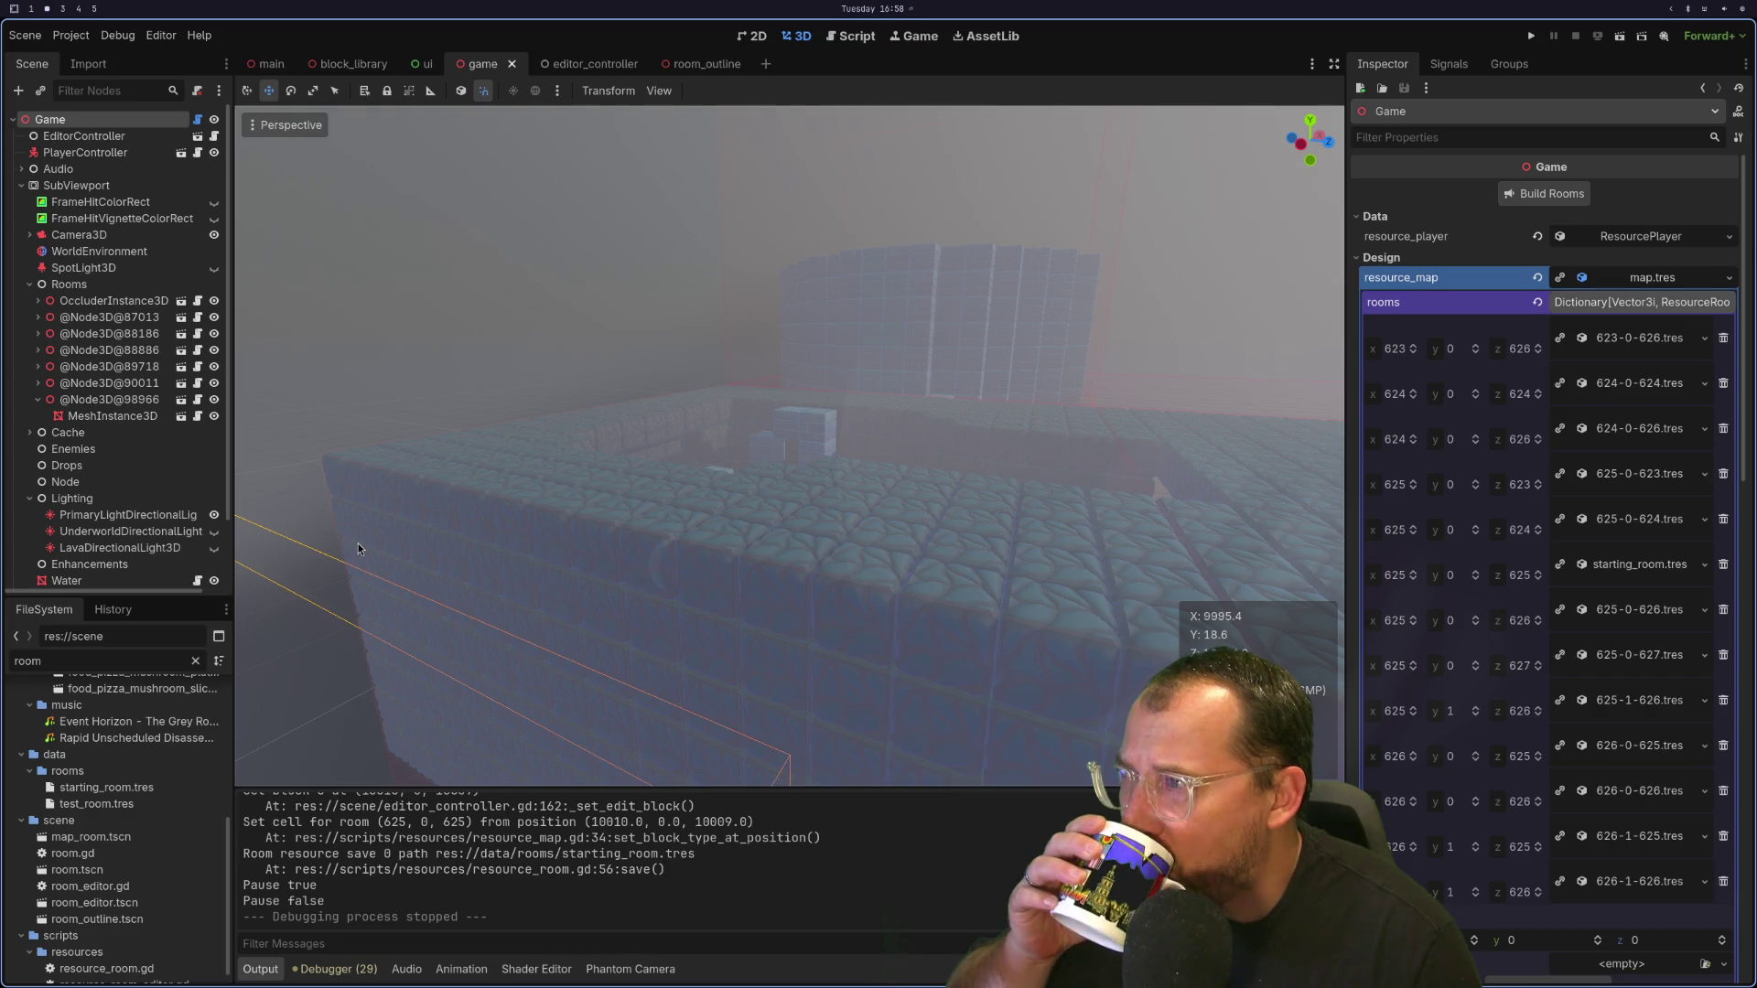
{"action": "key", "text": "super+4"}
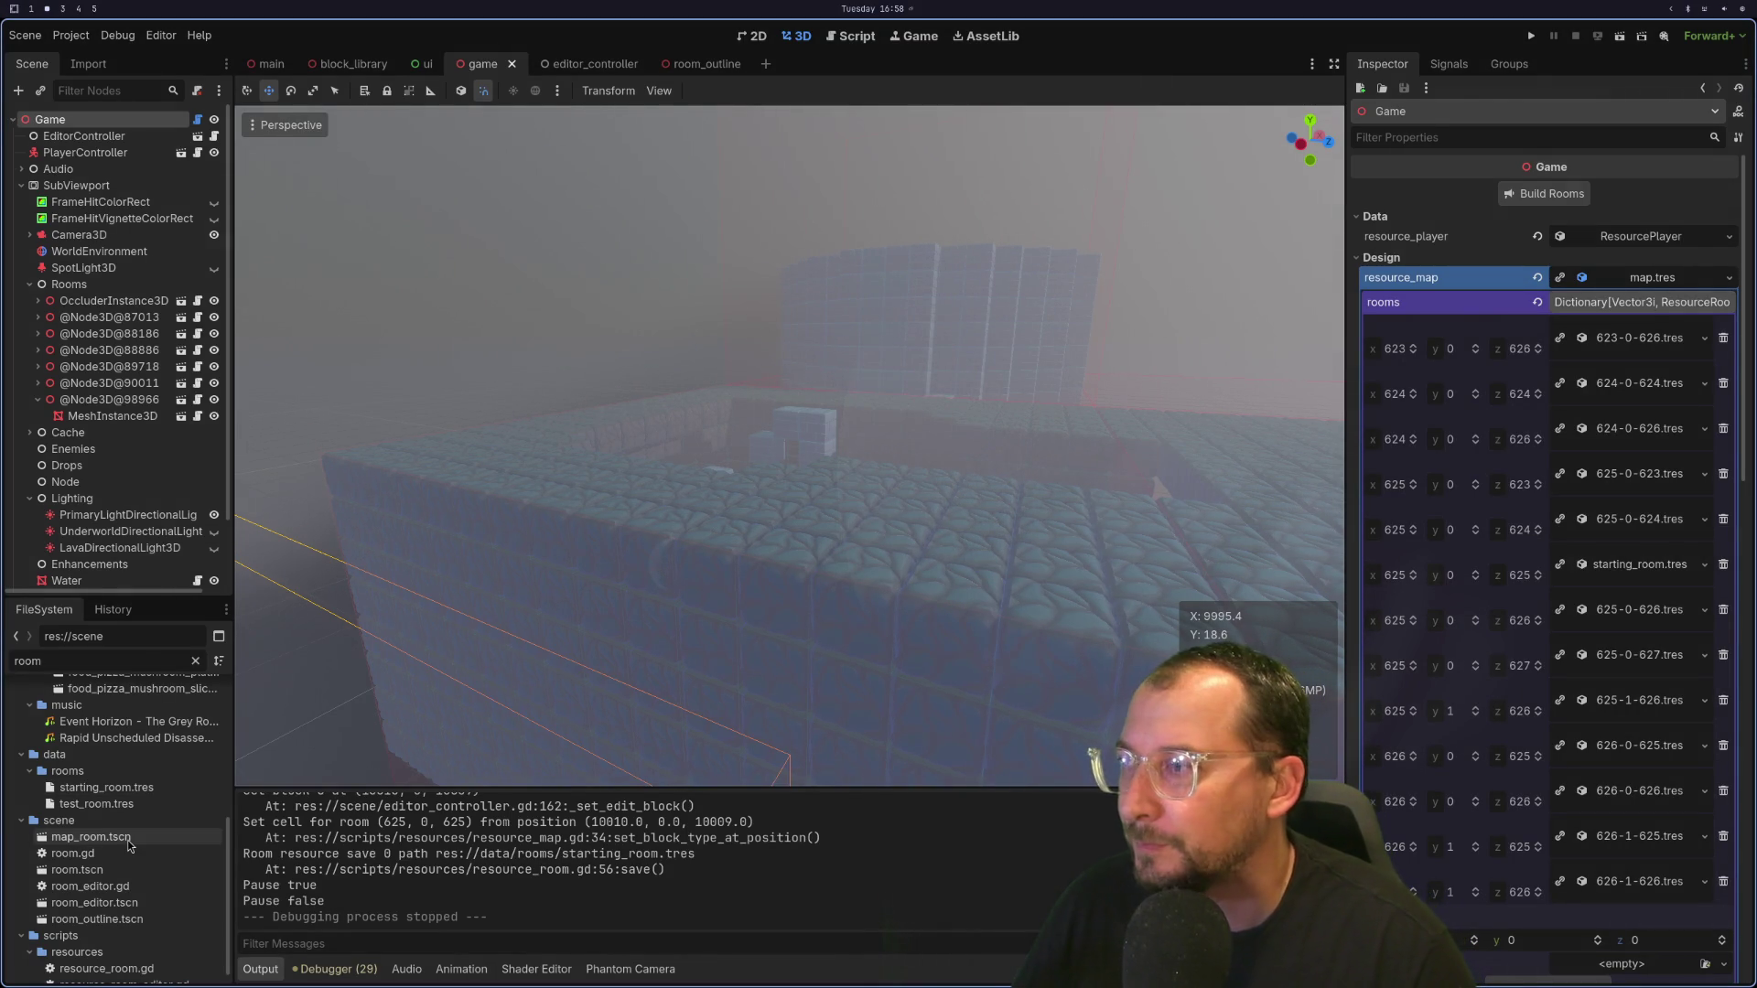
Step: Clear the 'room' filter from the FileSystem list and collapse the RPG Monster DUO PBR Polyart folder
{"action": "right_click", "coordinate": [129, 840]}
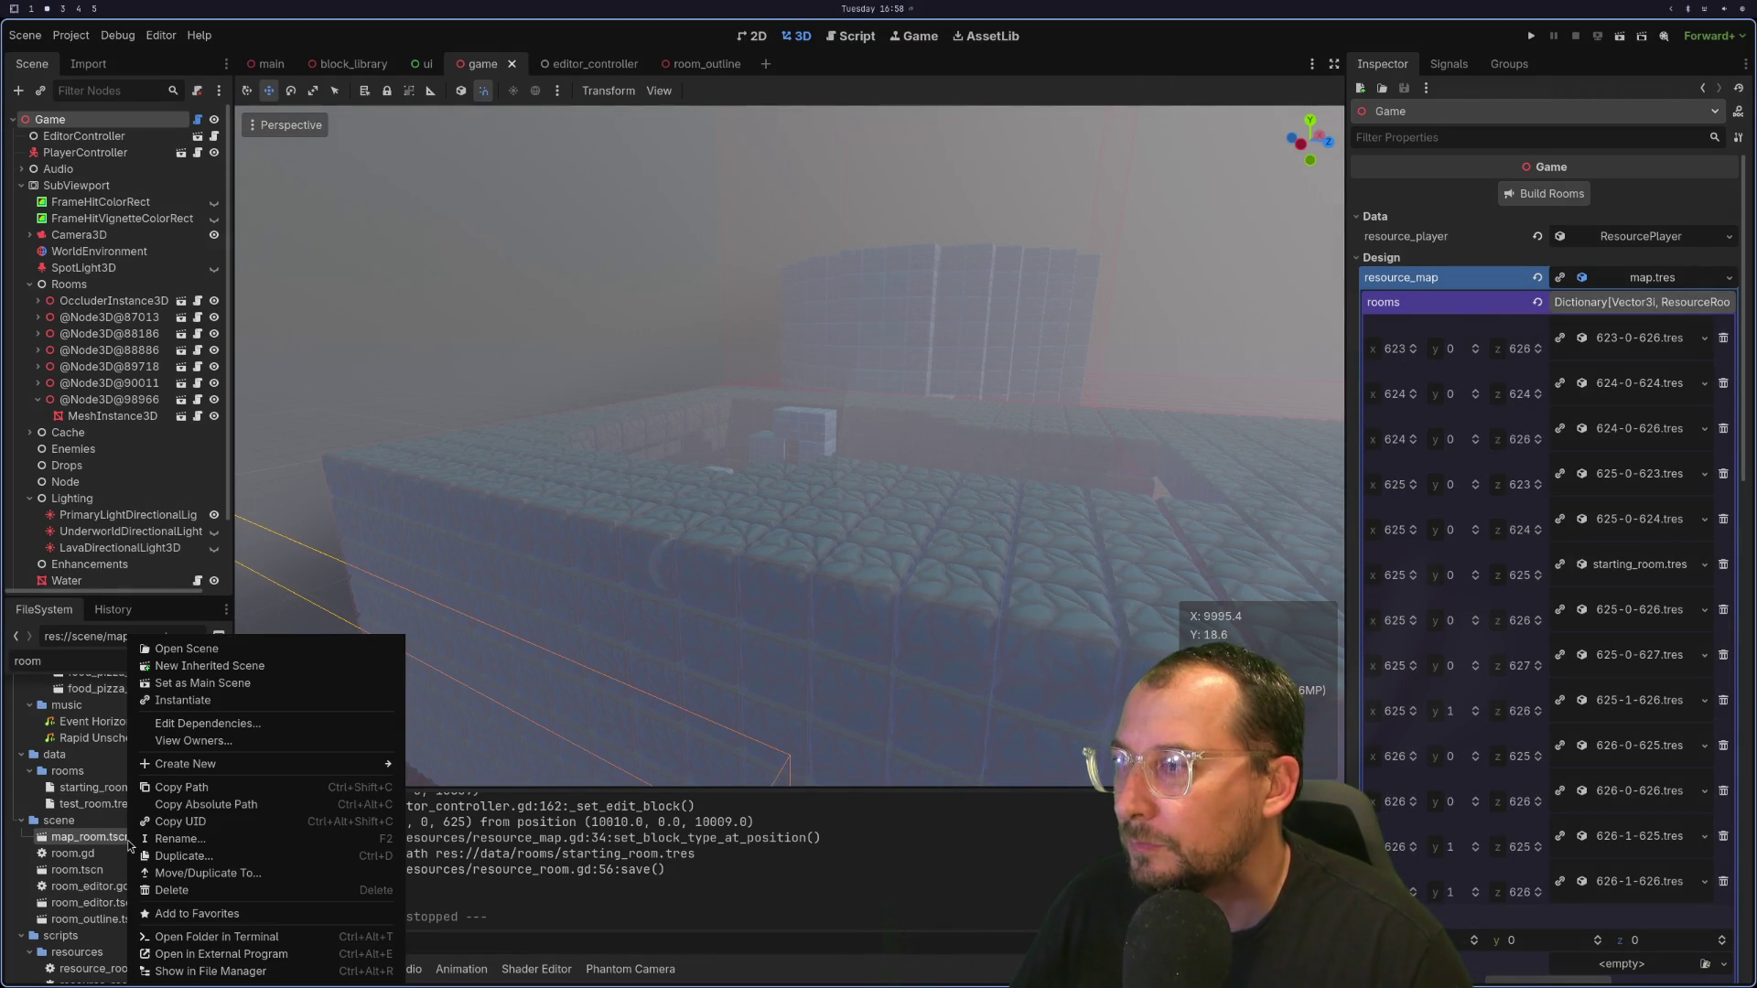
{"action": "left_click", "coordinate": [98, 842]}
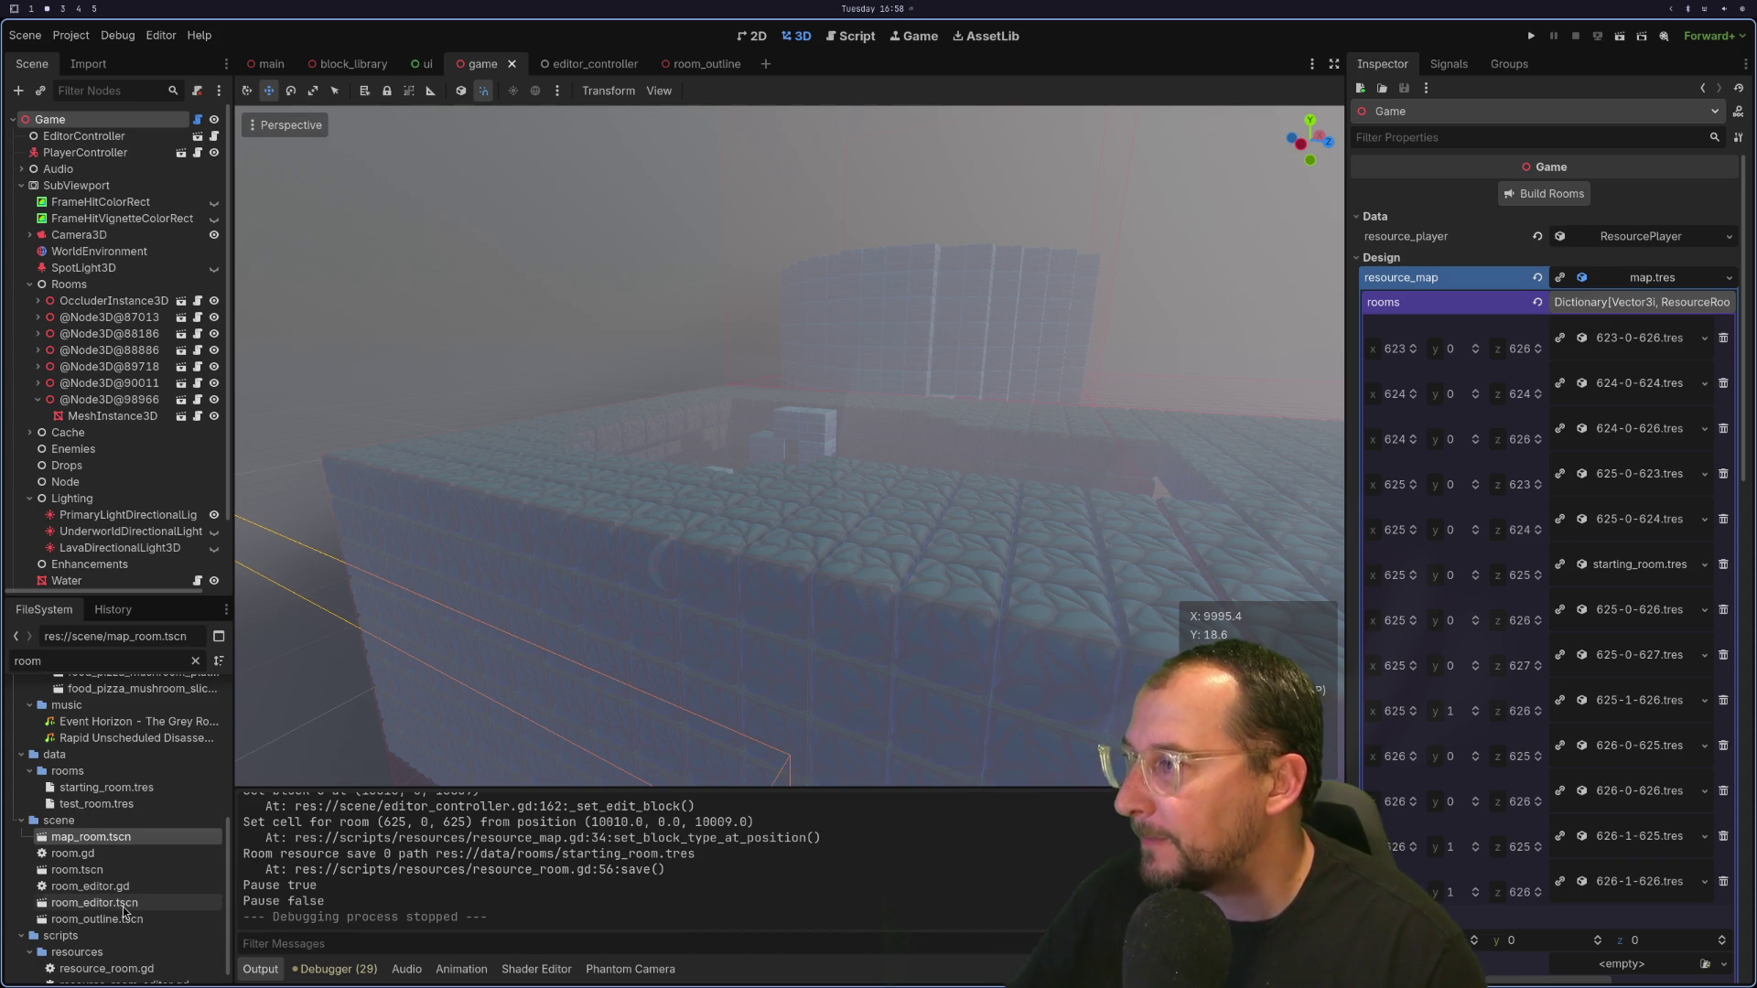
{"action": "scroll", "coordinate": [132, 869], "scroll_direction": "up", "scroll_amount": 5}
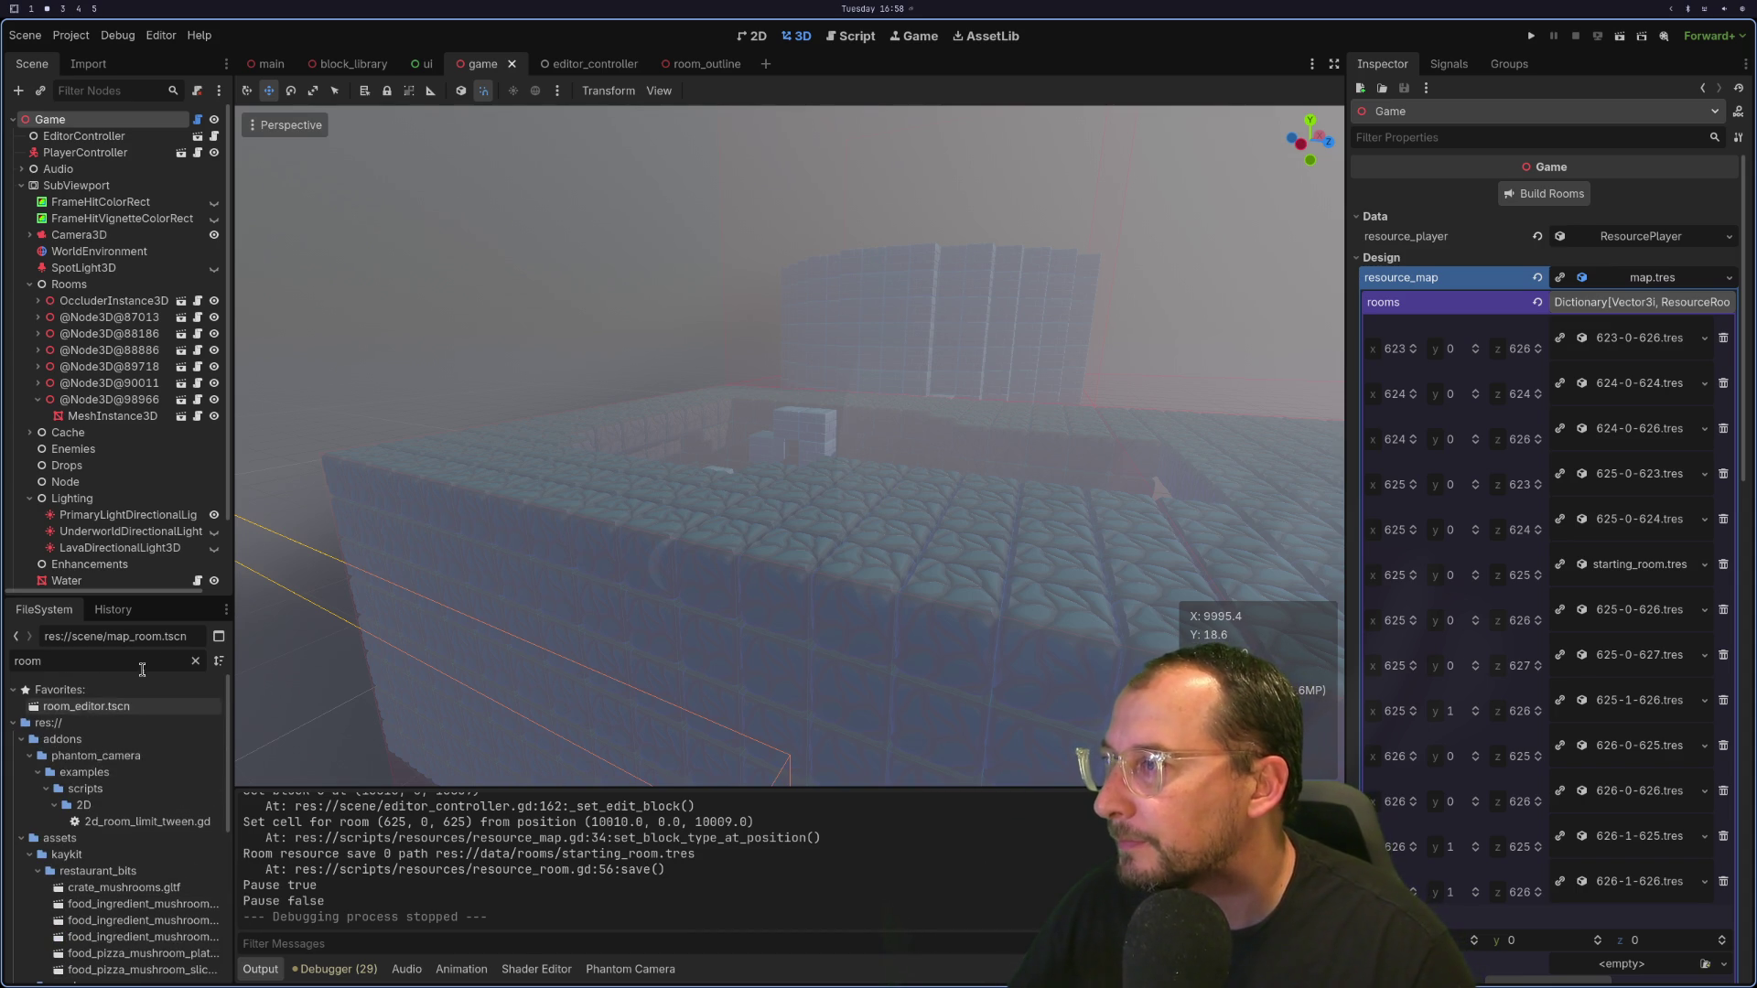
{"action": "left_click", "coordinate": [195, 659]}
{"action": "scroll", "coordinate": [128, 759], "scroll_direction": "up", "scroll_amount": 10}
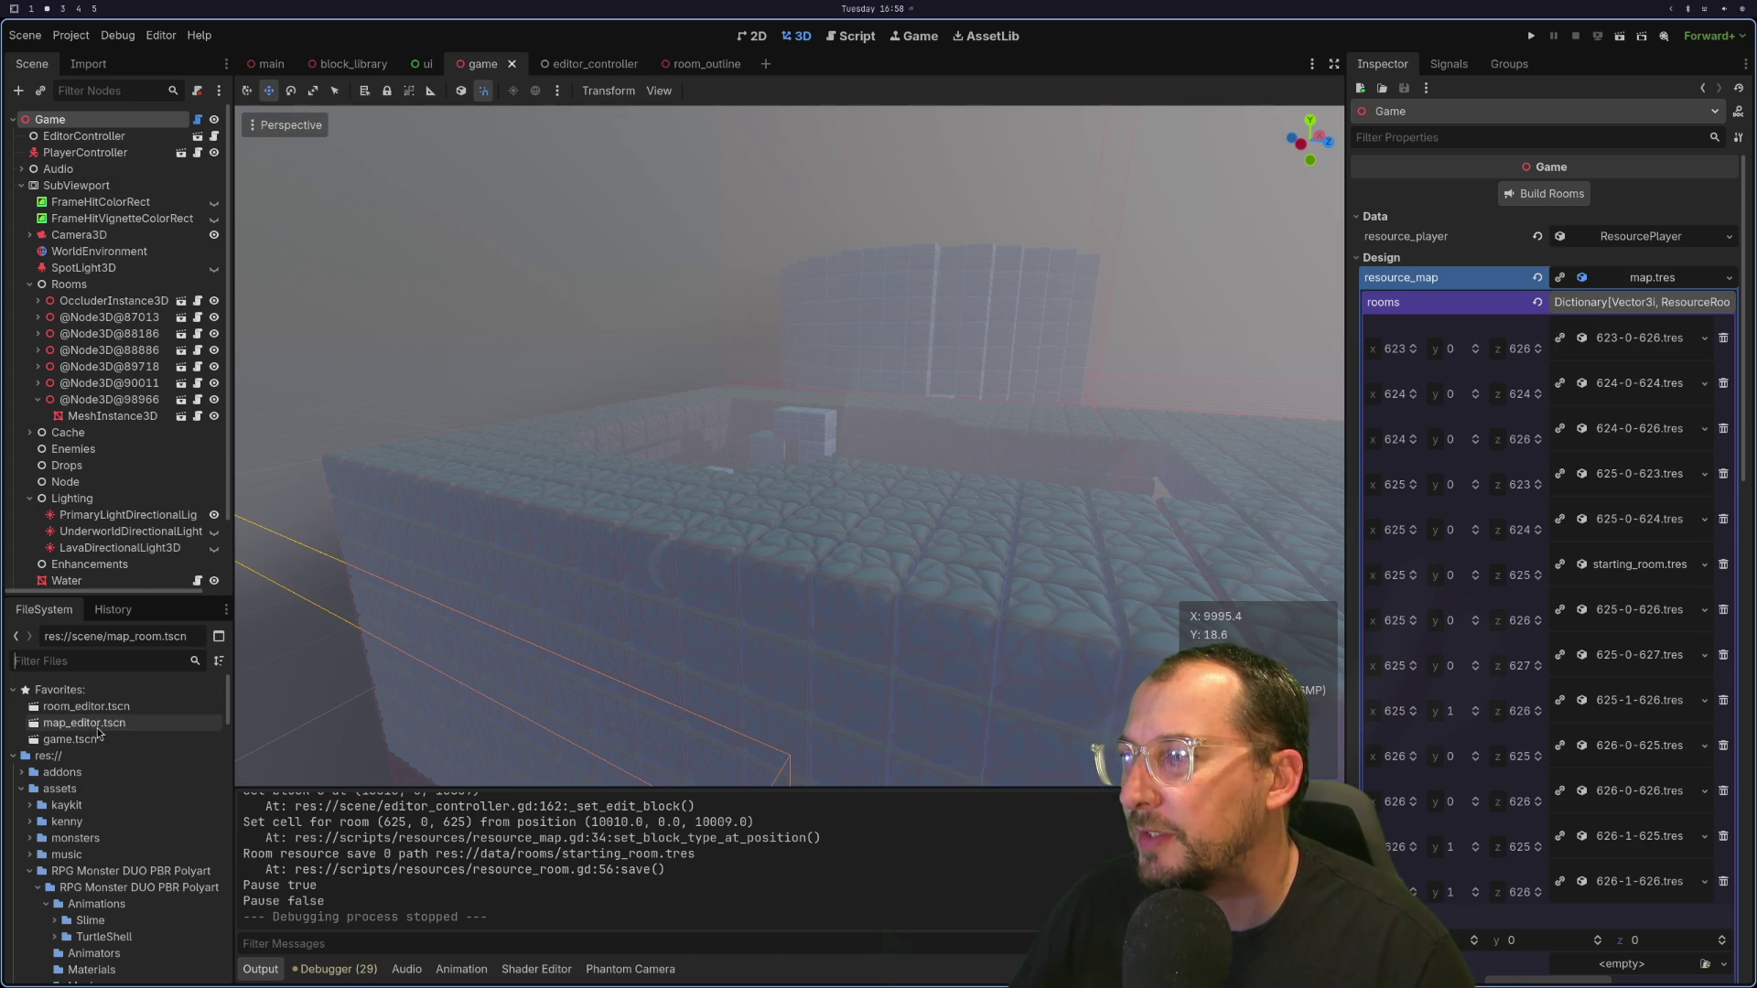
{"action": "left_click", "coordinate": [29, 871]}
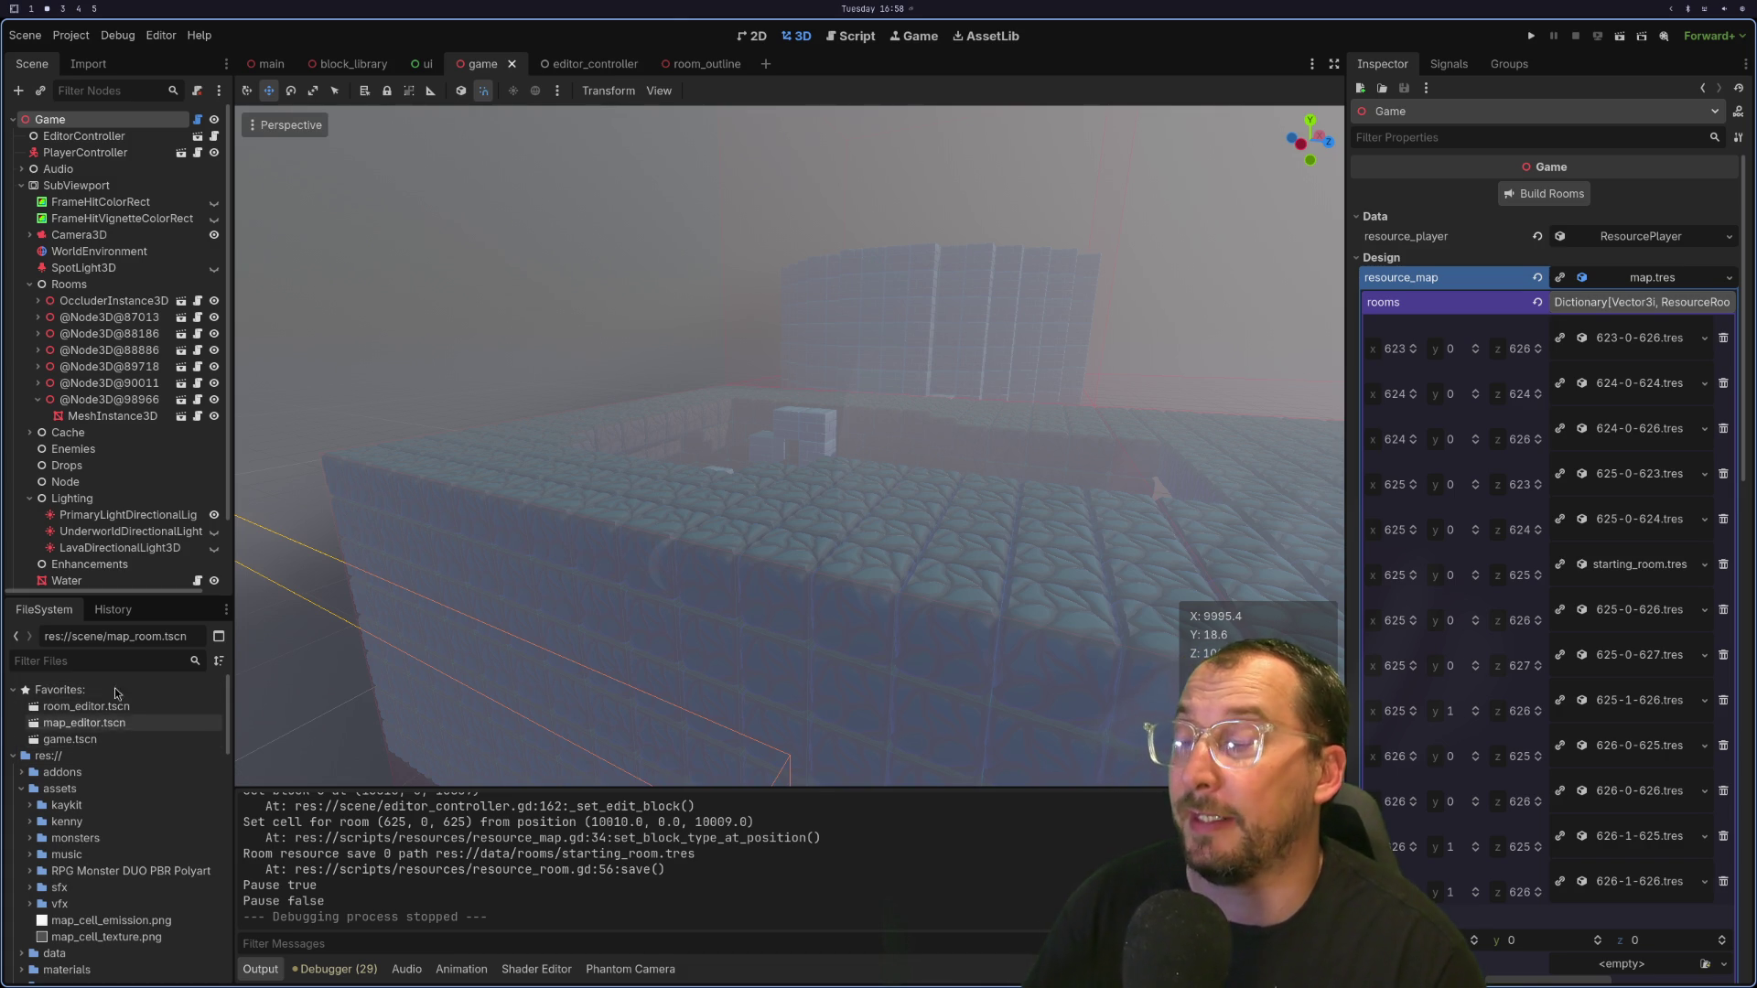
{"action": "key", "text": "super+1"}
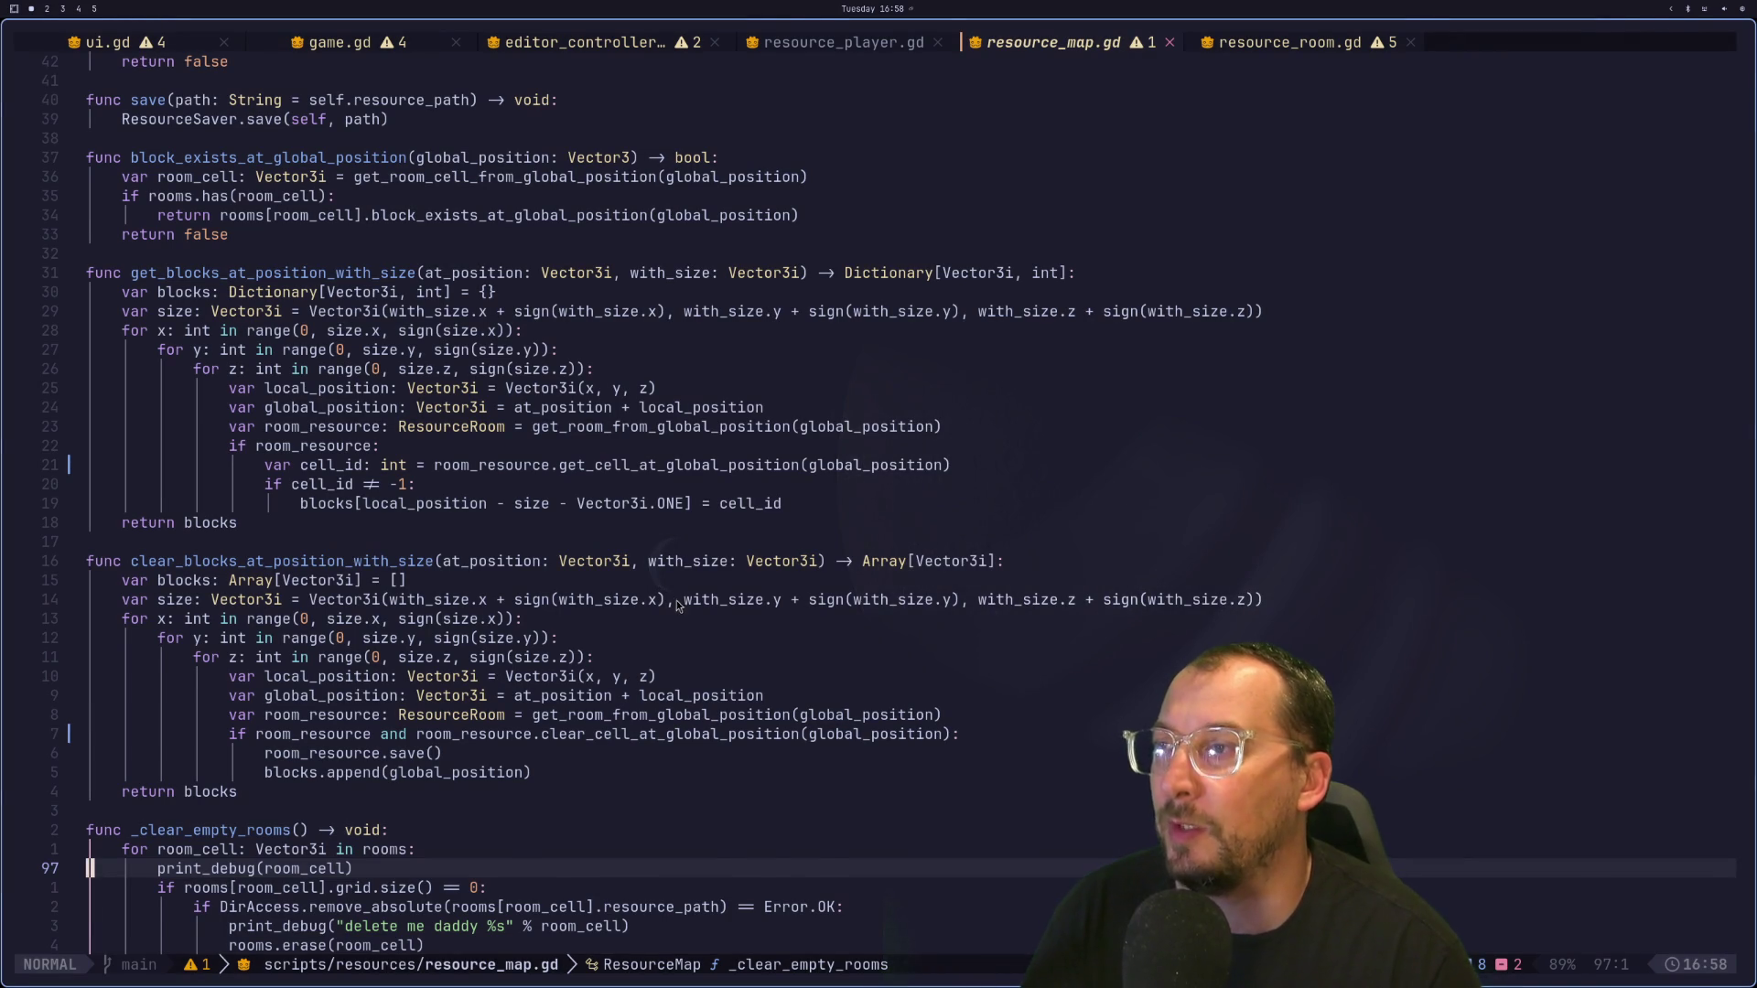
Step: Glance at Godot, then review the block-saving code in resource_map.gd in Neovim
{"action": "key", "text": "super+2"}
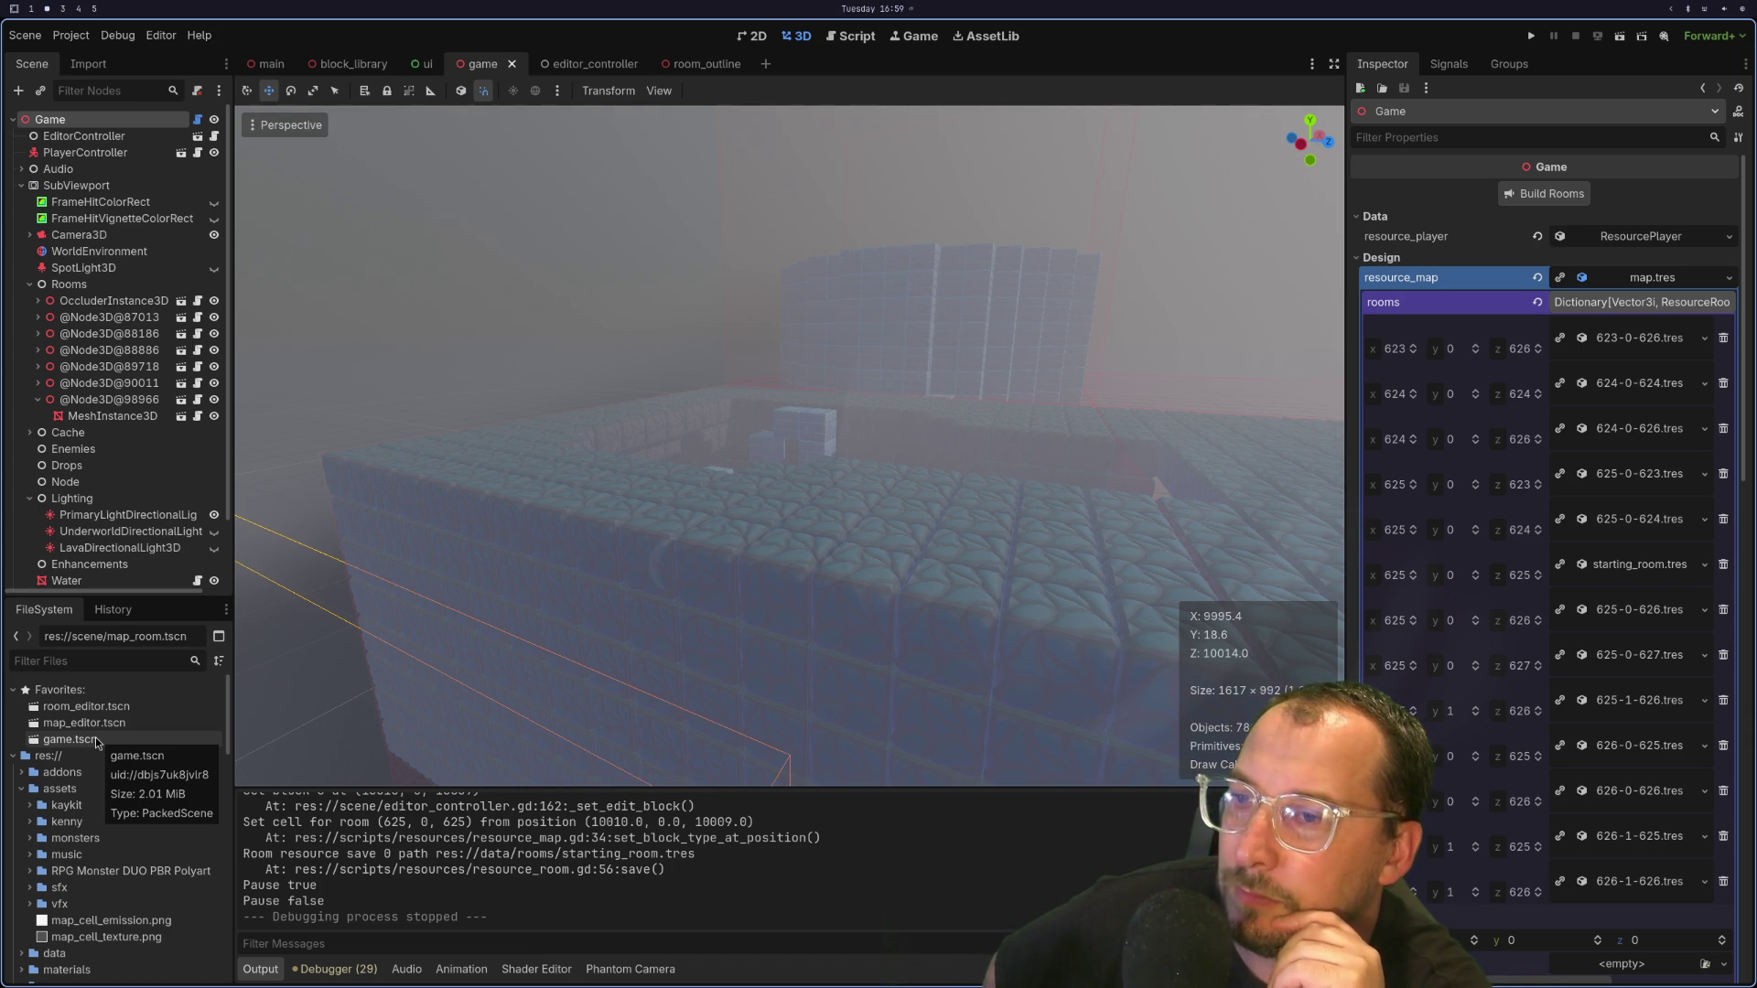
{"action": "scroll", "coordinate": [905, 402], "scroll_direction": "down", "scroll_amount": 3}
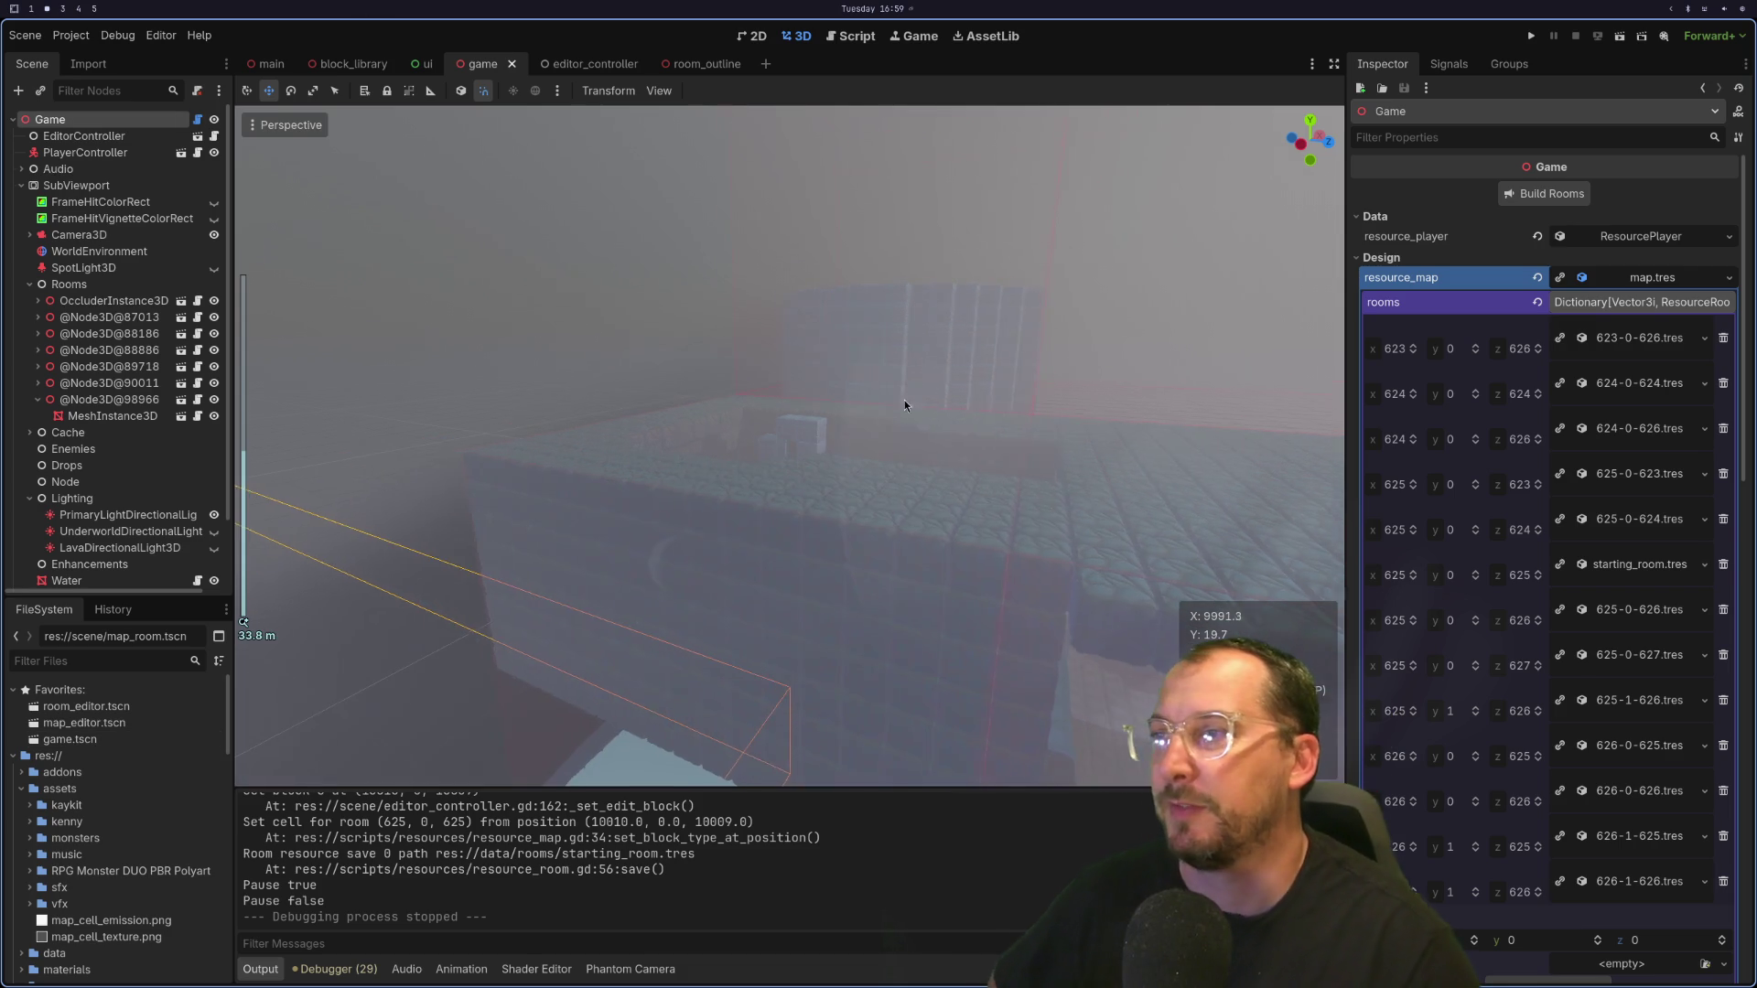
{"action": "key", "text": "super+1"}
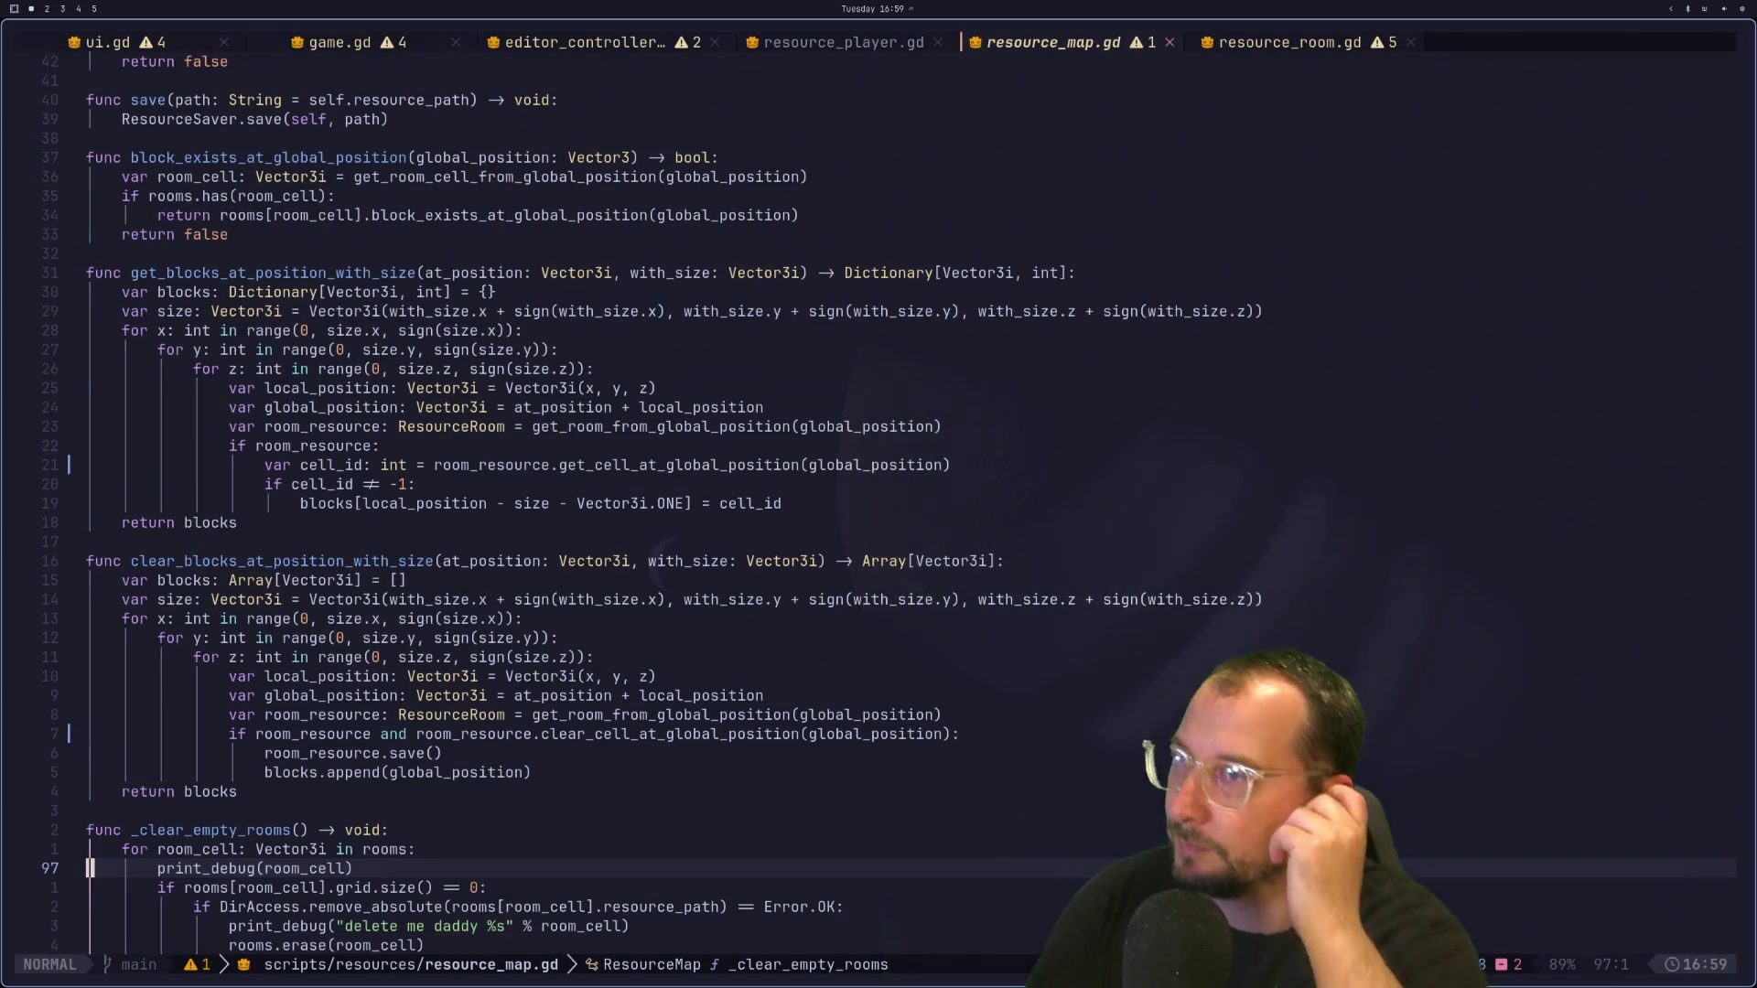
{"action": "key", "text": "shift+h"}
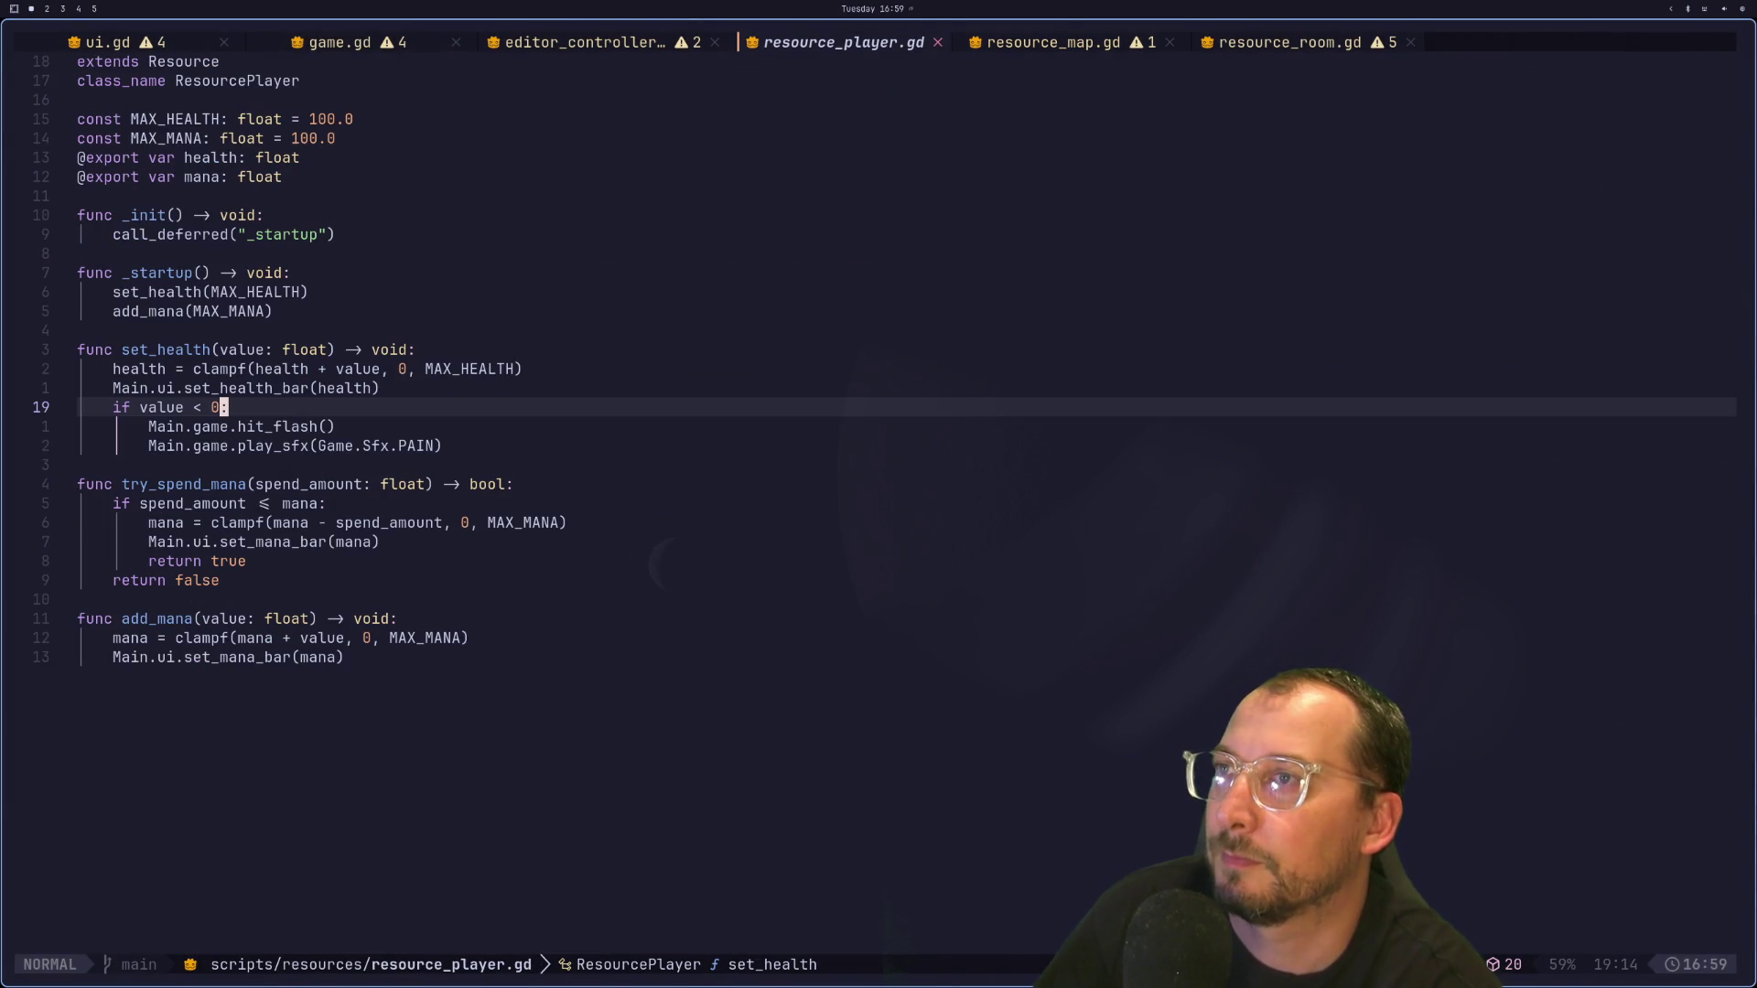
{"action": "key", "text": "shift+l"}
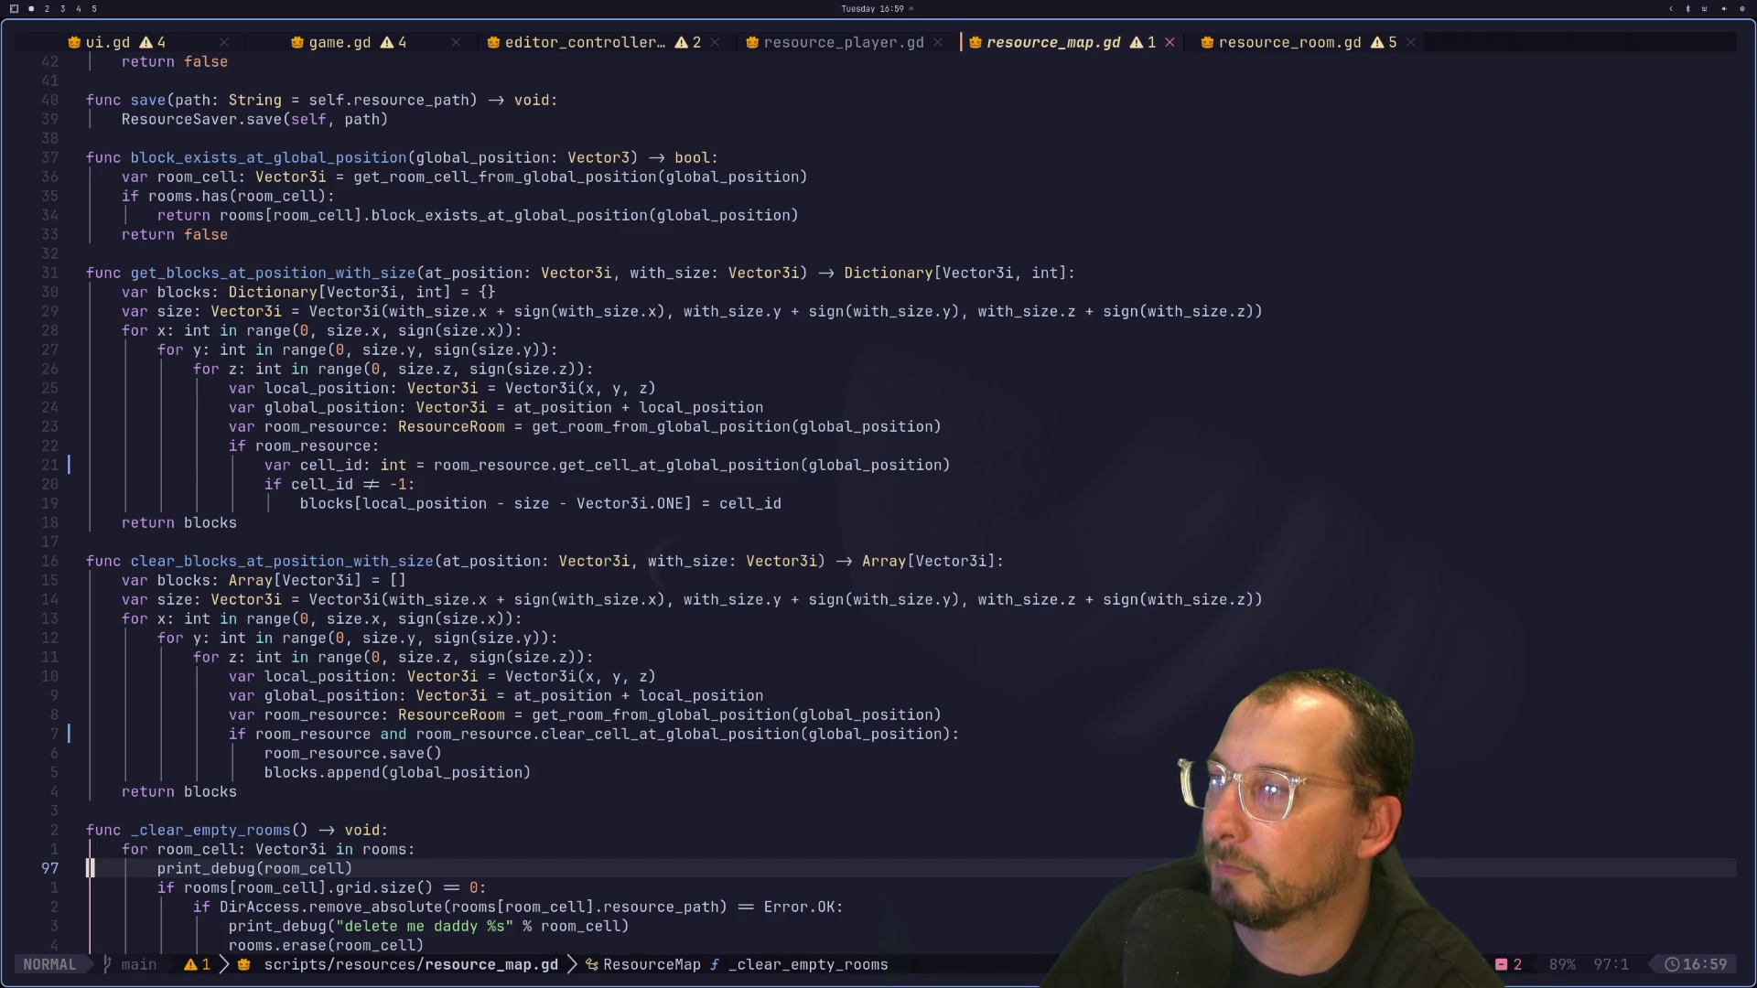
{"action": "key", "text": "k"}
{"action": "key", "text": "k"}
{"action": "key", "text": "k"}
{"action": "key", "text": "k"}
{"action": "key", "text": "k"}
{"action": "key", "text": "k"}
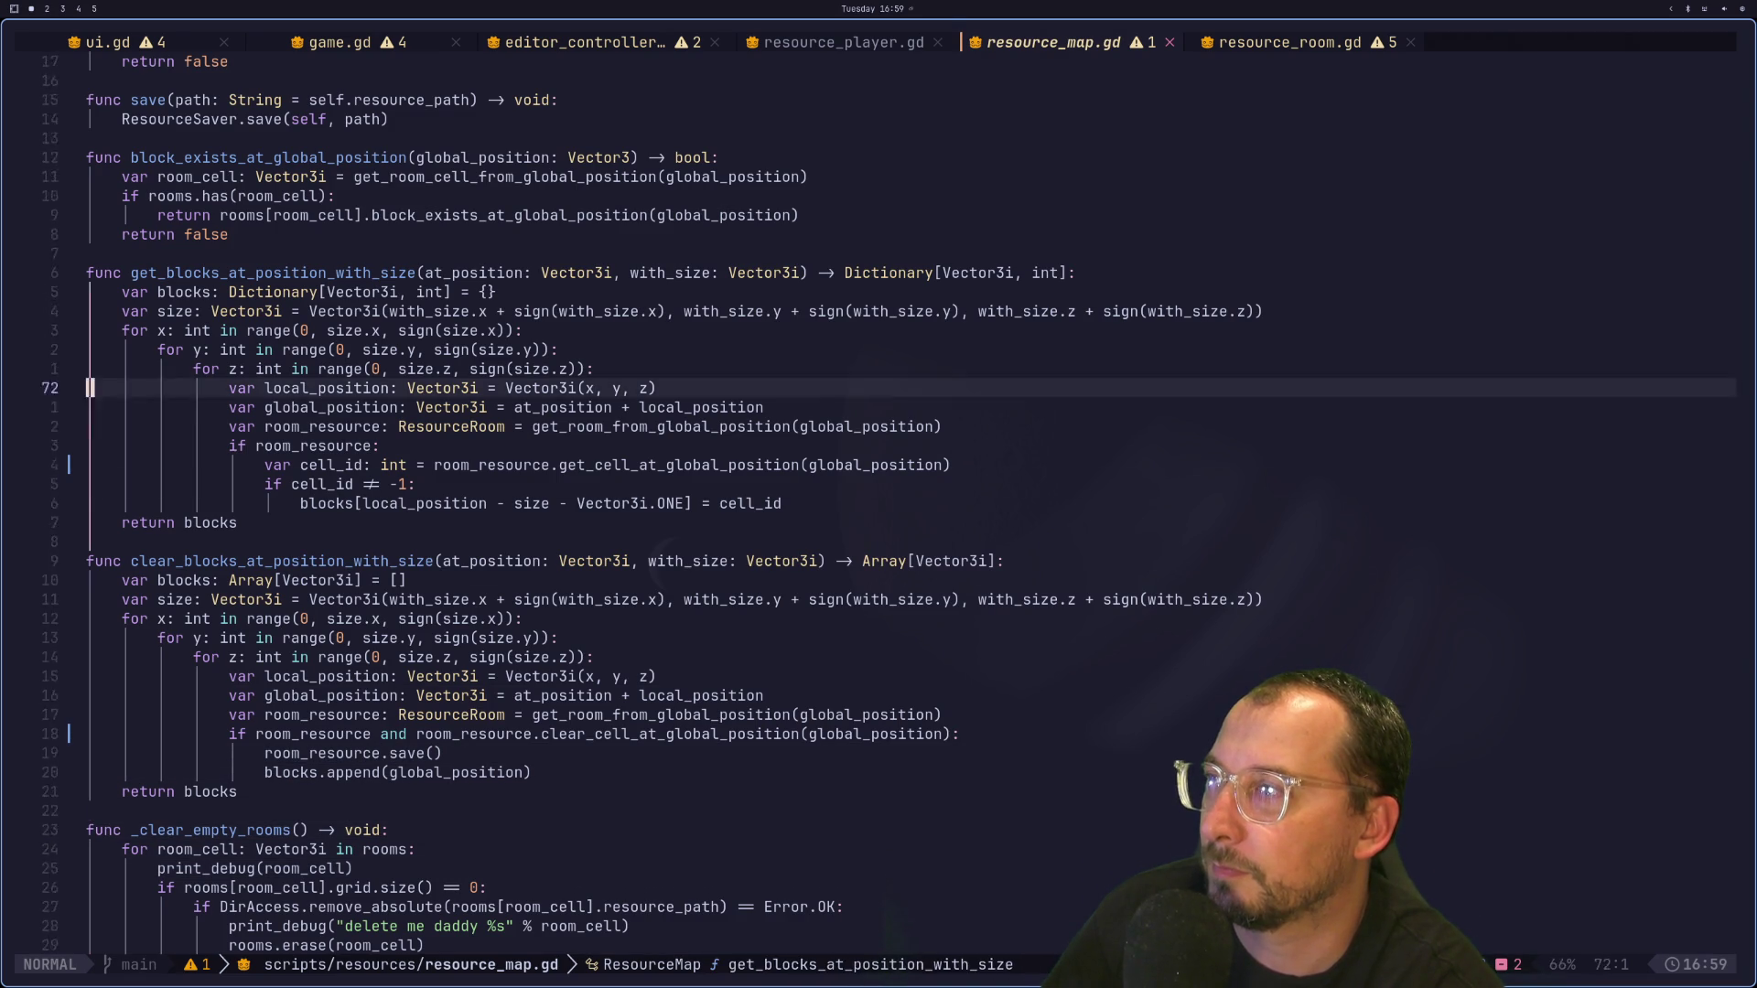
Step: Step back to editor_controller.gd and inspect the add_block and set_block_type_at_position lines in _set_edit_block
{"action": "key", "text": "shift+h"}
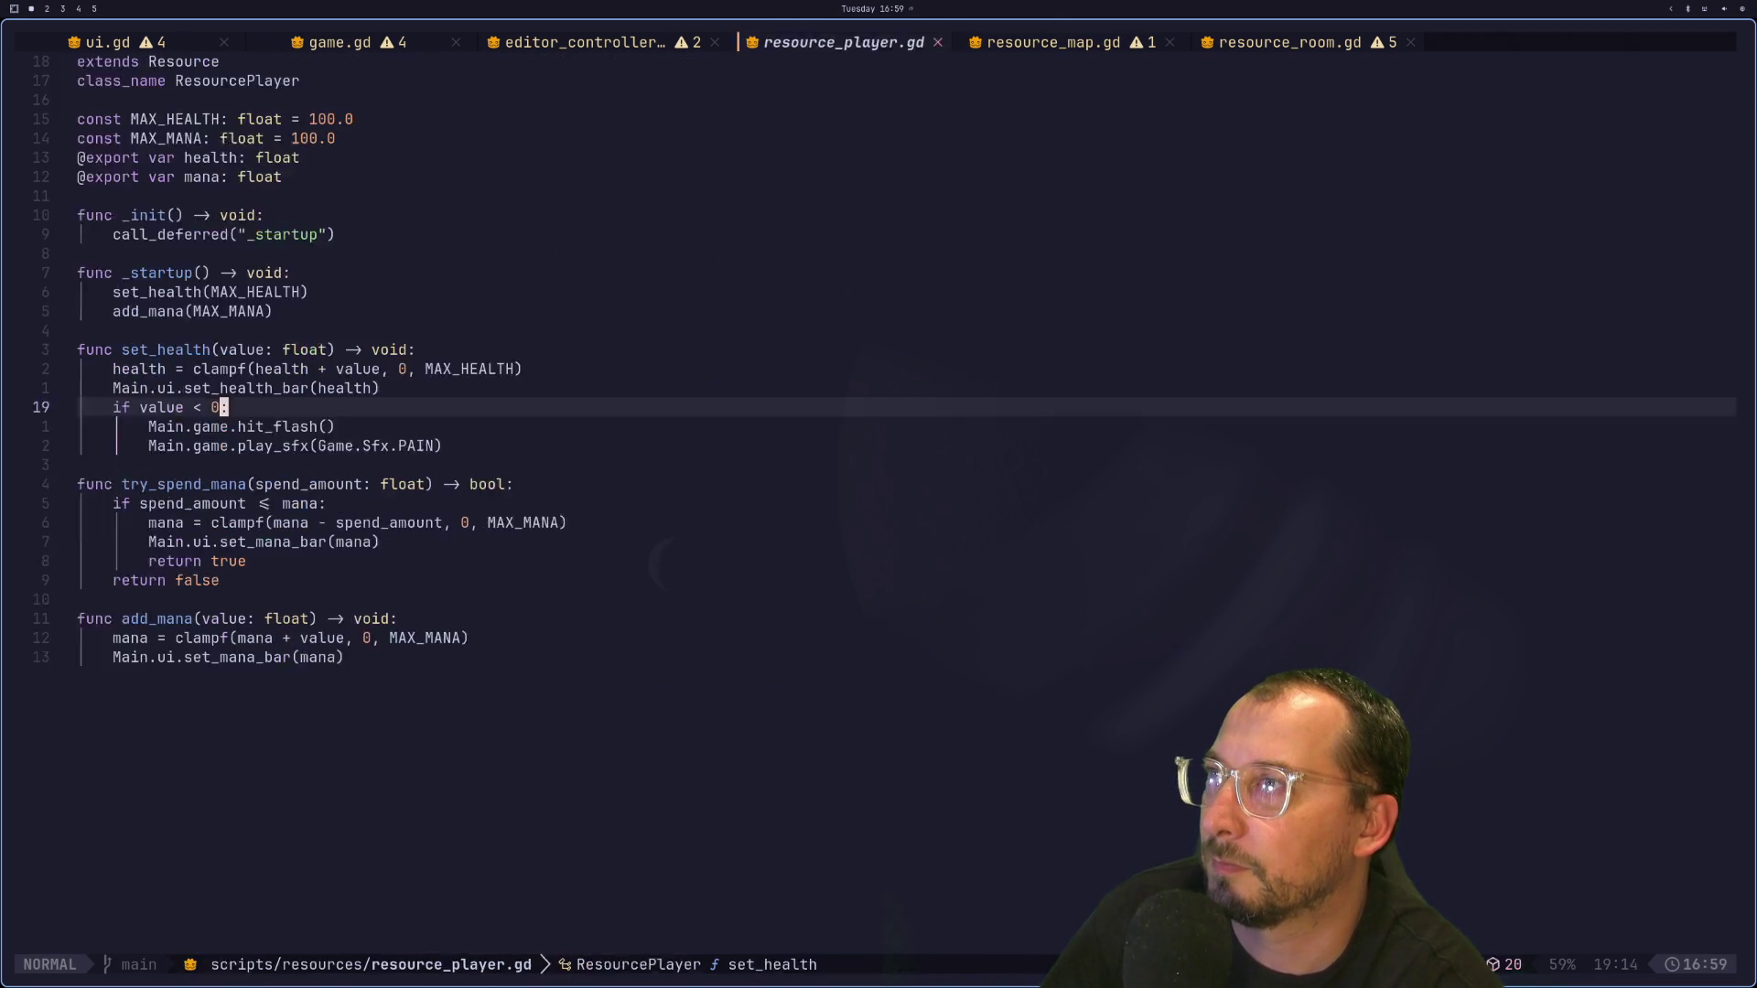
{"action": "key", "text": "shift+h"}
{"action": "key", "text": "k"}
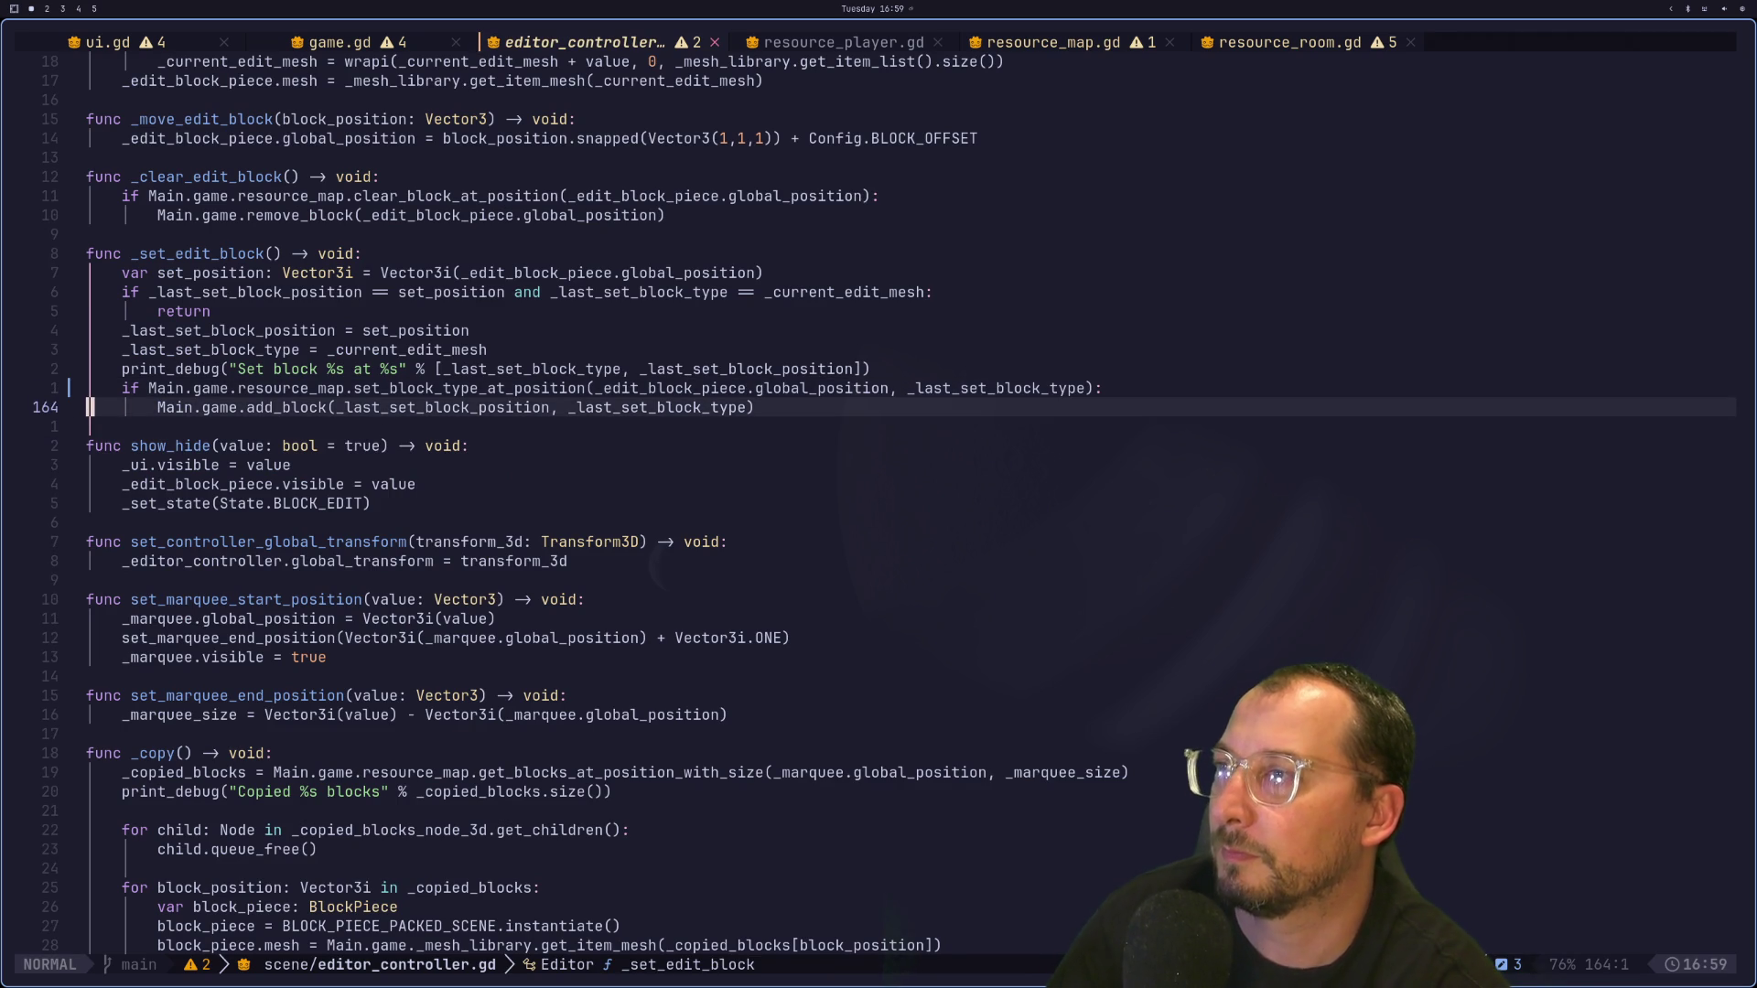
{"action": "key", "text": "w"}
{"action": "key", "text": "w"}
{"action": "key", "text": "f"}
{"action": "key", "text": "o"}
{"action": "key", "text": "w"}
{"action": "key", "text": "w"}
{"action": "key", "text": "w"}
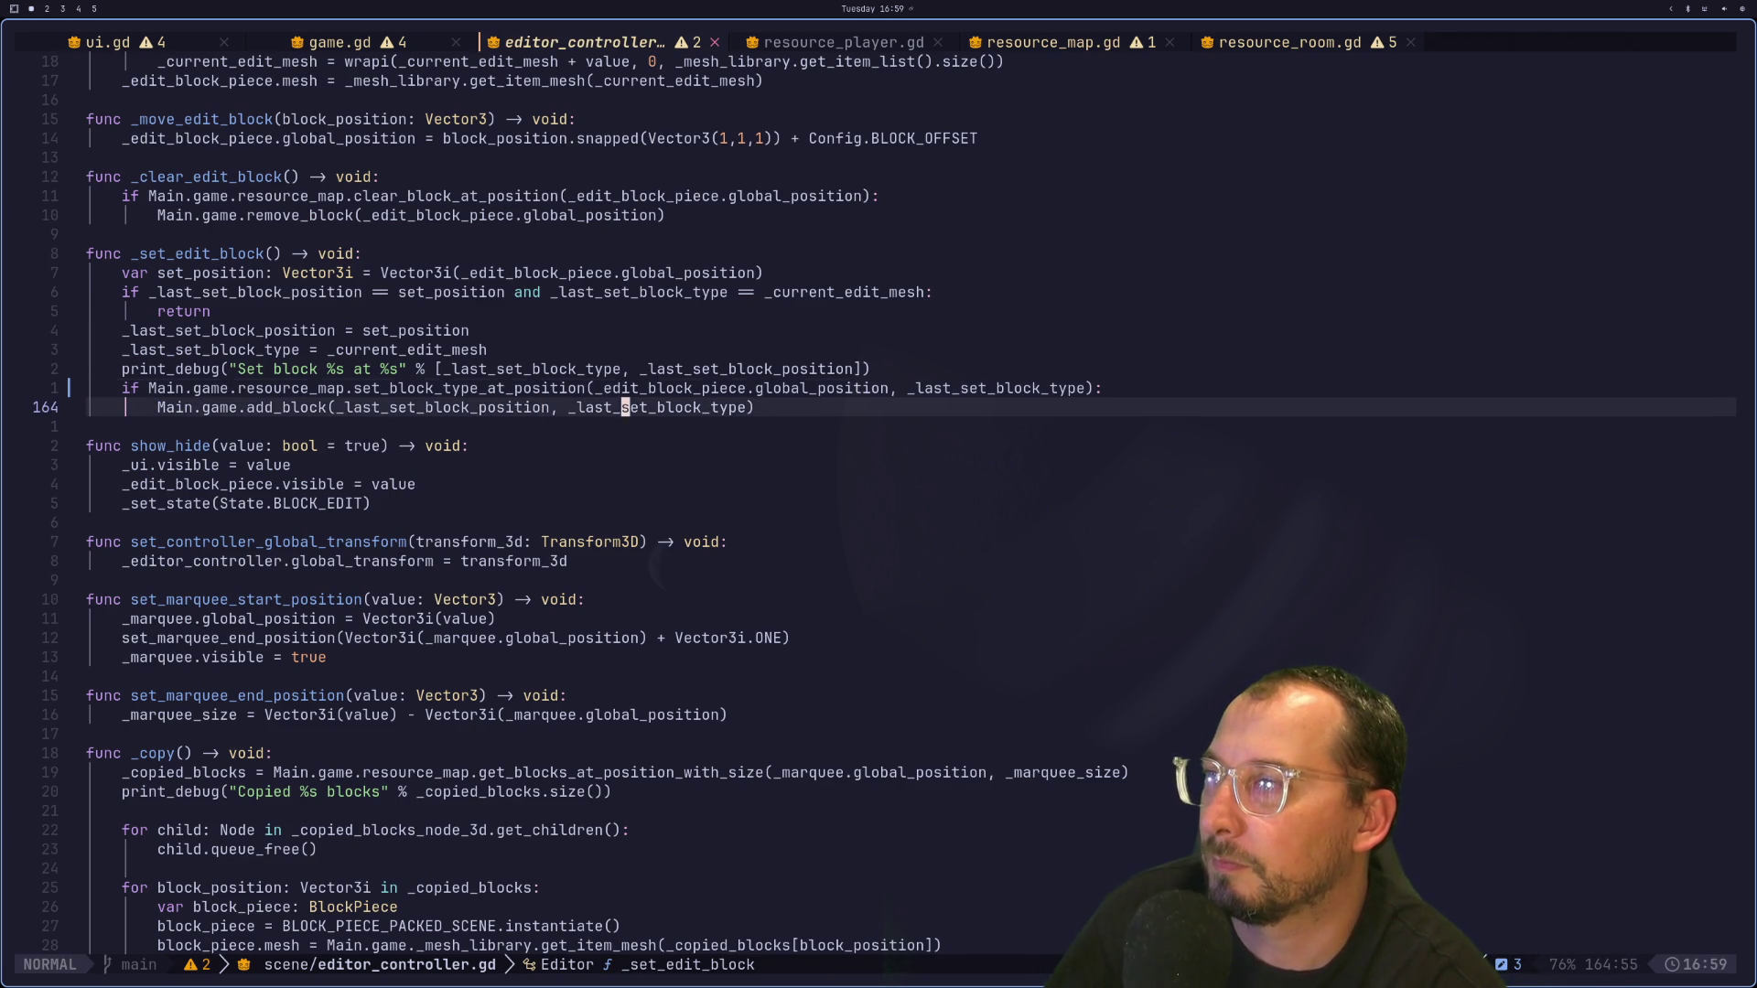
{"action": "key", "text": "k"}
{"action": "key", "text": "h"}
{"action": "key", "text": "h"}
{"action": "key", "text": "h"}
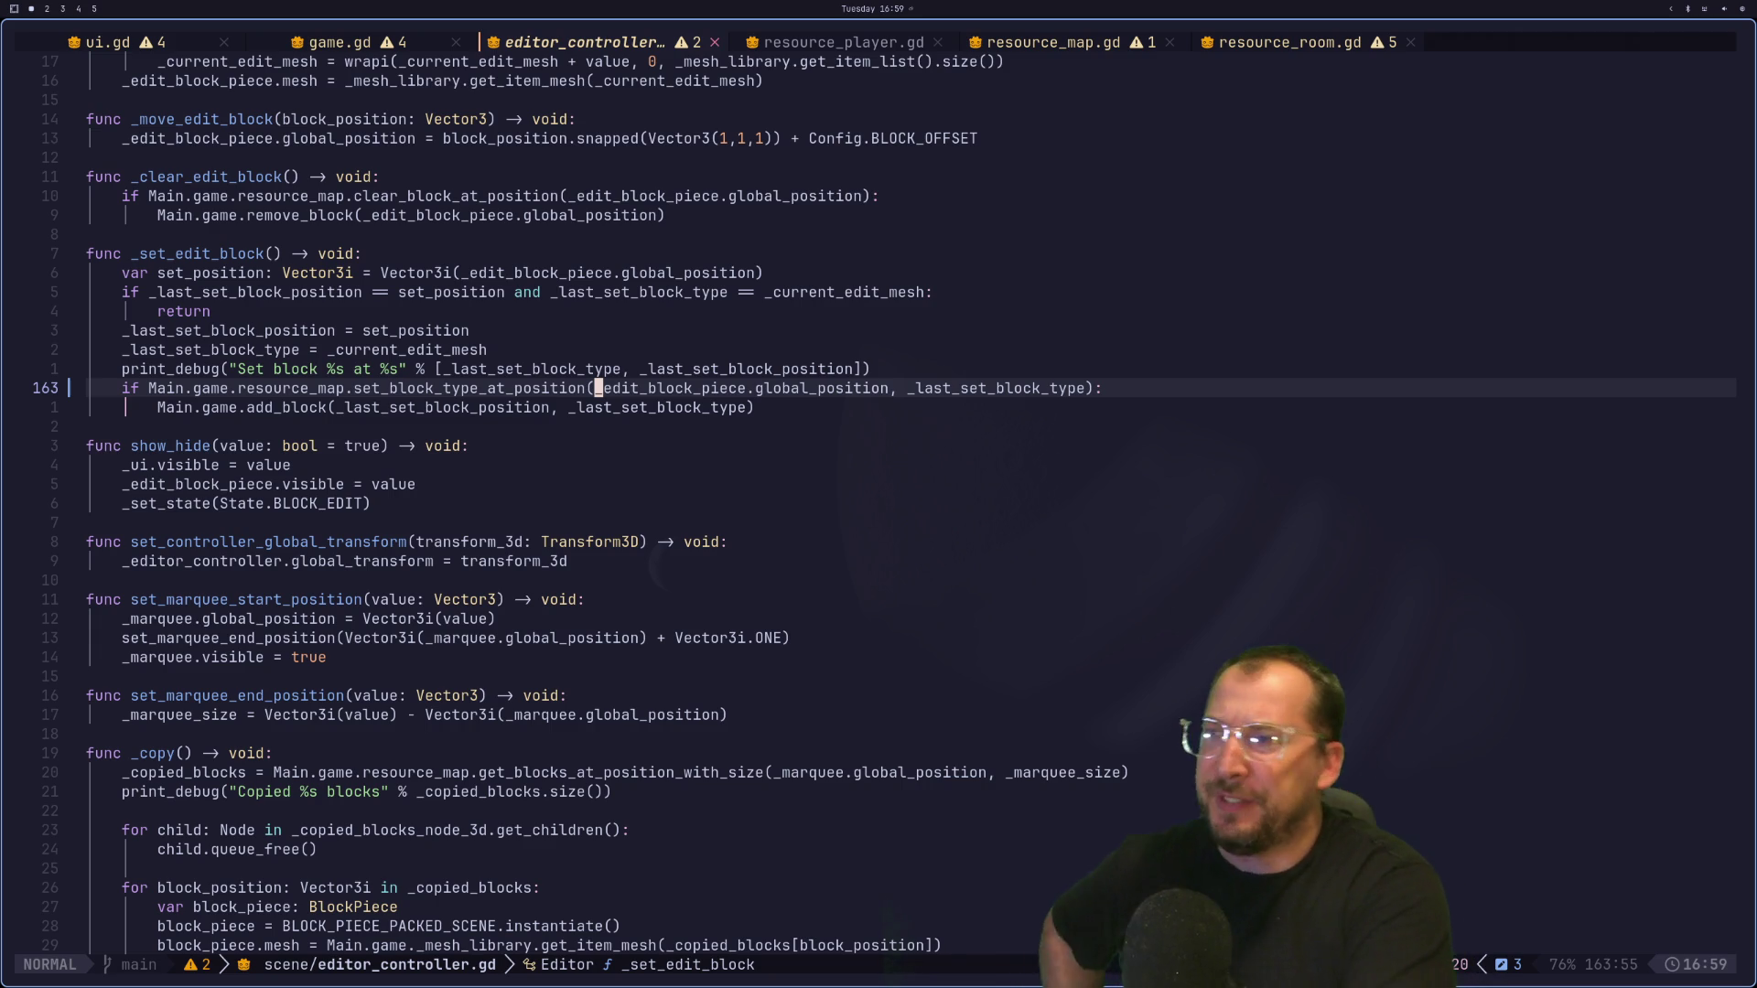
{"action": "key", "text": "j"}
{"action": "key", "text": "j"}
{"action": "key", "text": "k"}
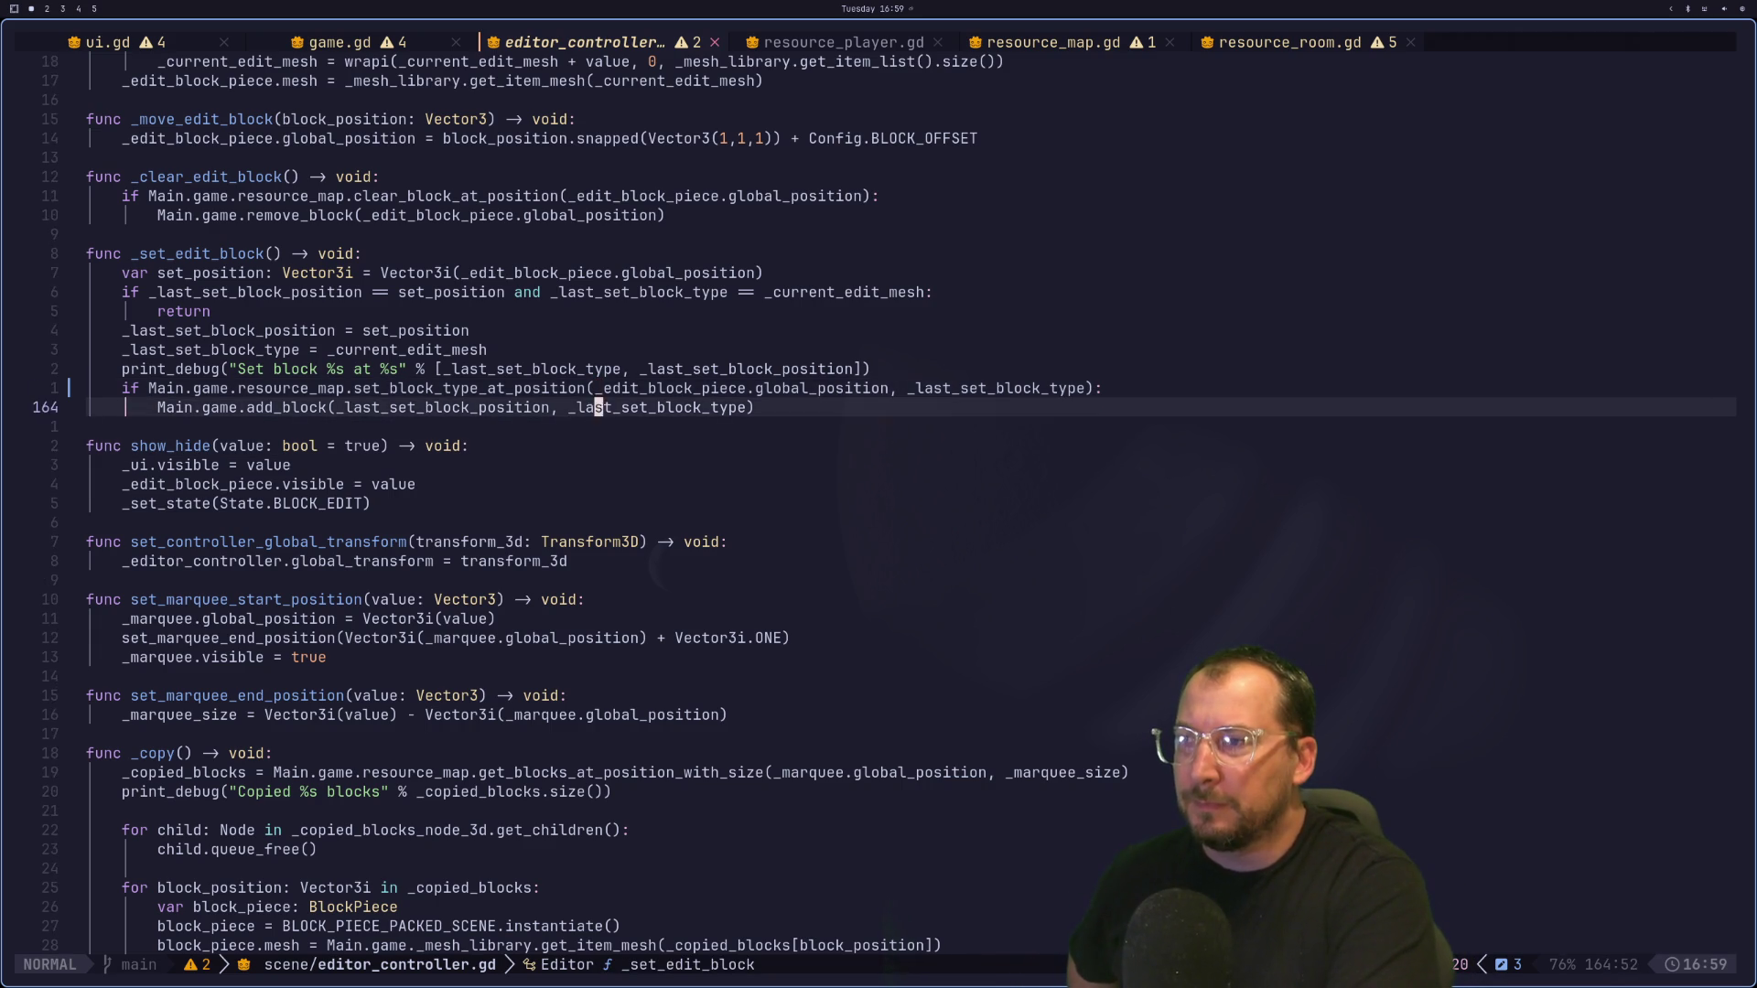
{"action": "key", "text": "k"}
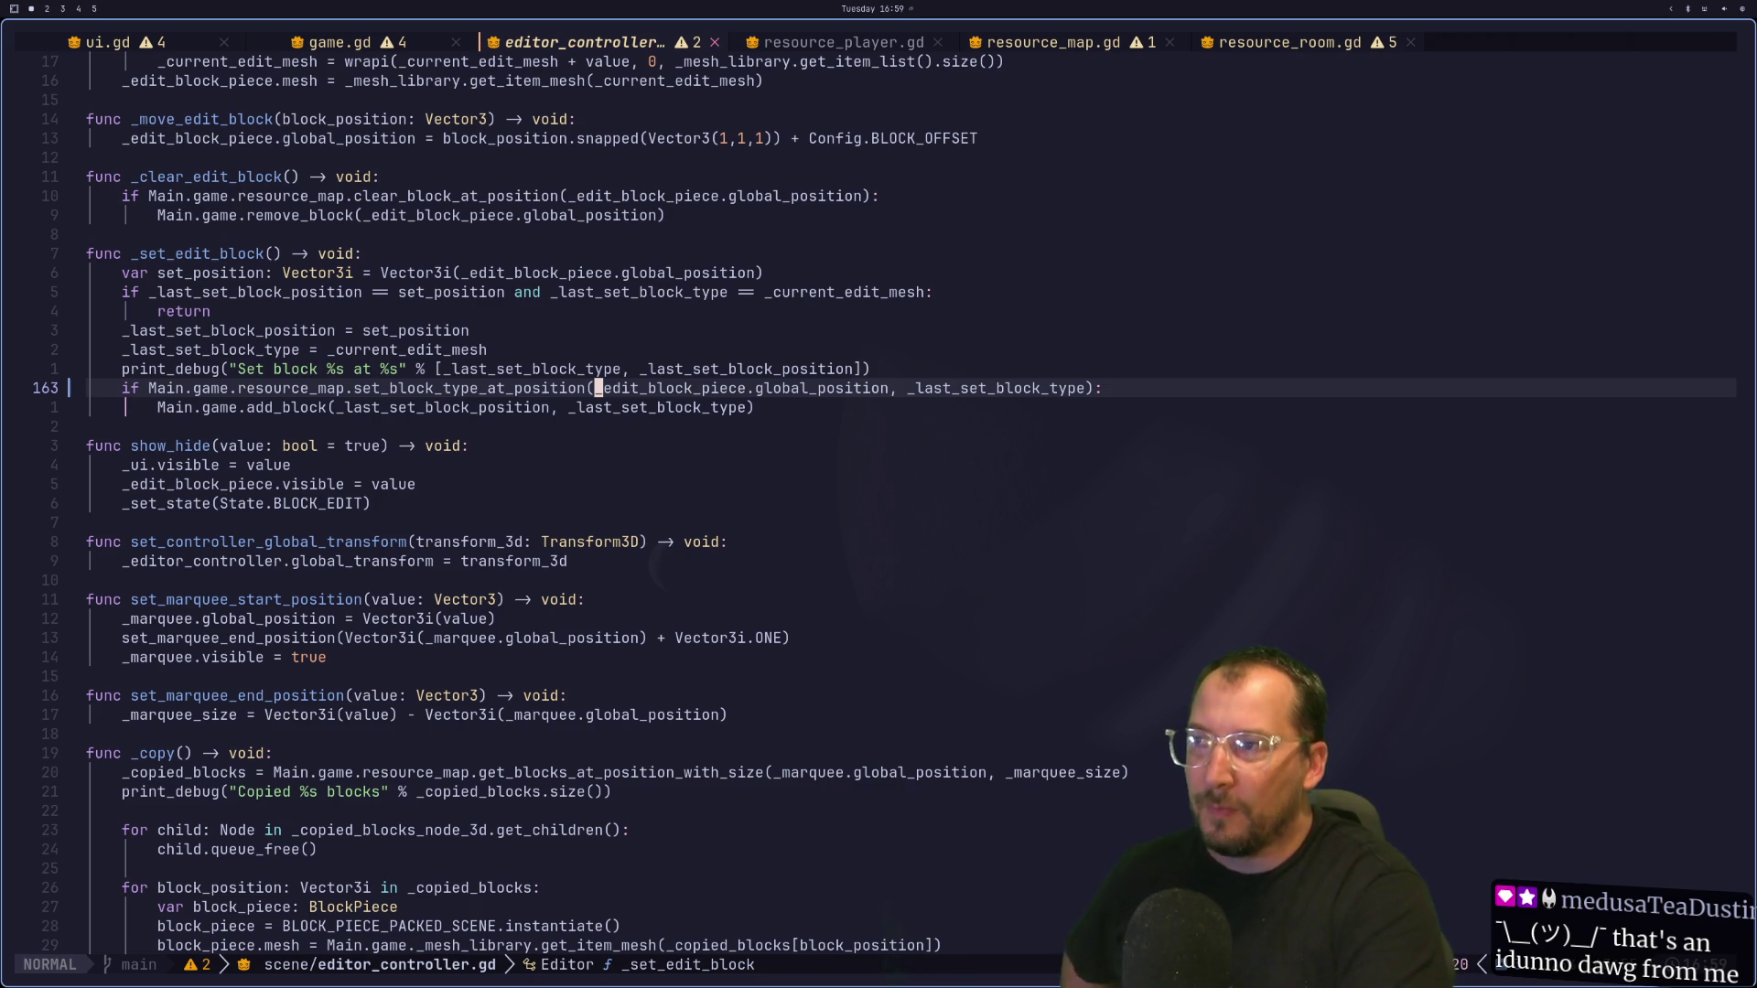
{"action": "key", "text": "super+2"}
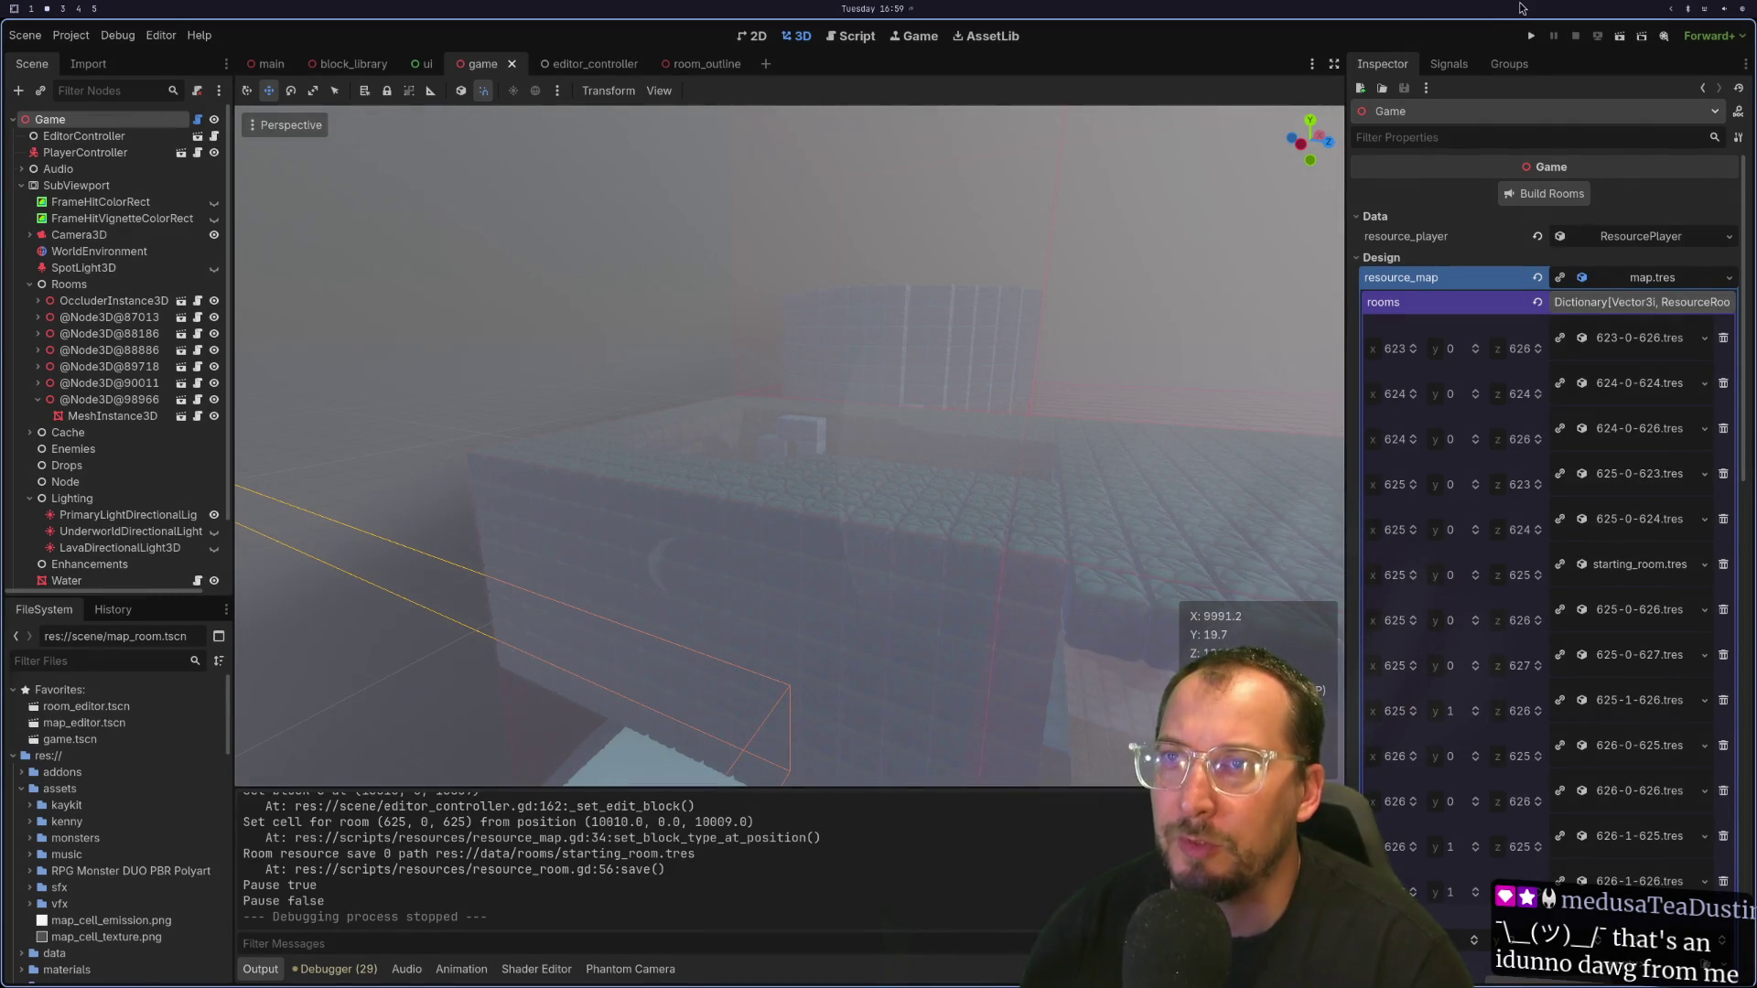
Step: Run the project and place a block, checking the Output log shows it saved to the room
{"action": "left_click", "coordinate": [1531, 36]}
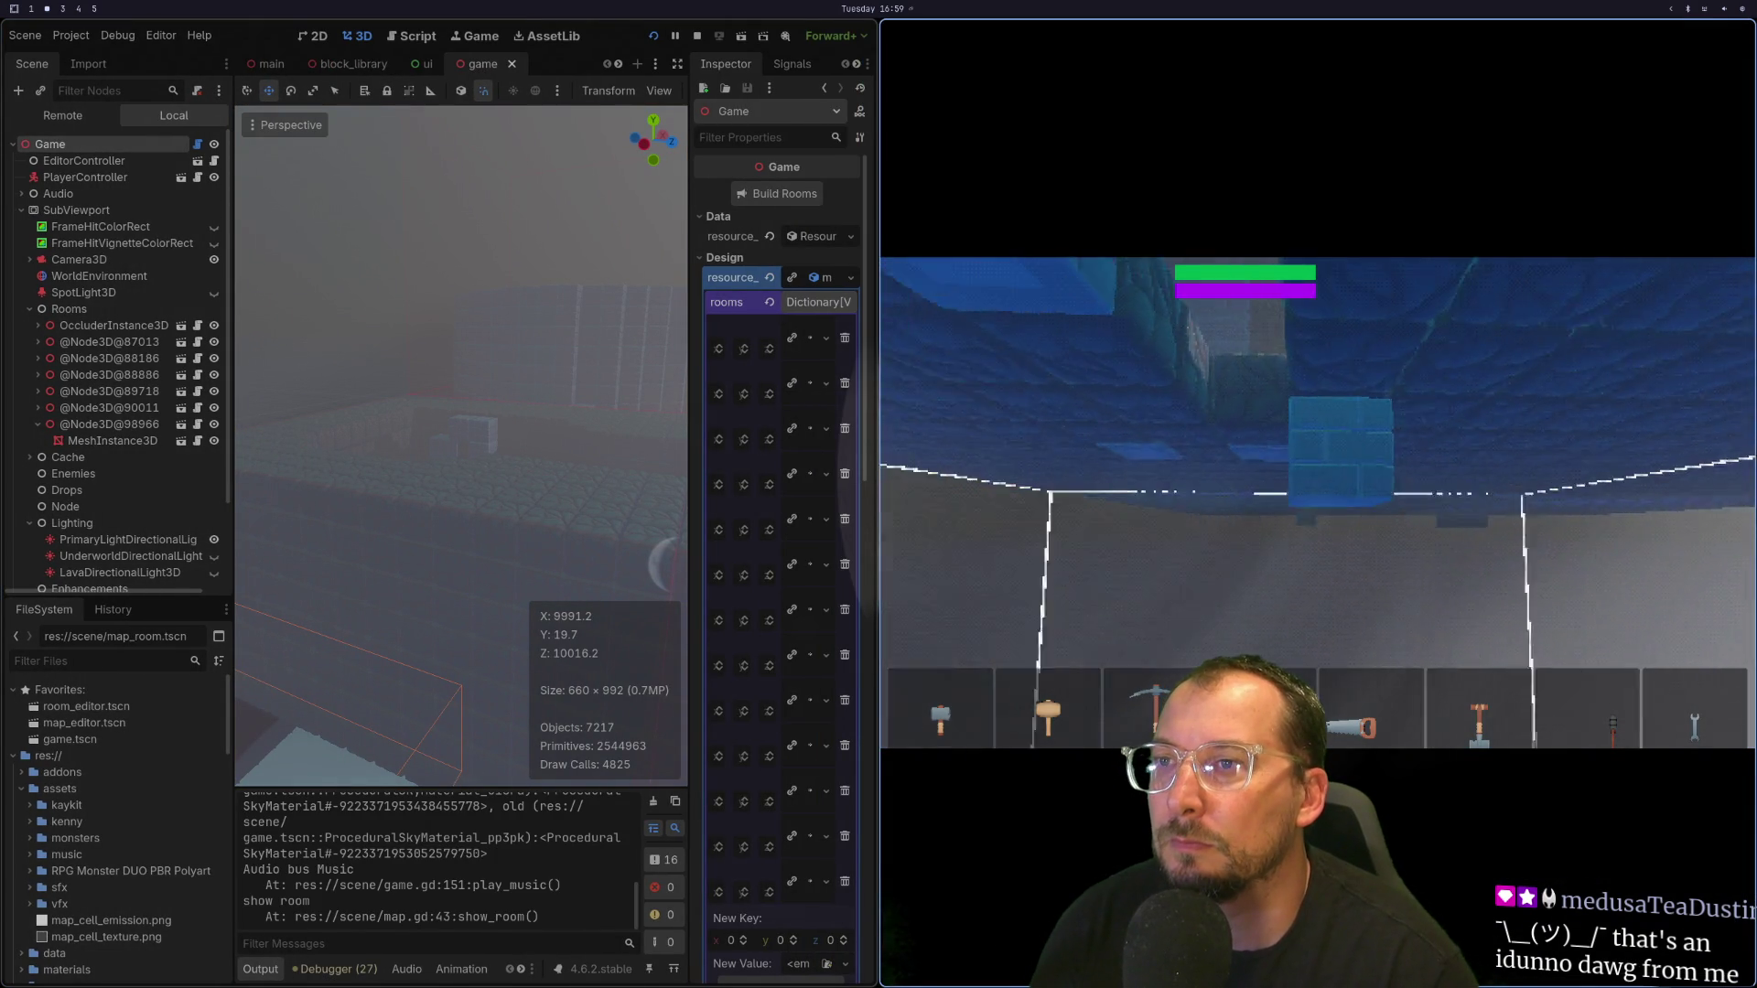
{"action": "left_click", "coordinate": [1318, 502]}
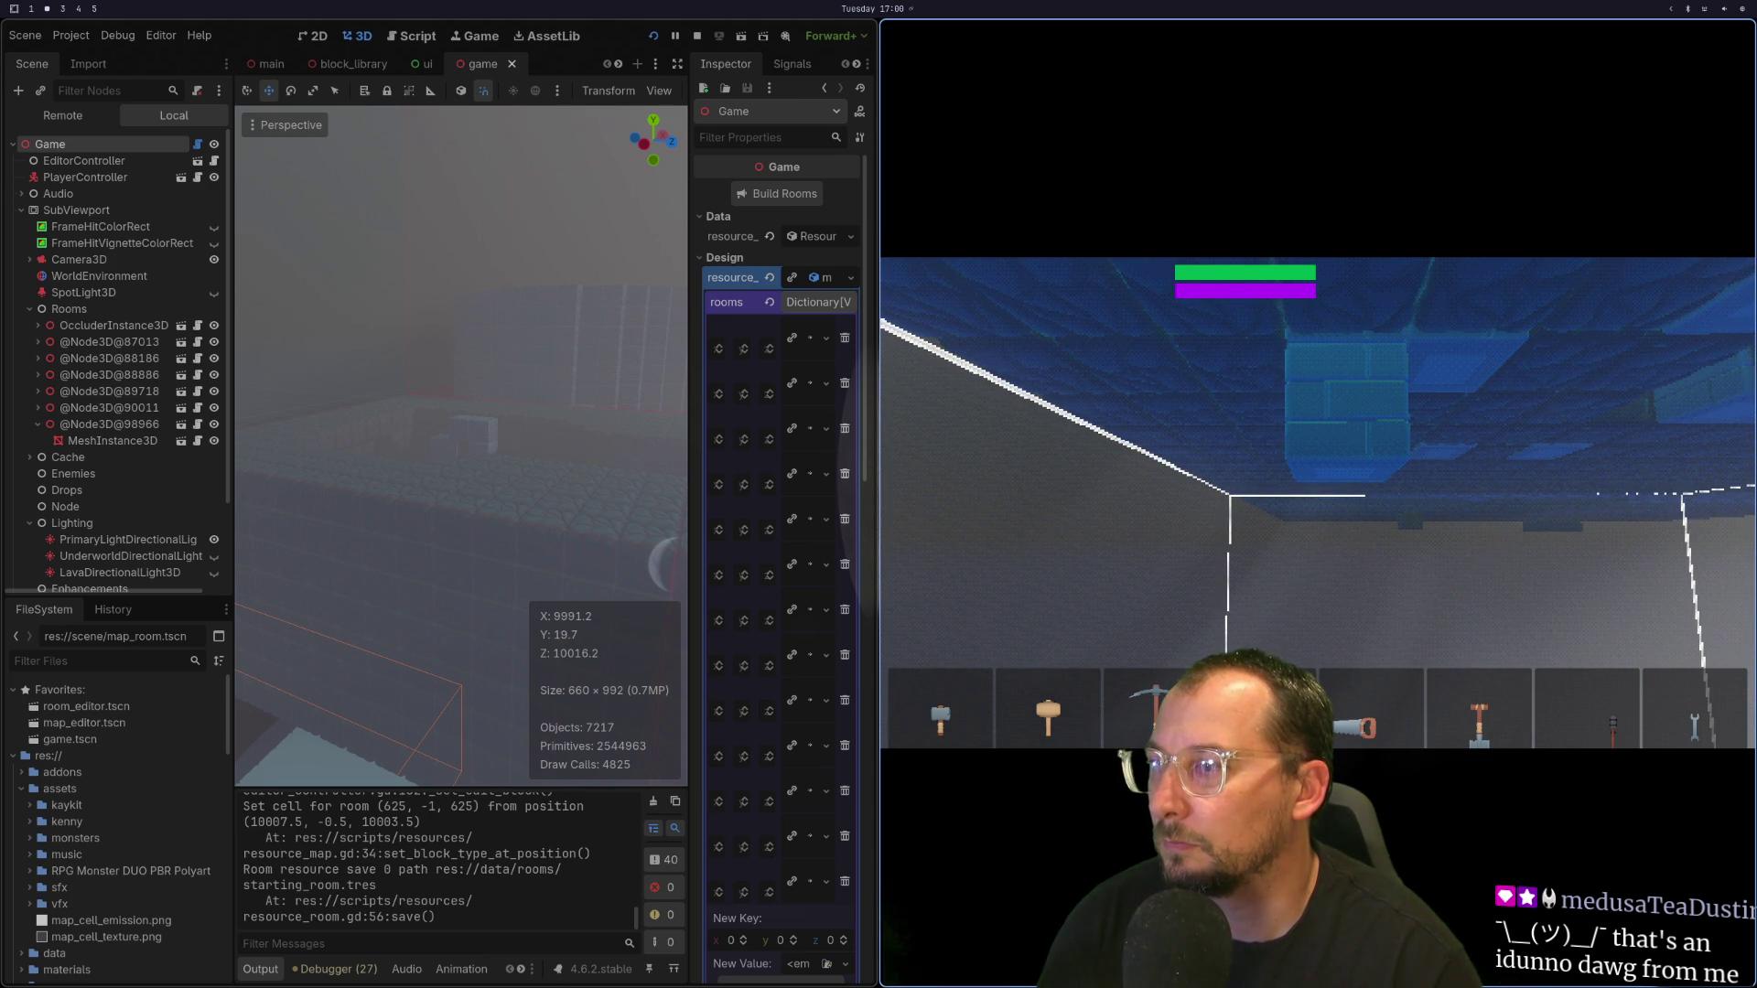
{"action": "key", "text": "super+1"}
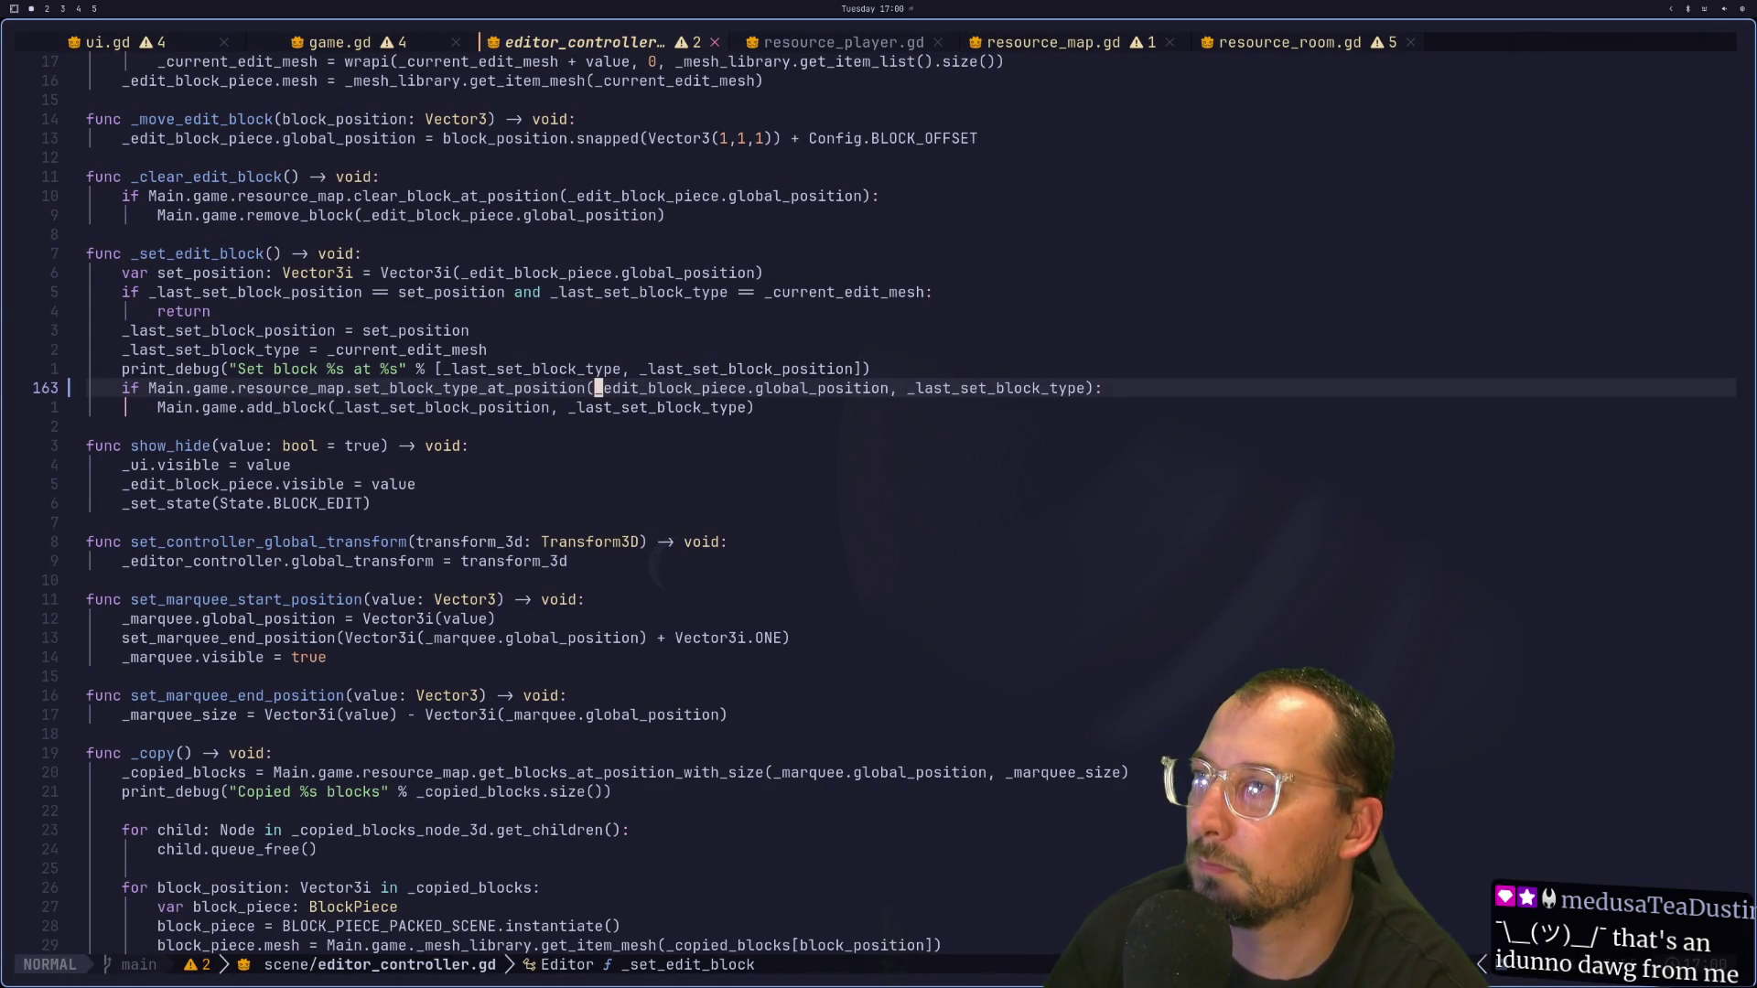
Step: Read editor_controller.gd from the top through the exported variables down to the _ready signal connections
{"action": "key", "text": "l"}
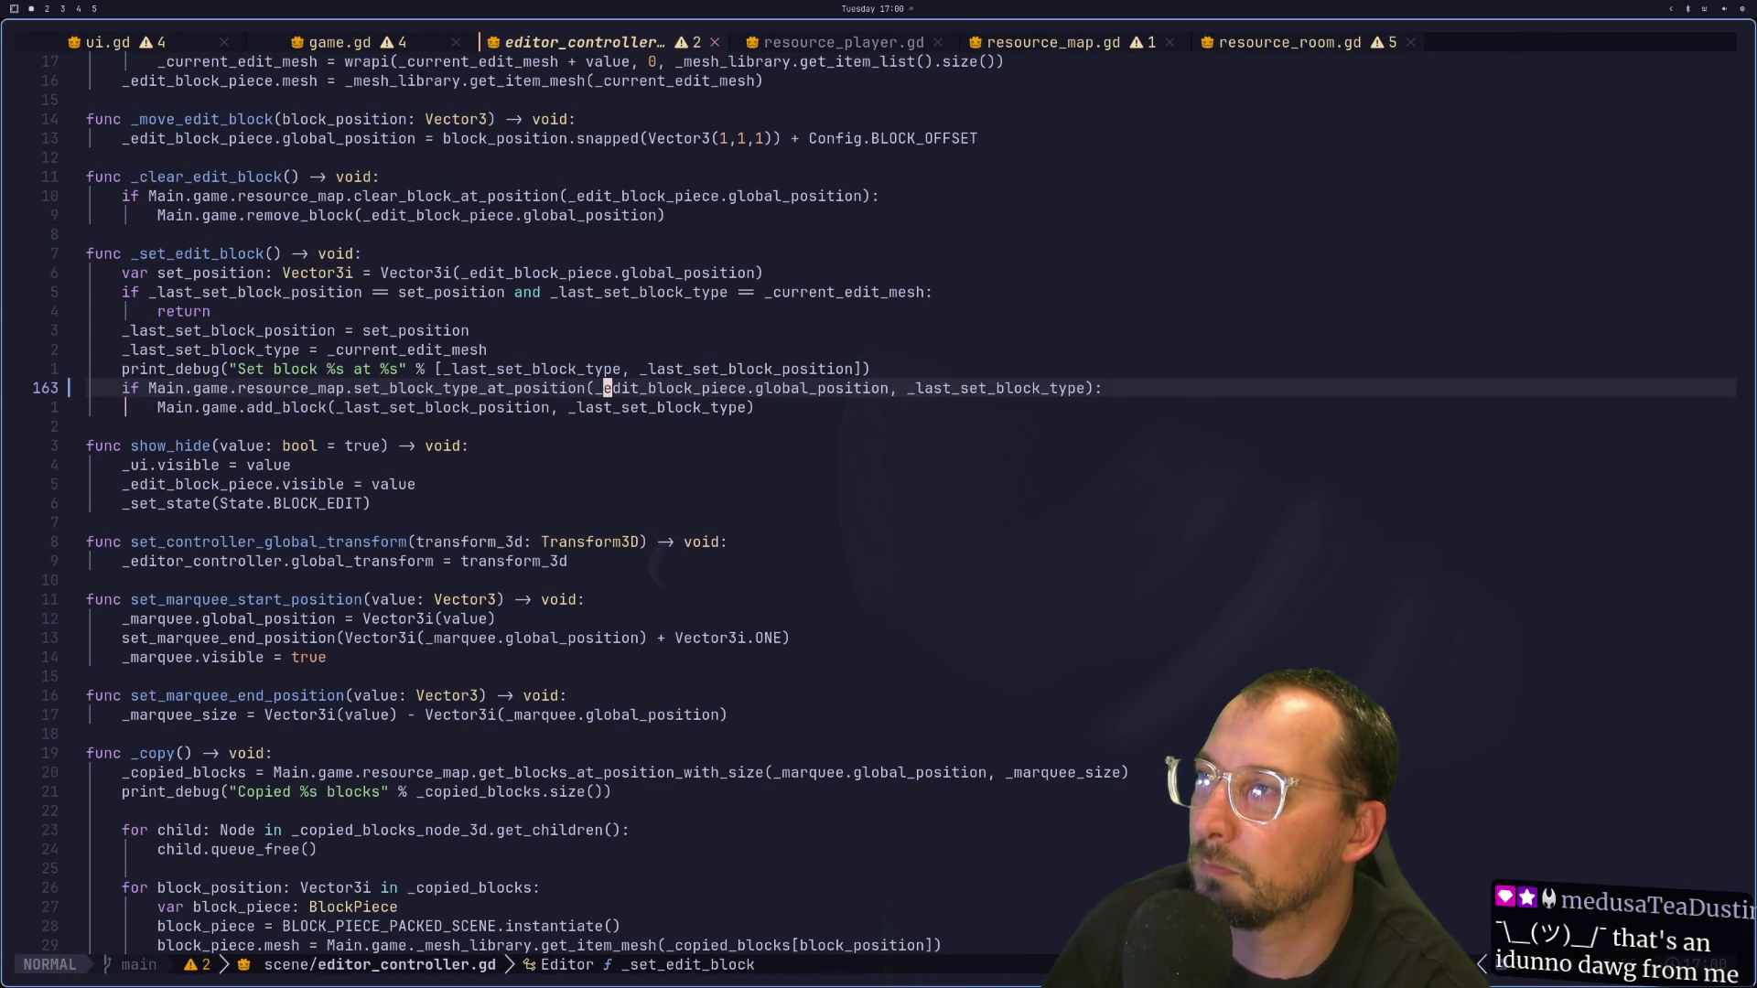
{"action": "key", "text": "l"}
{"action": "key", "text": "l"}
{"action": "key", "text": "l"}
{"action": "key", "text": "b"}
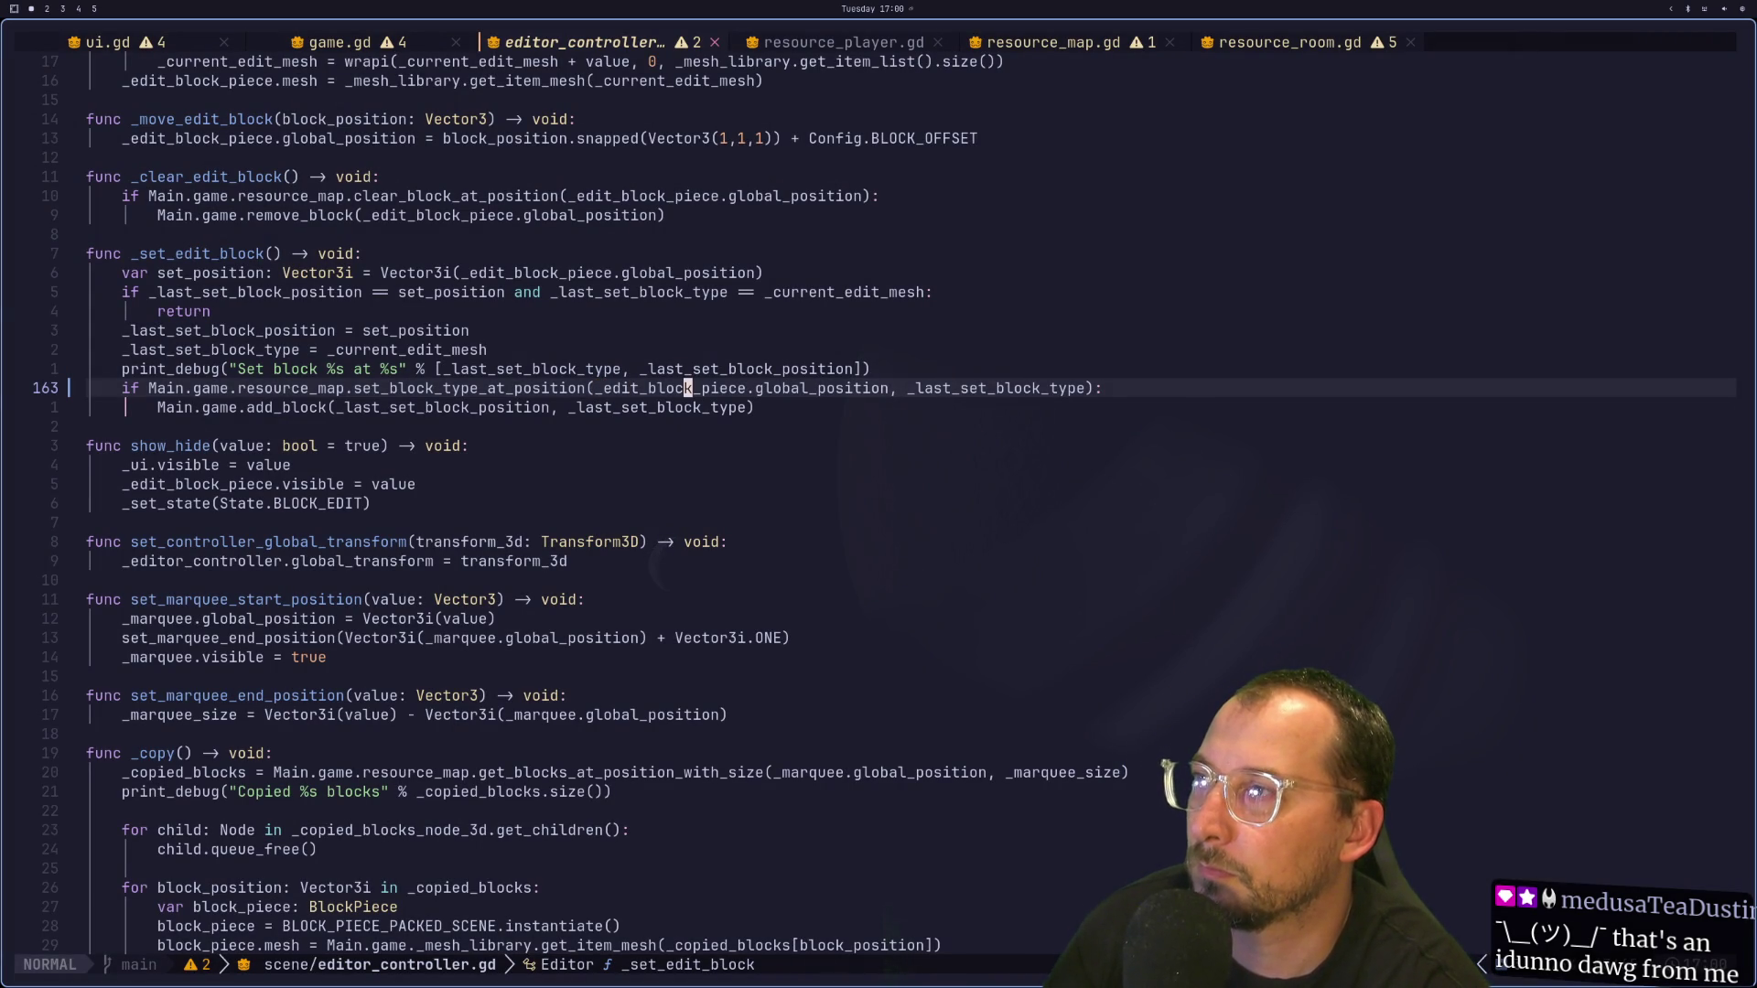
{"action": "key", "text": "b"}
{"action": "key", "text": "b"}
{"action": "key", "text": "k"}
{"action": "key", "text": "k"}
{"action": "key", "text": "k"}
{"action": "key", "text": "k"}
{"action": "key", "text": "k"}
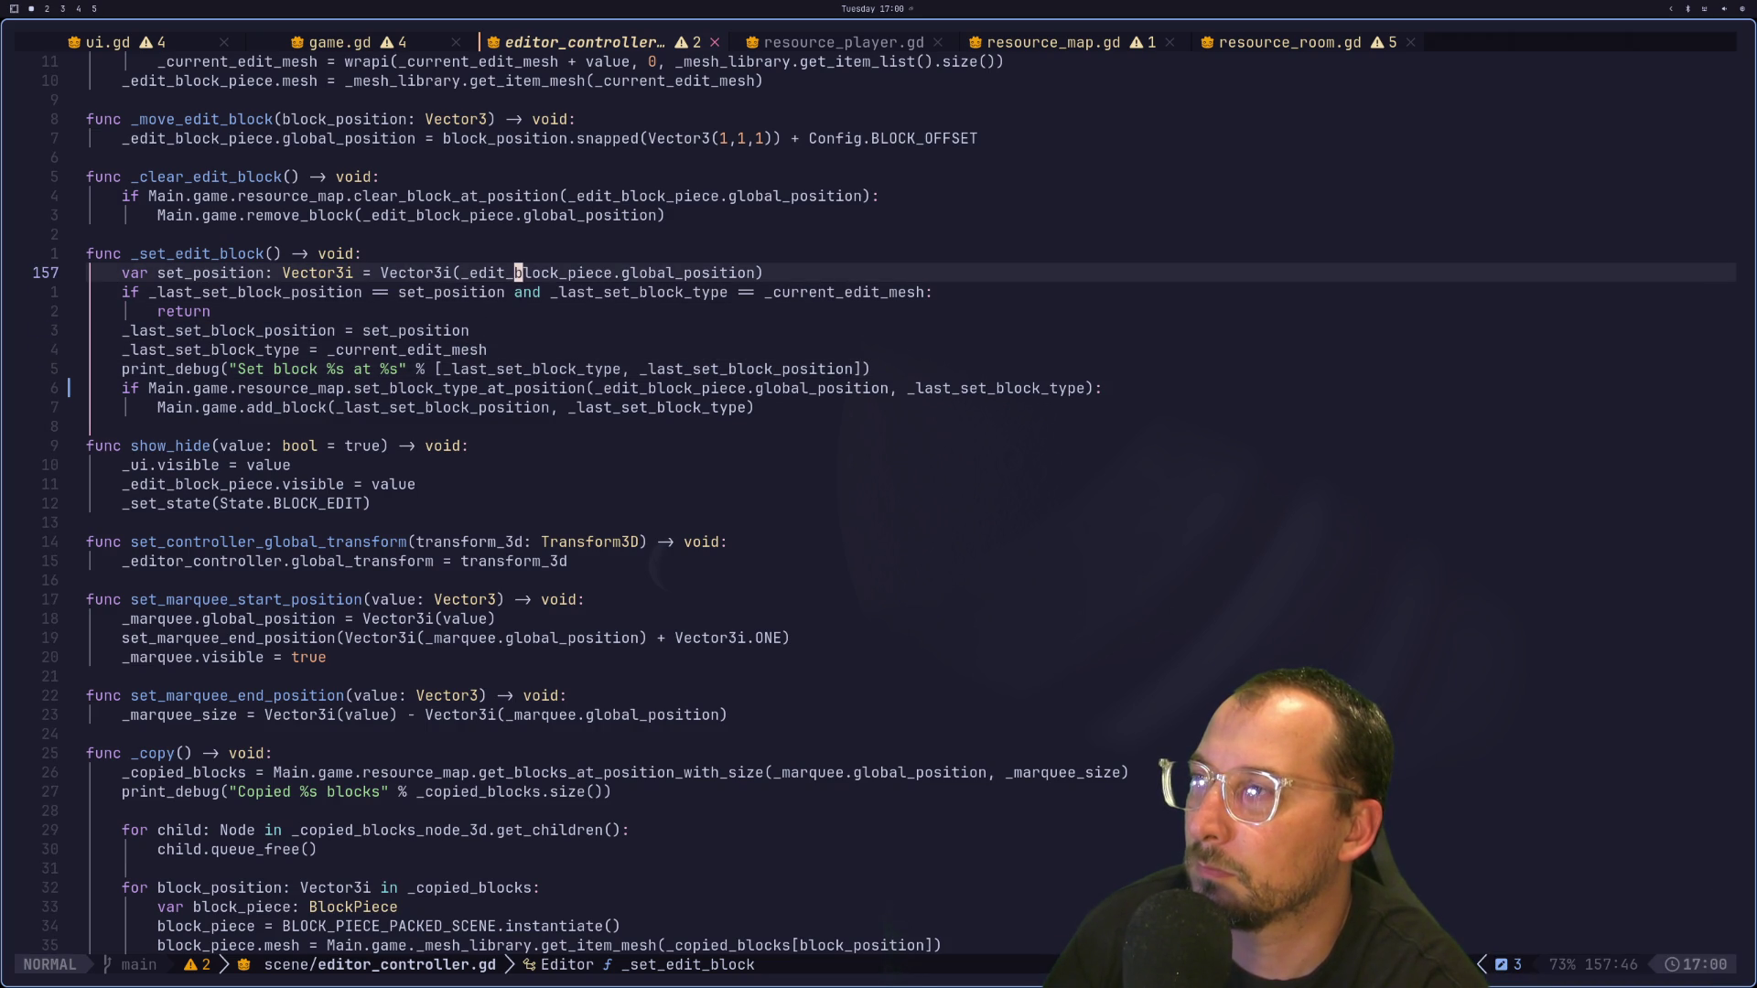
{"action": "key", "text": "g"}
{"action": "key", "text": "g"}
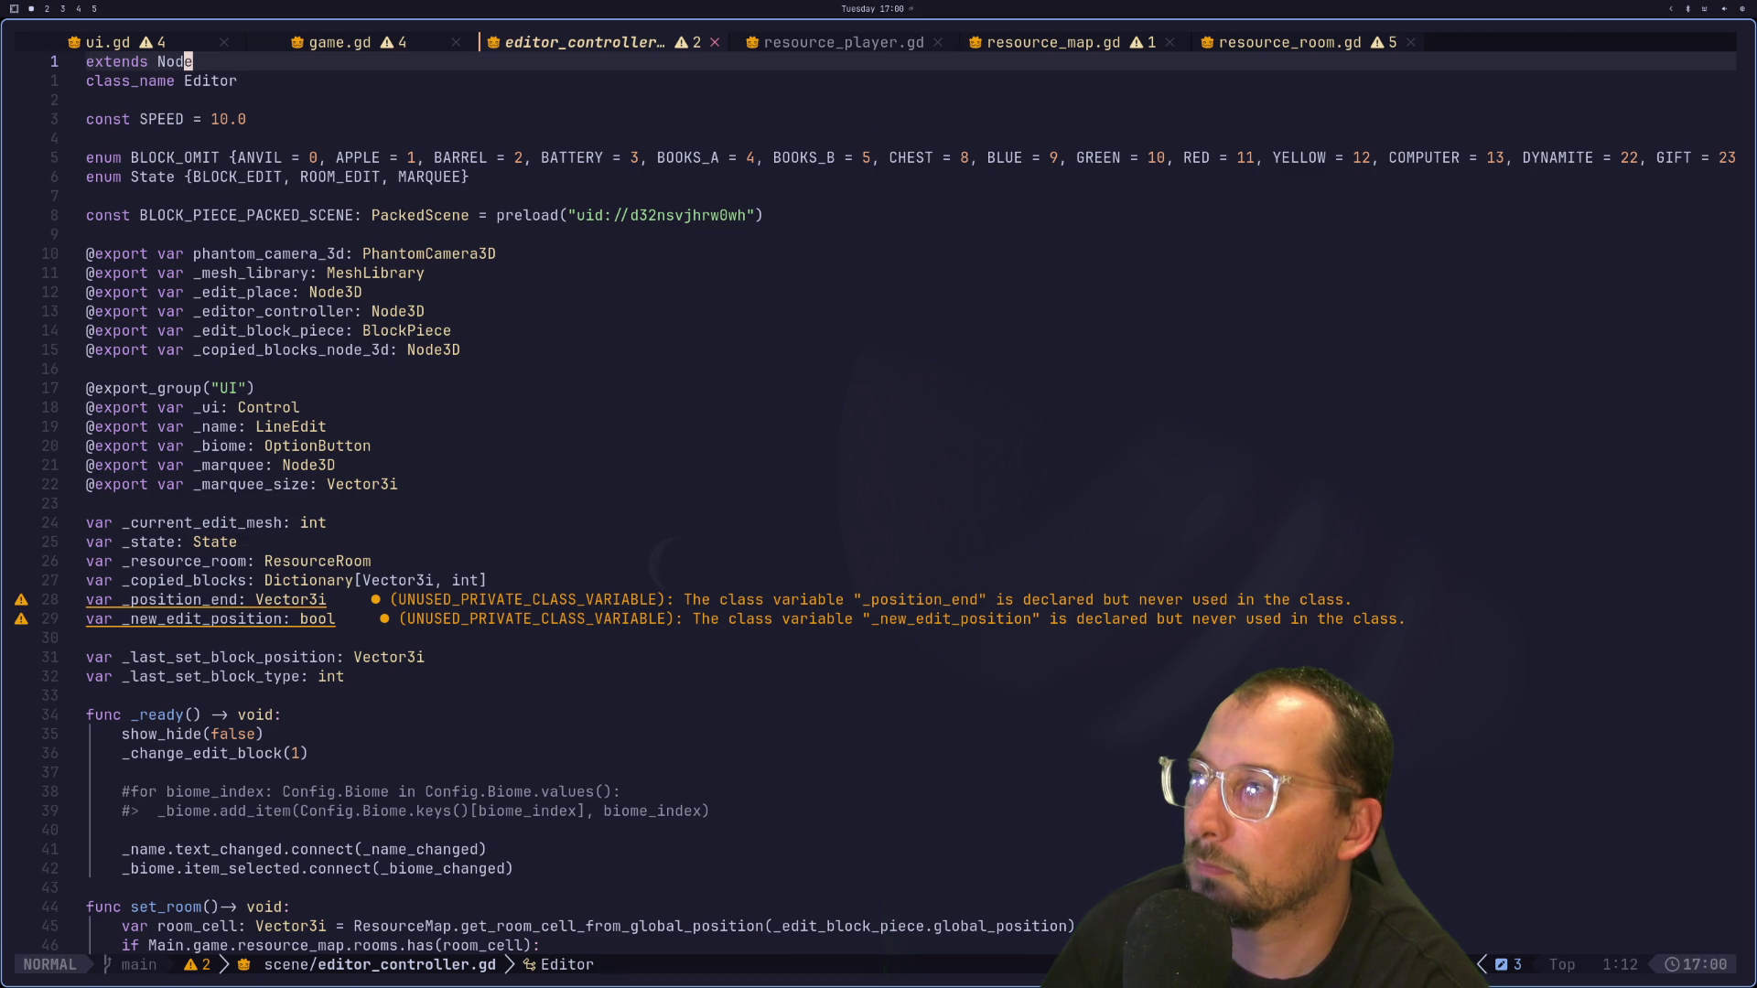
{"action": "key", "text": "j"}
{"action": "key", "text": "1"}
{"action": "key", "text": "0"}
{"action": "key", "text": "j"}
{"action": "key", "text": "braceright"}
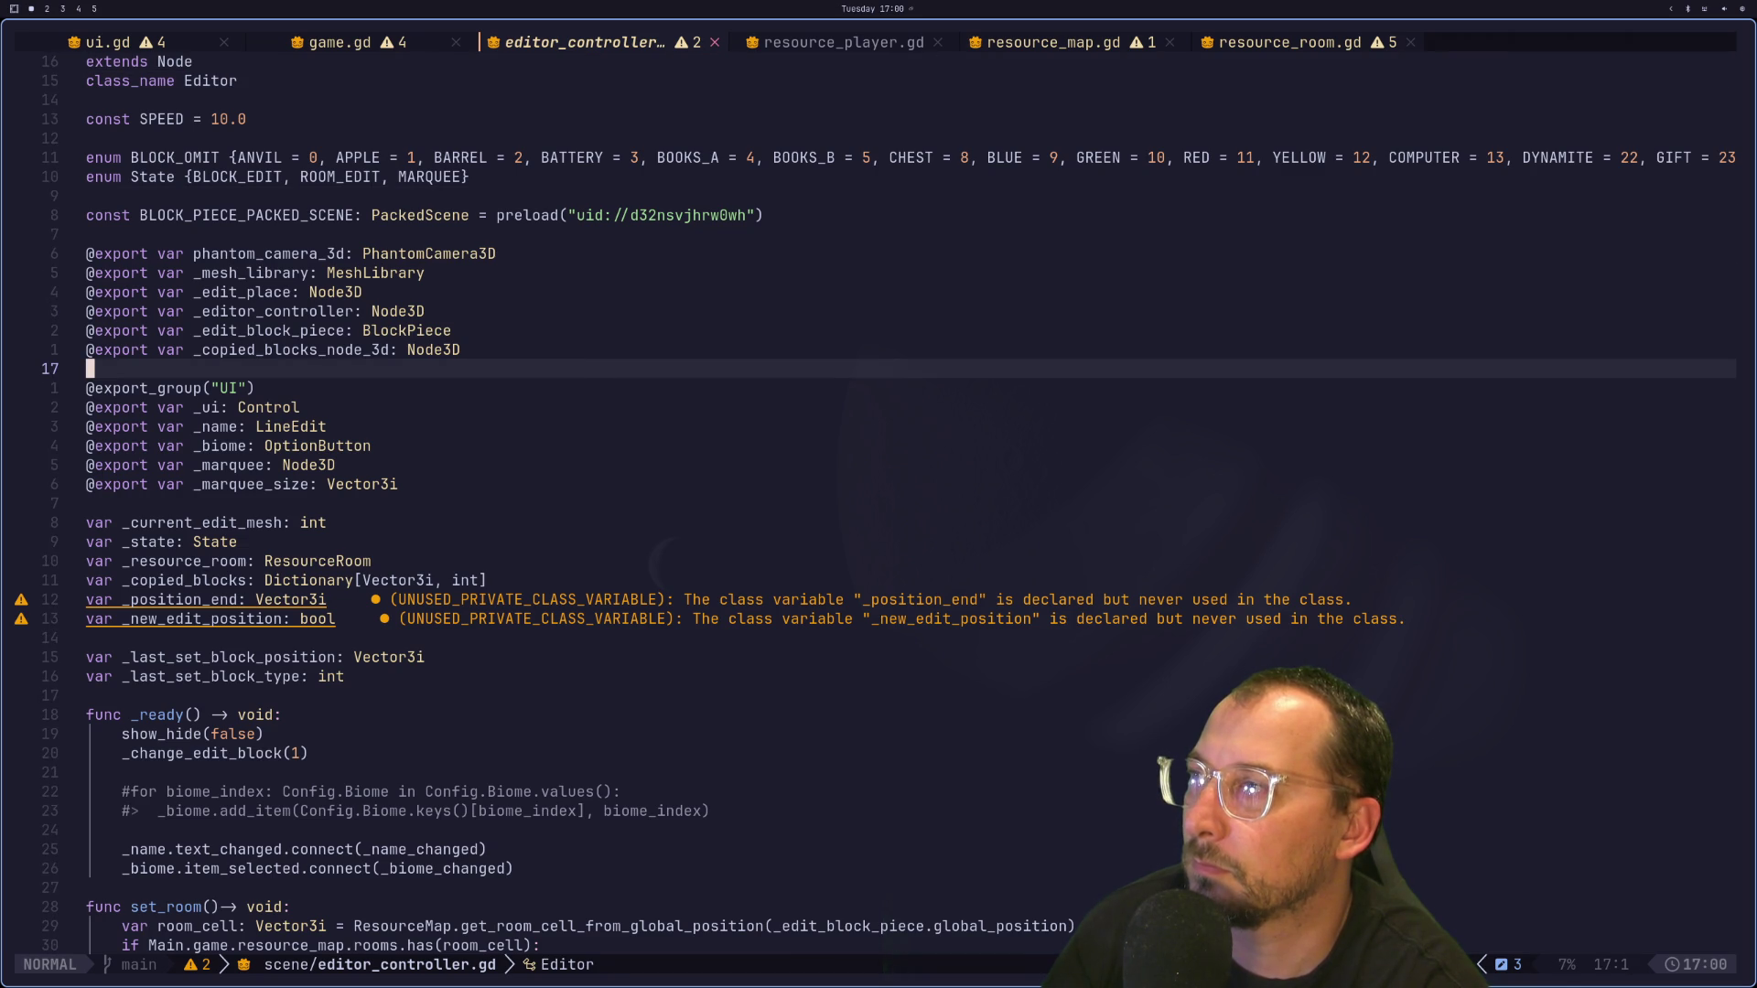
{"action": "key", "text": "g"}
{"action": "key", "text": "e"}
{"action": "key", "text": "k"}
{"action": "key", "text": "j"}
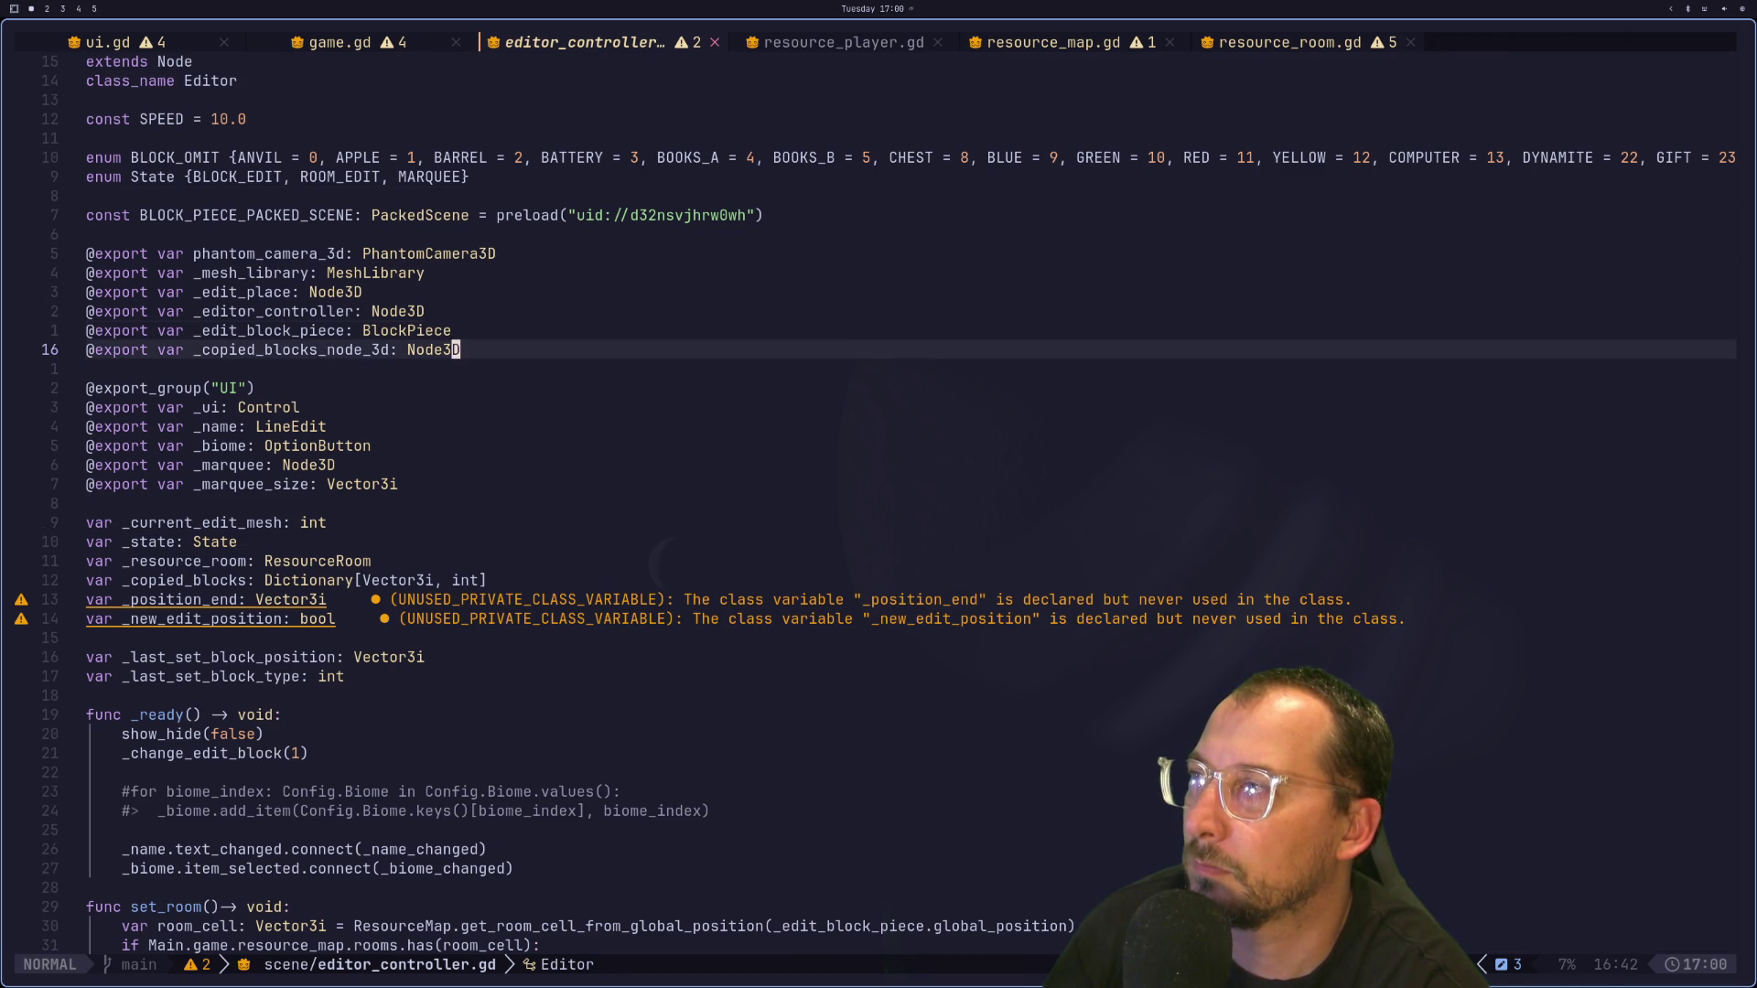
{"action": "key", "text": "7"}
{"action": "key", "text": "j"}
{"action": "key", "text": "j"}
{"action": "key", "text": "1"}
{"action": "key", "text": "9"}
{"action": "key", "text": "j"}
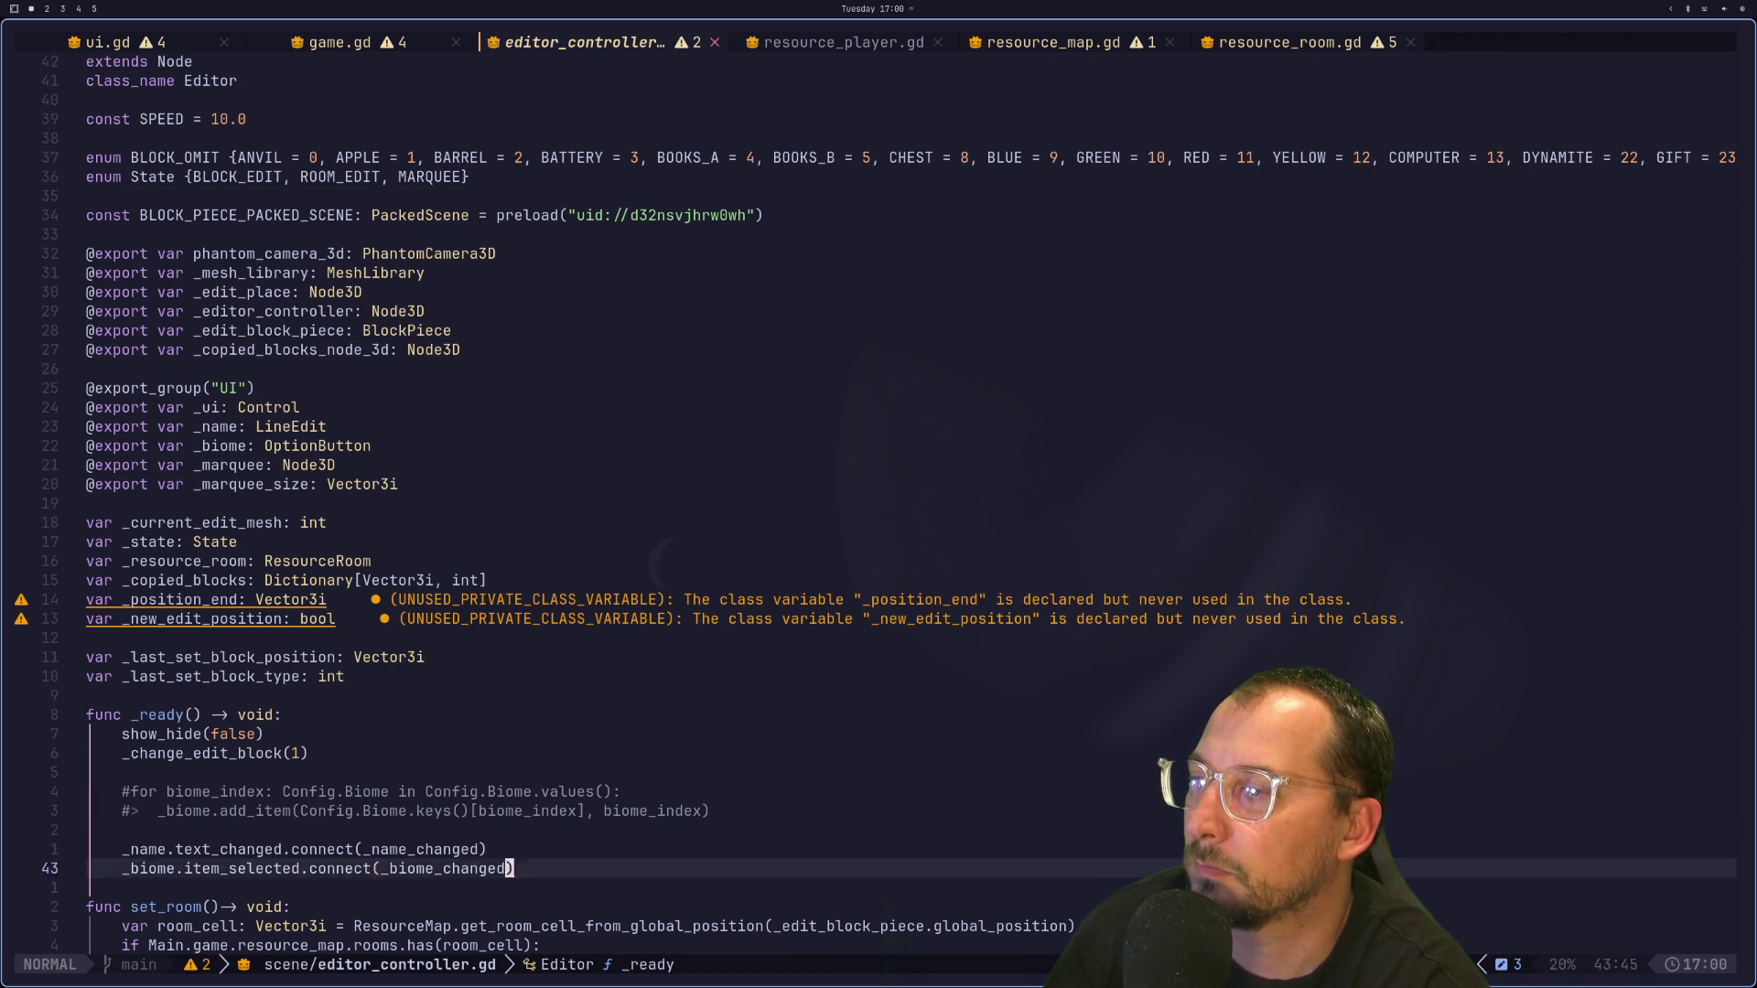
{"action": "key", "text": "2"}
{"action": "key", "text": "1"}
{"action": "key", "text": "j"}
Step: Move through _physics_process and _set_state, then return to line 163 in _set_edit_block
{"action": "key", "text": "j"}
{"action": "key", "text": "j"}
{"action": "key", "text": "j"}
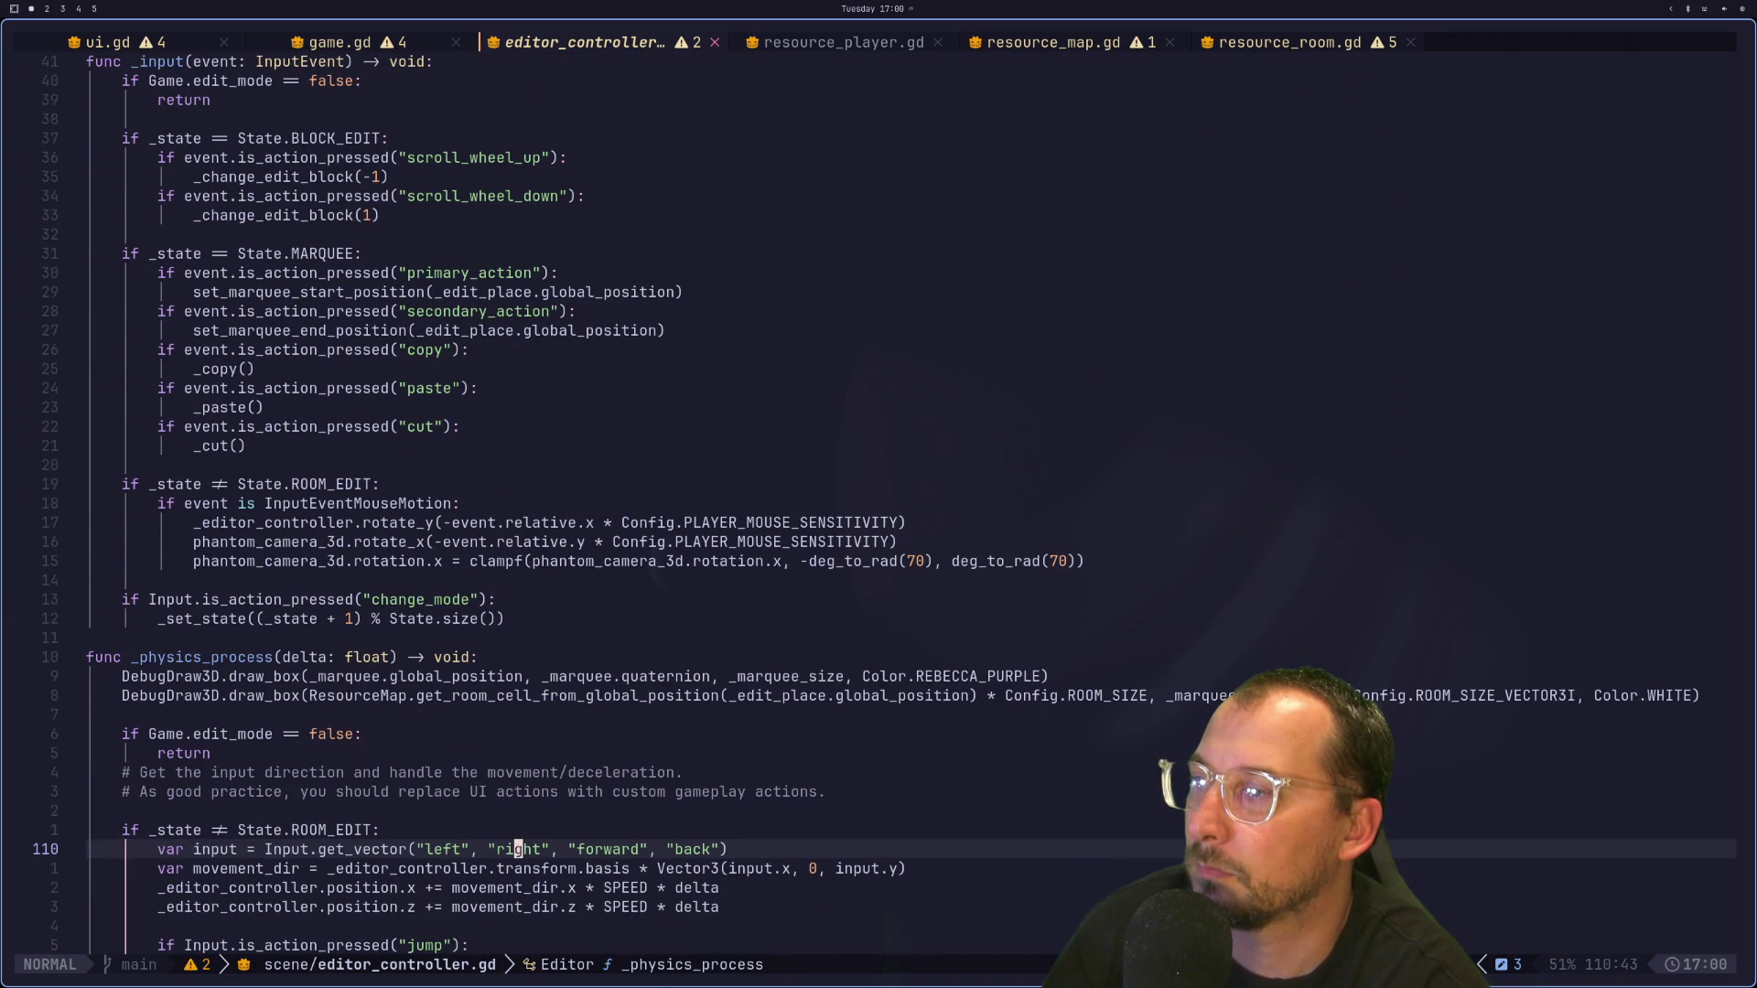
{"action": "key", "text": "k"}
{"action": "key", "text": "k"}
{"action": "key", "text": "k"}
{"action": "key", "text": "6"}
{"action": "key", "text": "k"}
{"action": "key", "text": "2"}
{"action": "key", "text": "j"}
{"action": "key", "text": "9"}
{"action": "key", "text": "j"}
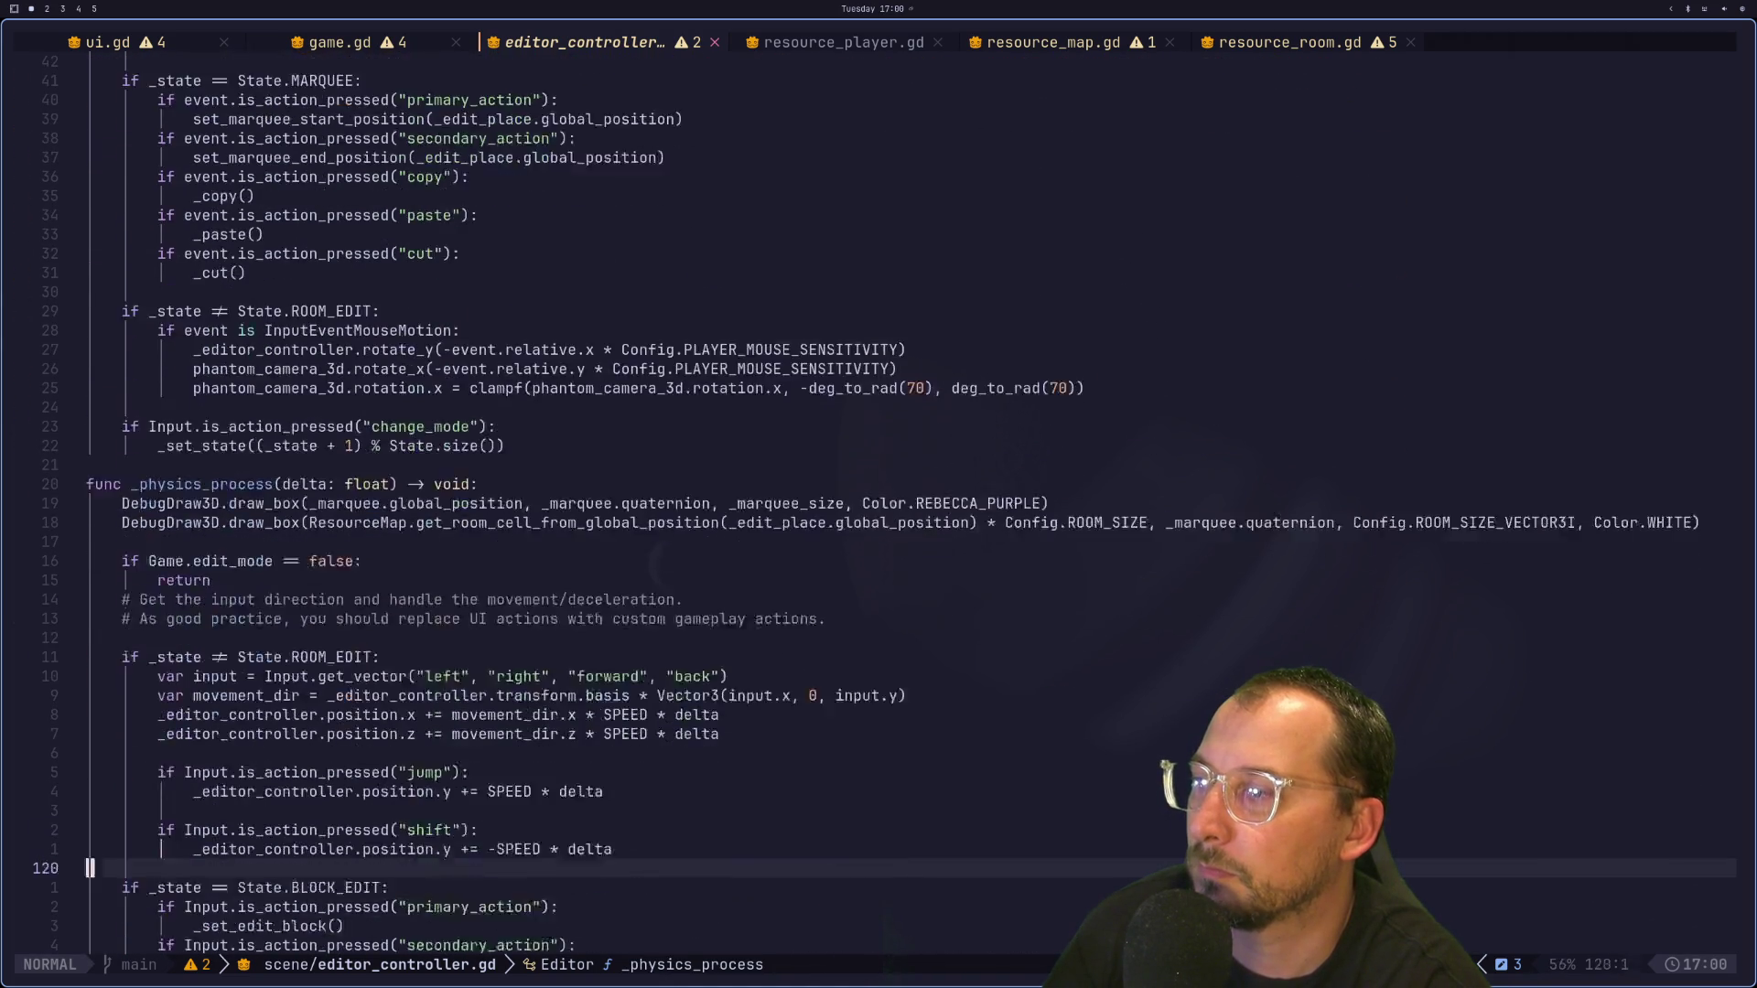
{"action": "key", "text": "3"}
{"action": "key", "text": "0"}
{"action": "key", "text": "j"}
{"action": "key", "text": "k"}
{"action": "key", "text": "{"}
{"action": "key", "text": "{"}
{"action": "key", "text": "j"}
{"action": "key", "text": "j"}
{"action": "key", "text": "j"}
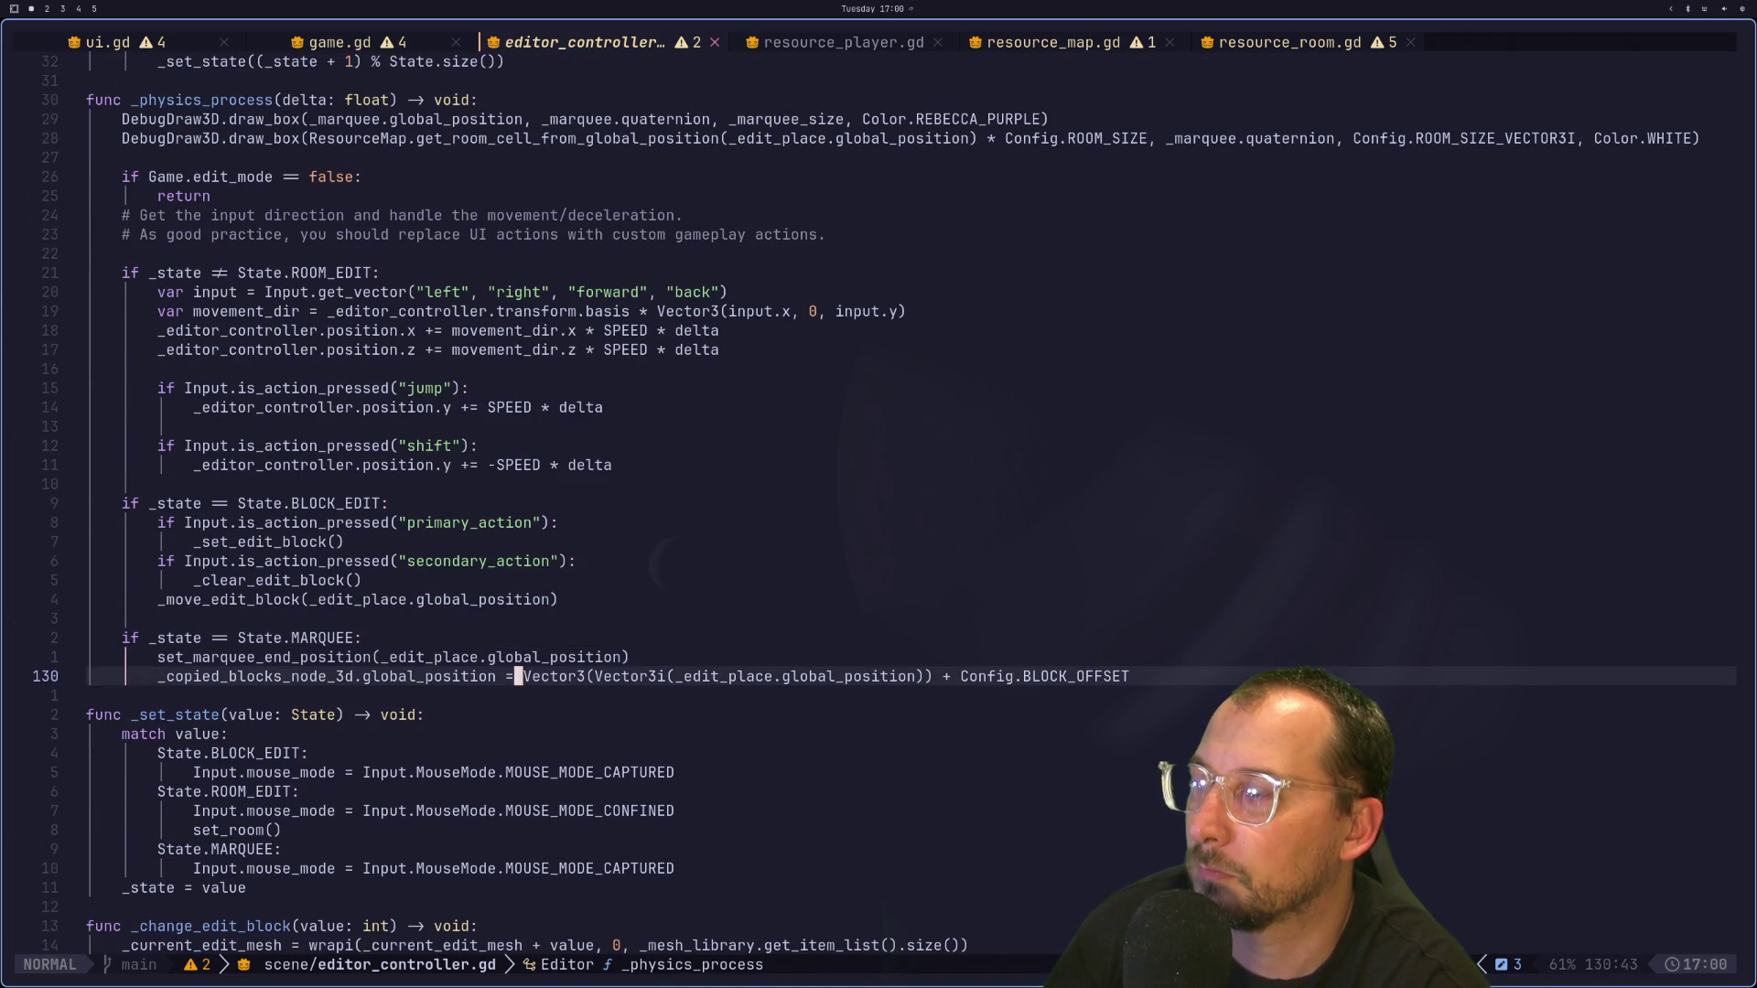
{"action": "key", "text": "j"}
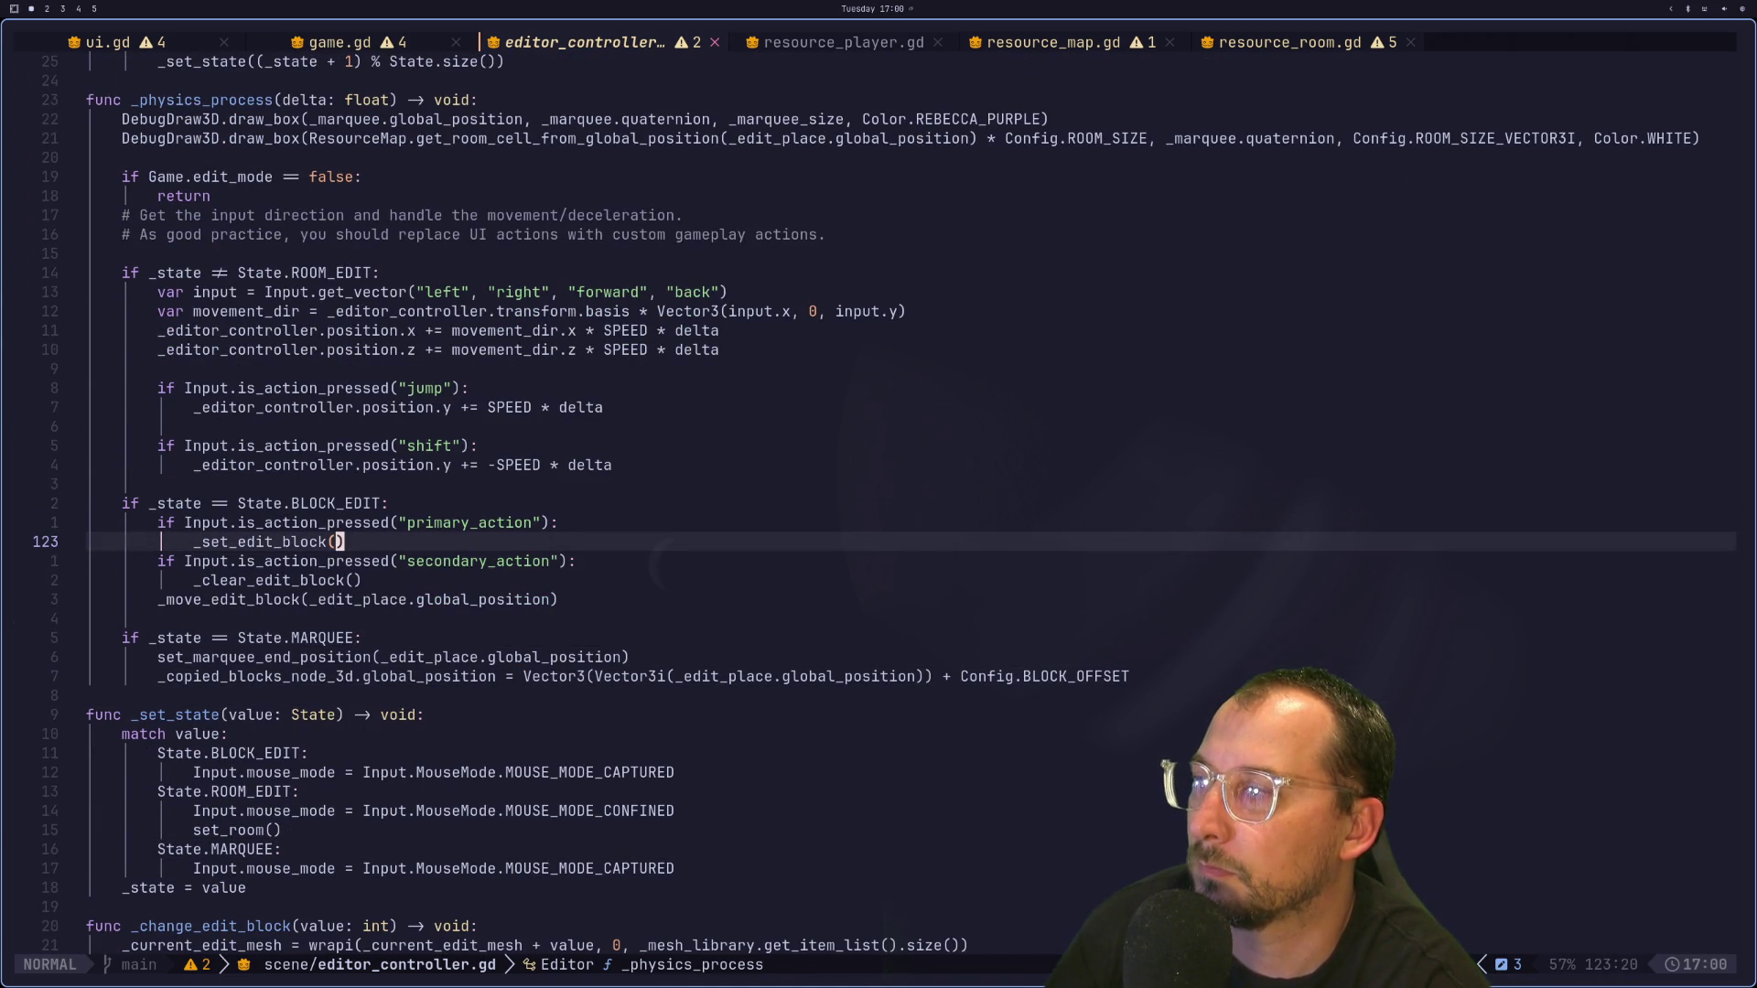
{"action": "left_click", "coordinate": [517, 810]}
{"action": "key", "text": "j"}
{"action": "key", "text": "j"}
{"action": "key", "text": "j"}
{"action": "key", "text": "k"}
{"action": "key", "text": "k"}
{"action": "key", "text": "k"}
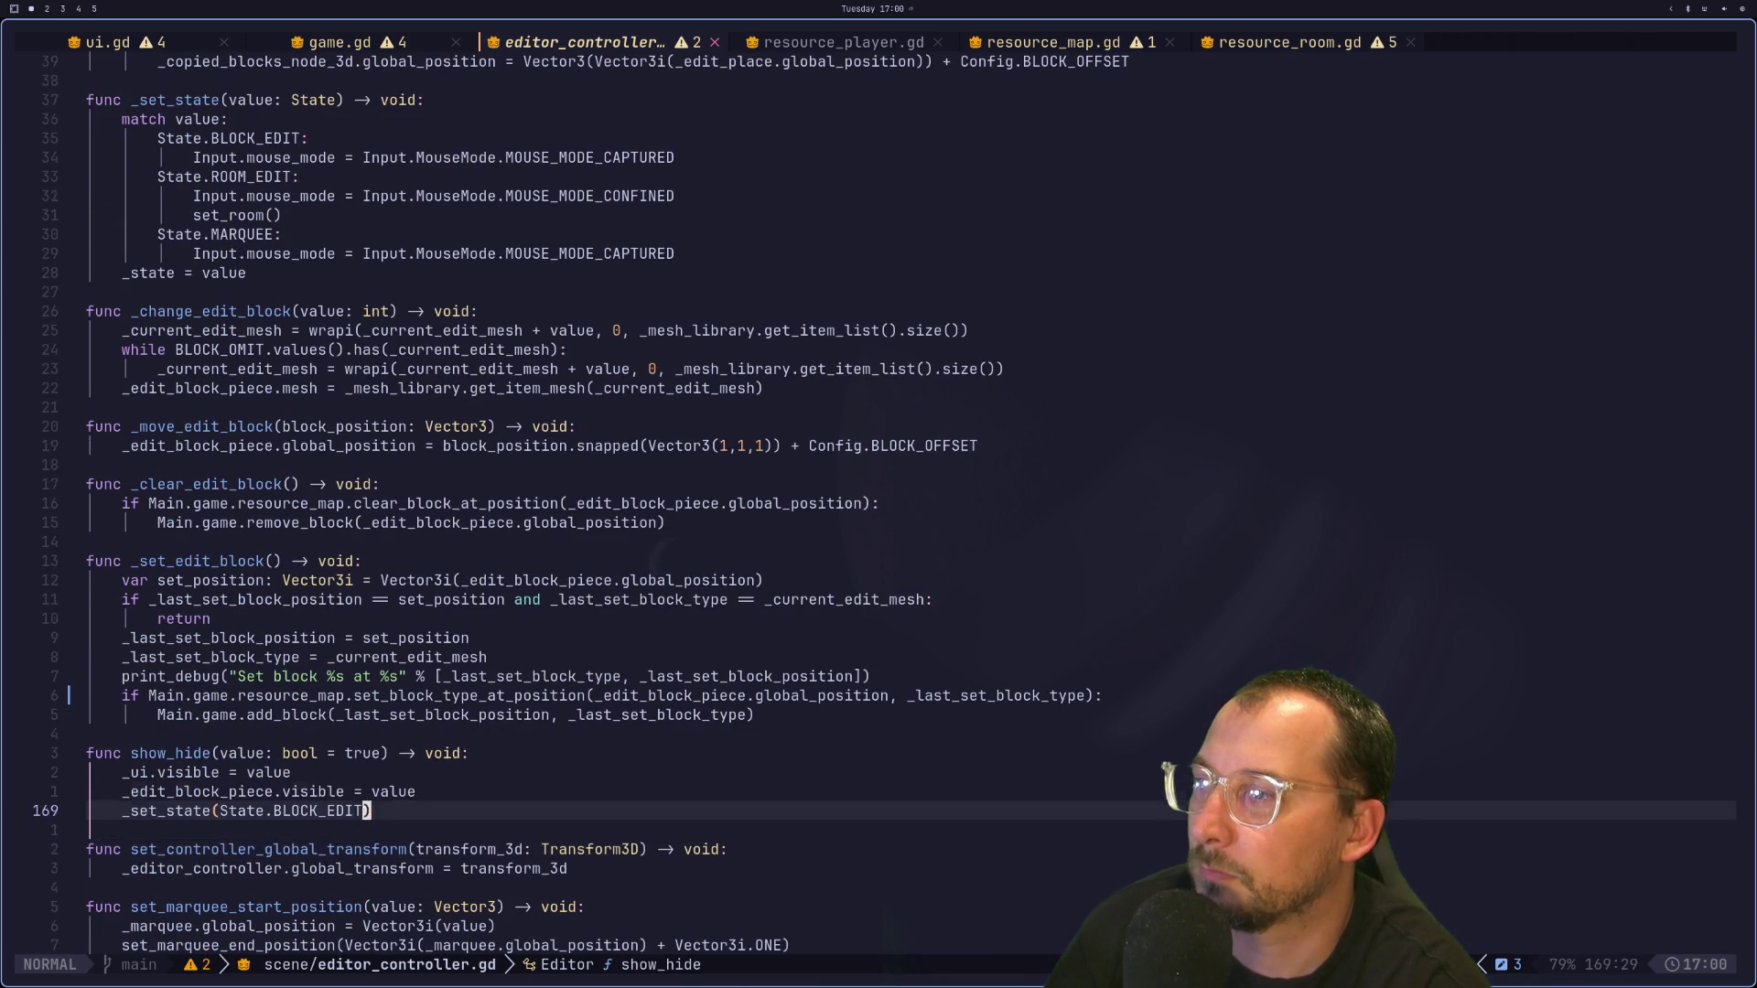
{"action": "key", "text": "k"}
{"action": "key", "text": "k"}
{"action": "key", "text": "k"}
{"action": "key", "text": "k"}
{"action": "key", "text": "k"}
{"action": "key", "text": "j"}
{"action": "key", "text": "j"}
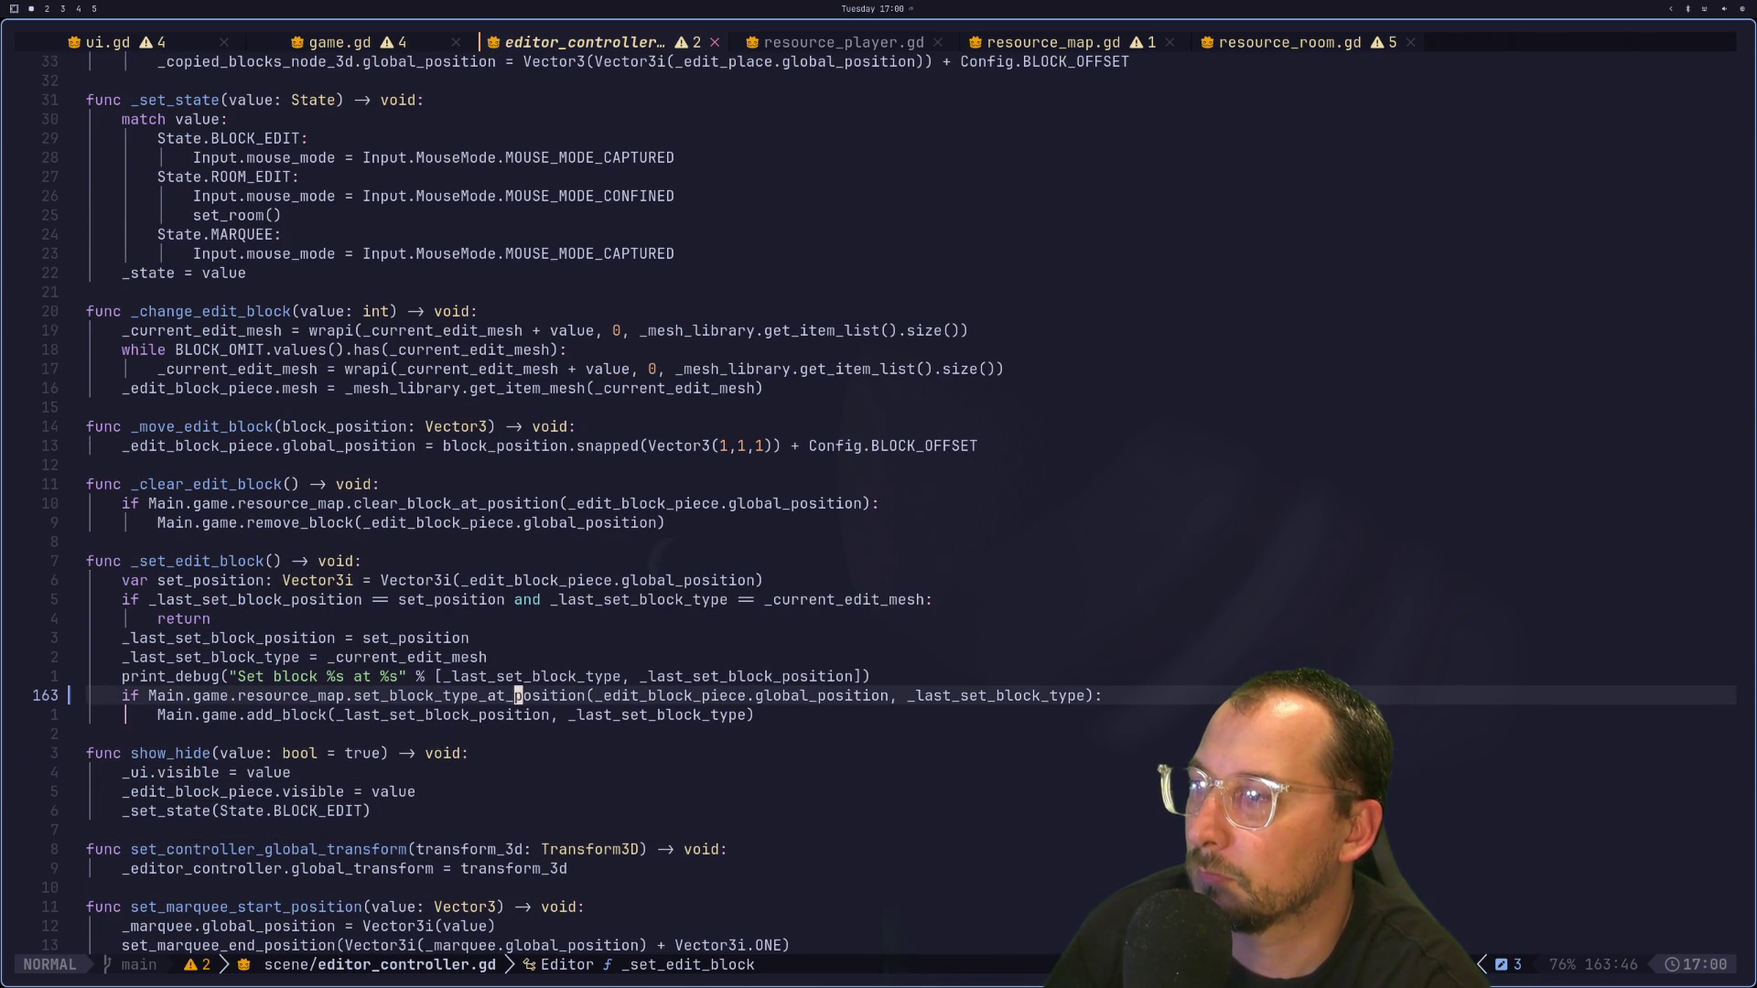
{"action": "key", "text": "l"}
{"action": "key", "text": "l"}
{"action": "key", "text": "l"}
{"action": "key", "text": "super+2"}
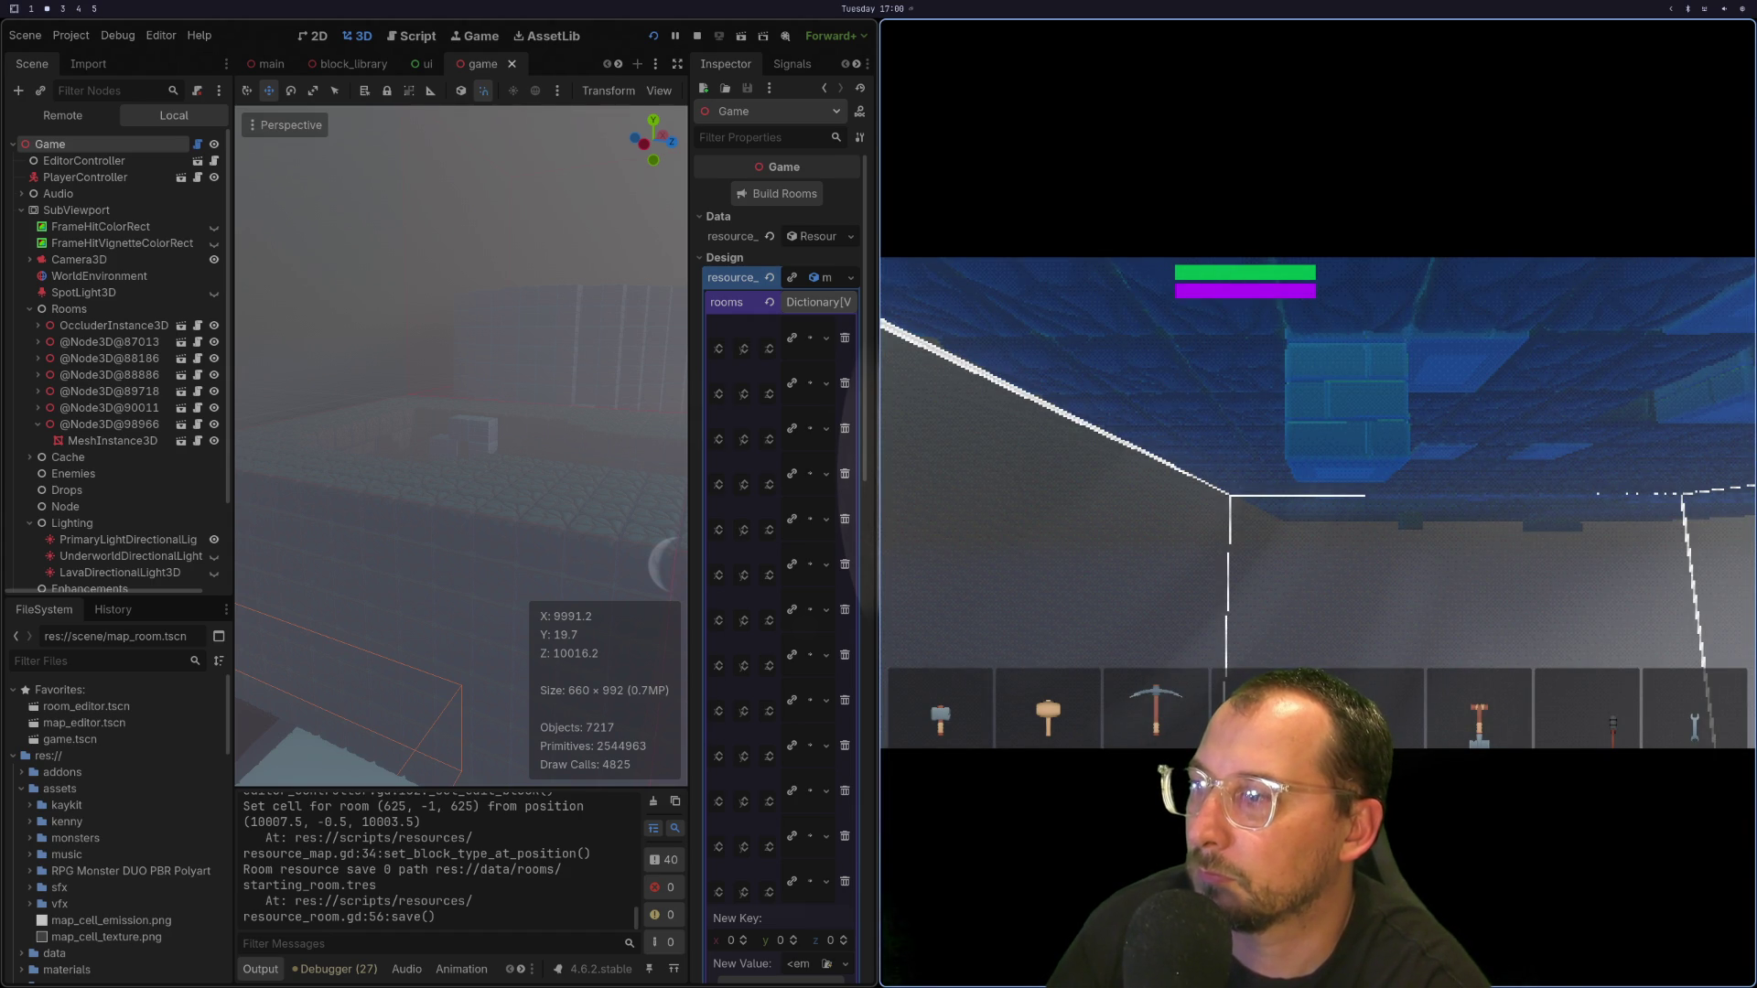
Step: Replace _edit_block_piece with _edit_place on line 163 and save editor_controller.gd
{"action": "key", "text": "super+1"}
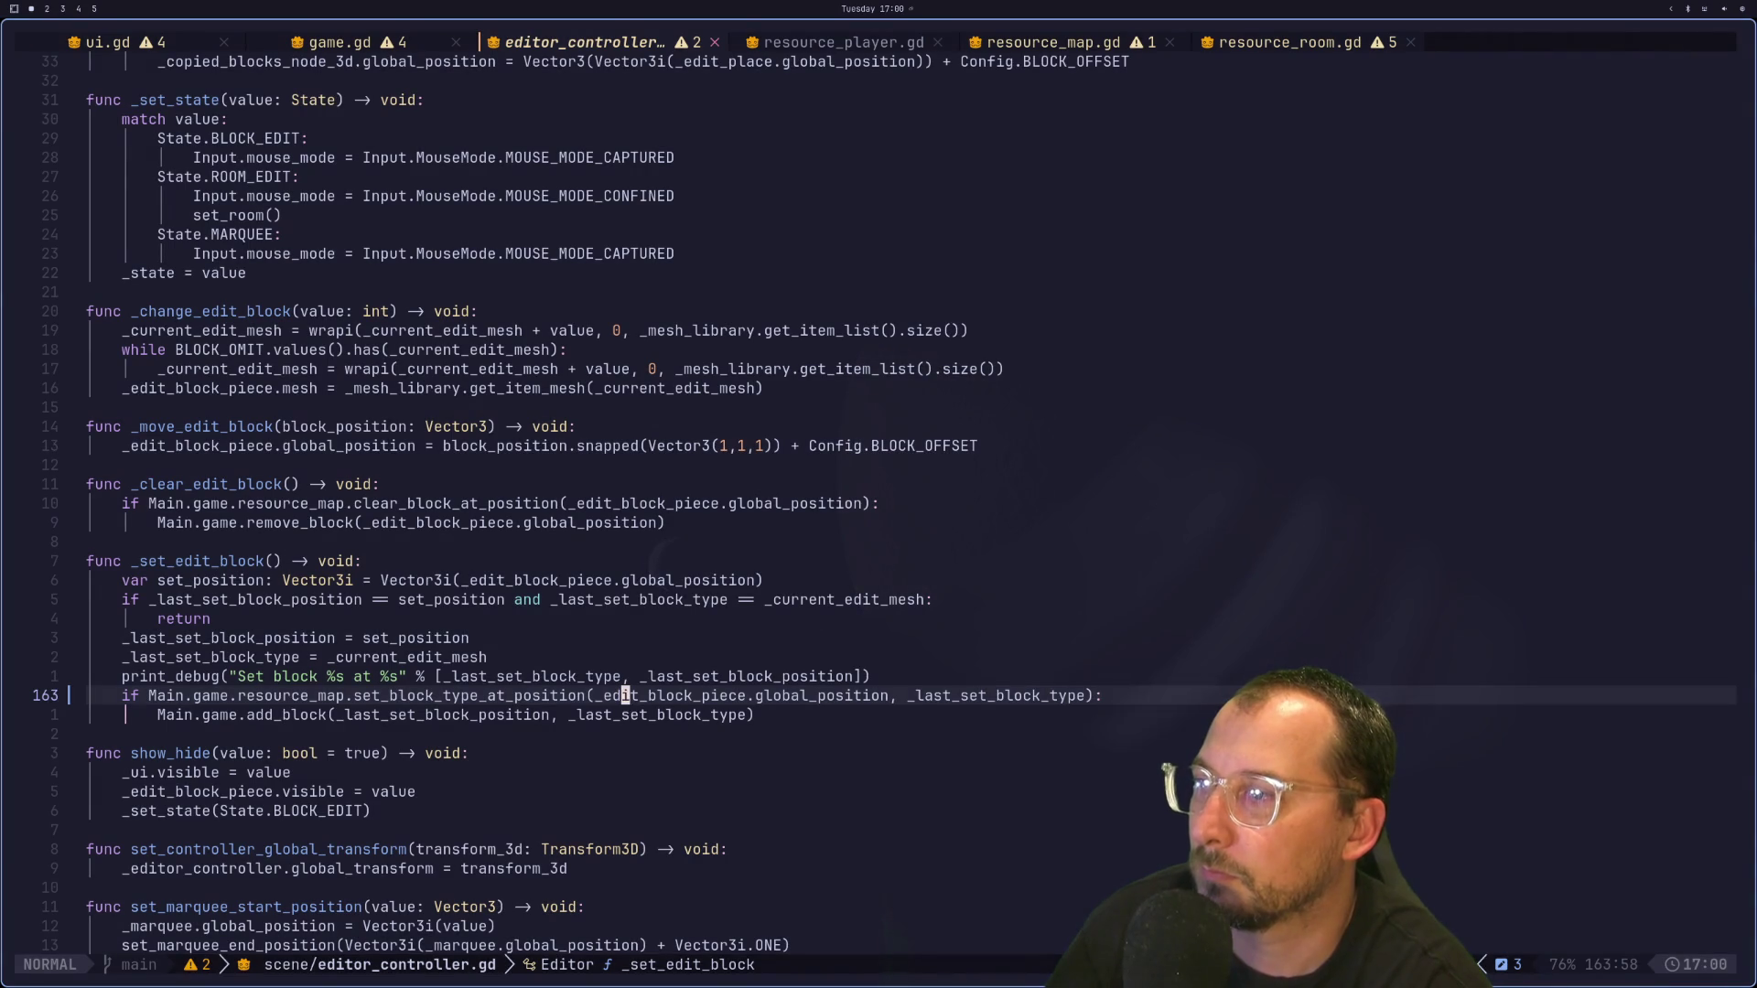
{"action": "key", "text": "l"}
{"action": "key", "text": "l"}
{"action": "key", "text": "l"}
{"action": "key", "text": "l"}
{"action": "key", "text": "l"}
{"action": "key", "text": "l"}
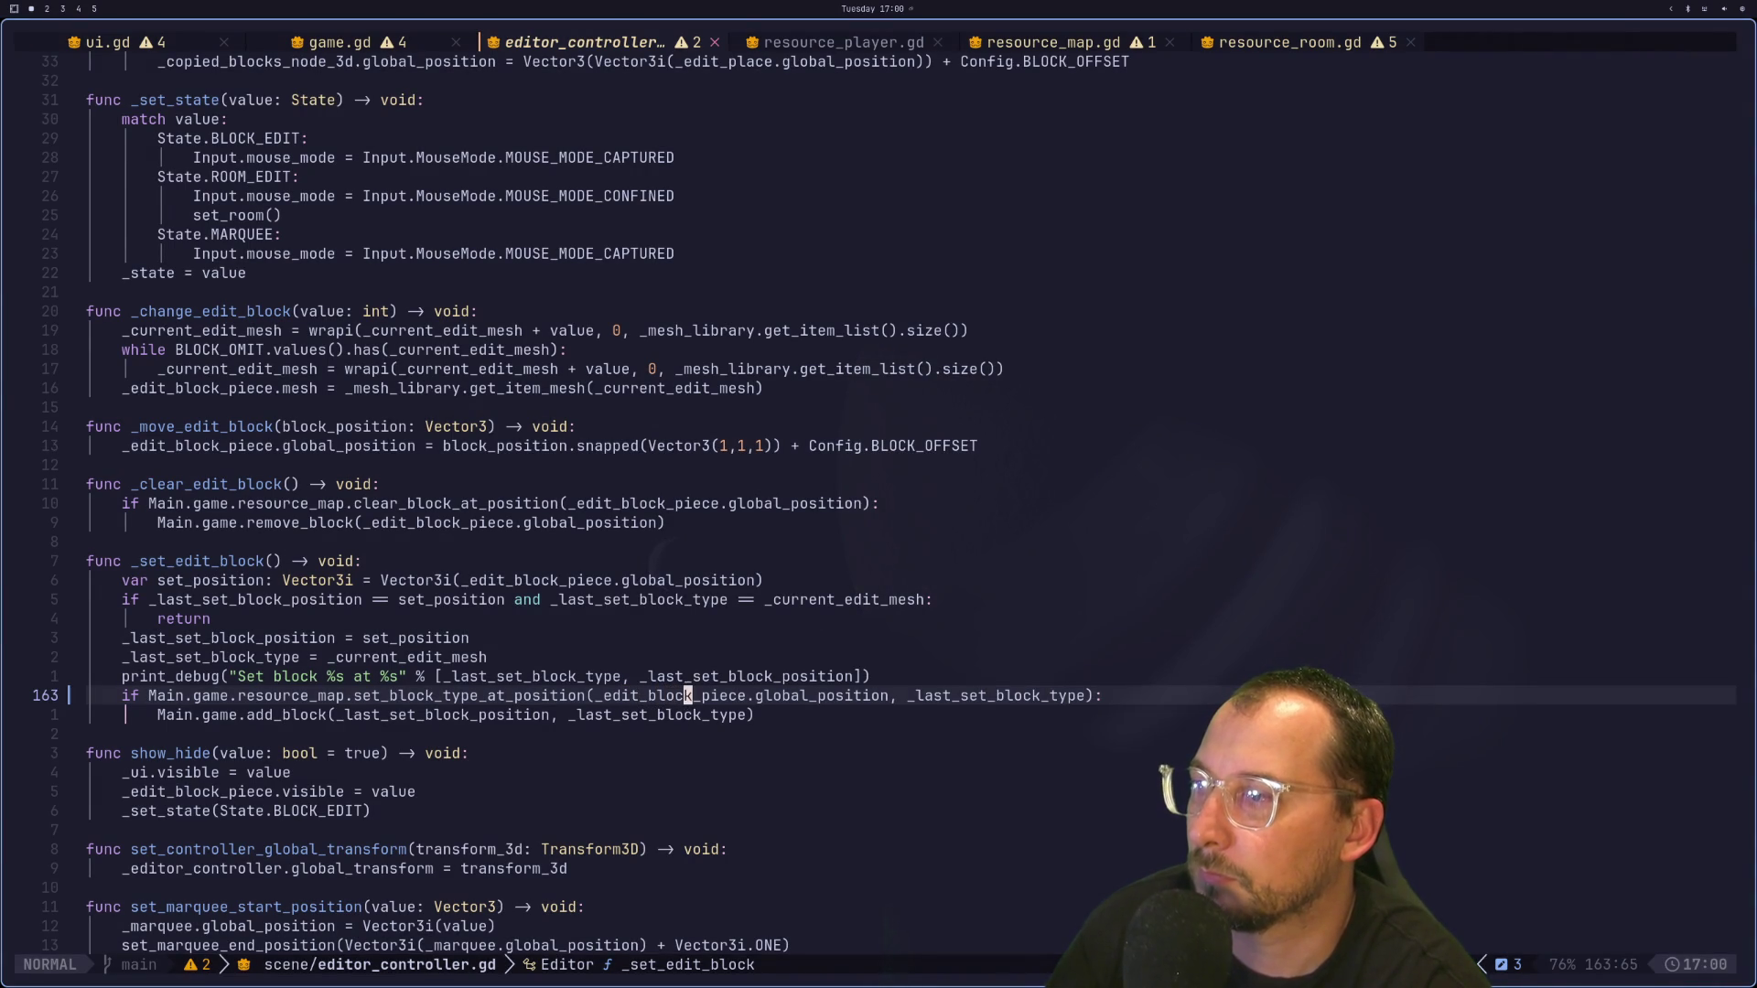
{"action": "key", "text": "h"}
{"action": "key", "text": "h"}
{"action": "key", "text": "h"}
{"action": "key", "text": "h"}
{"action": "key", "text": "h"}
{"action": "type", "text": "cw"}
{"action": "type", "text": "_p"}
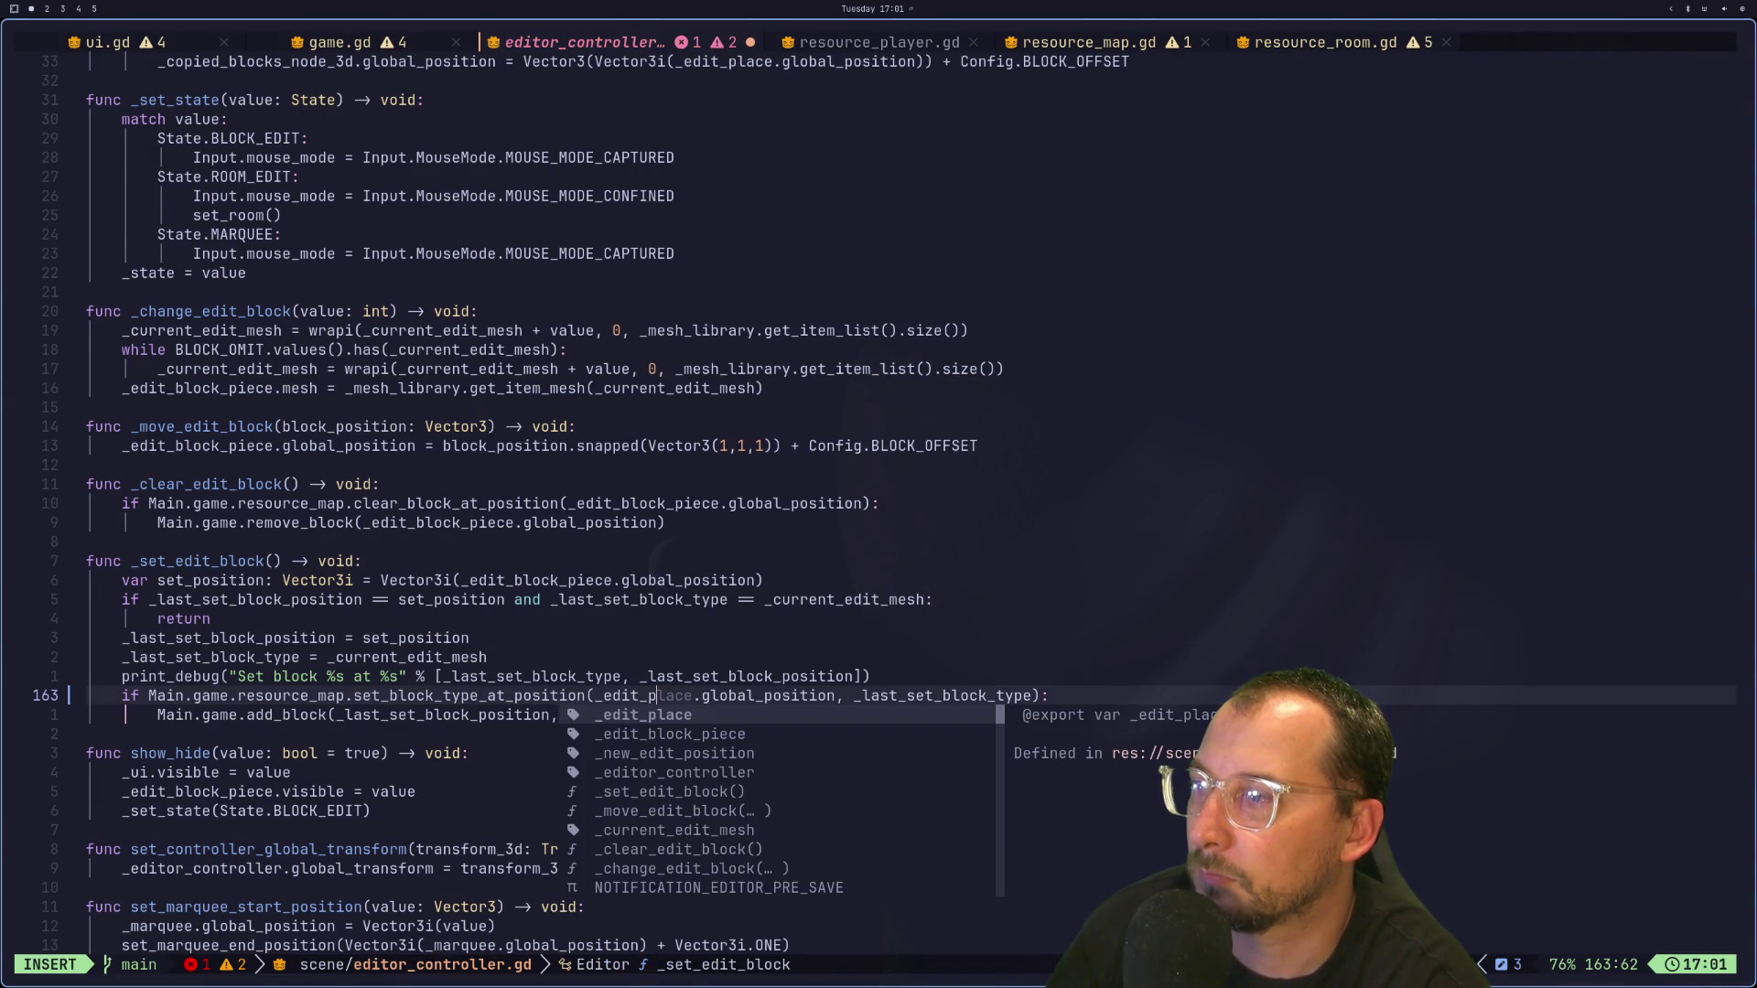
{"action": "type", "text": "lave"}
{"action": "key", "text": "BackSpace"}
{"action": "key", "text": "BackSpace"}
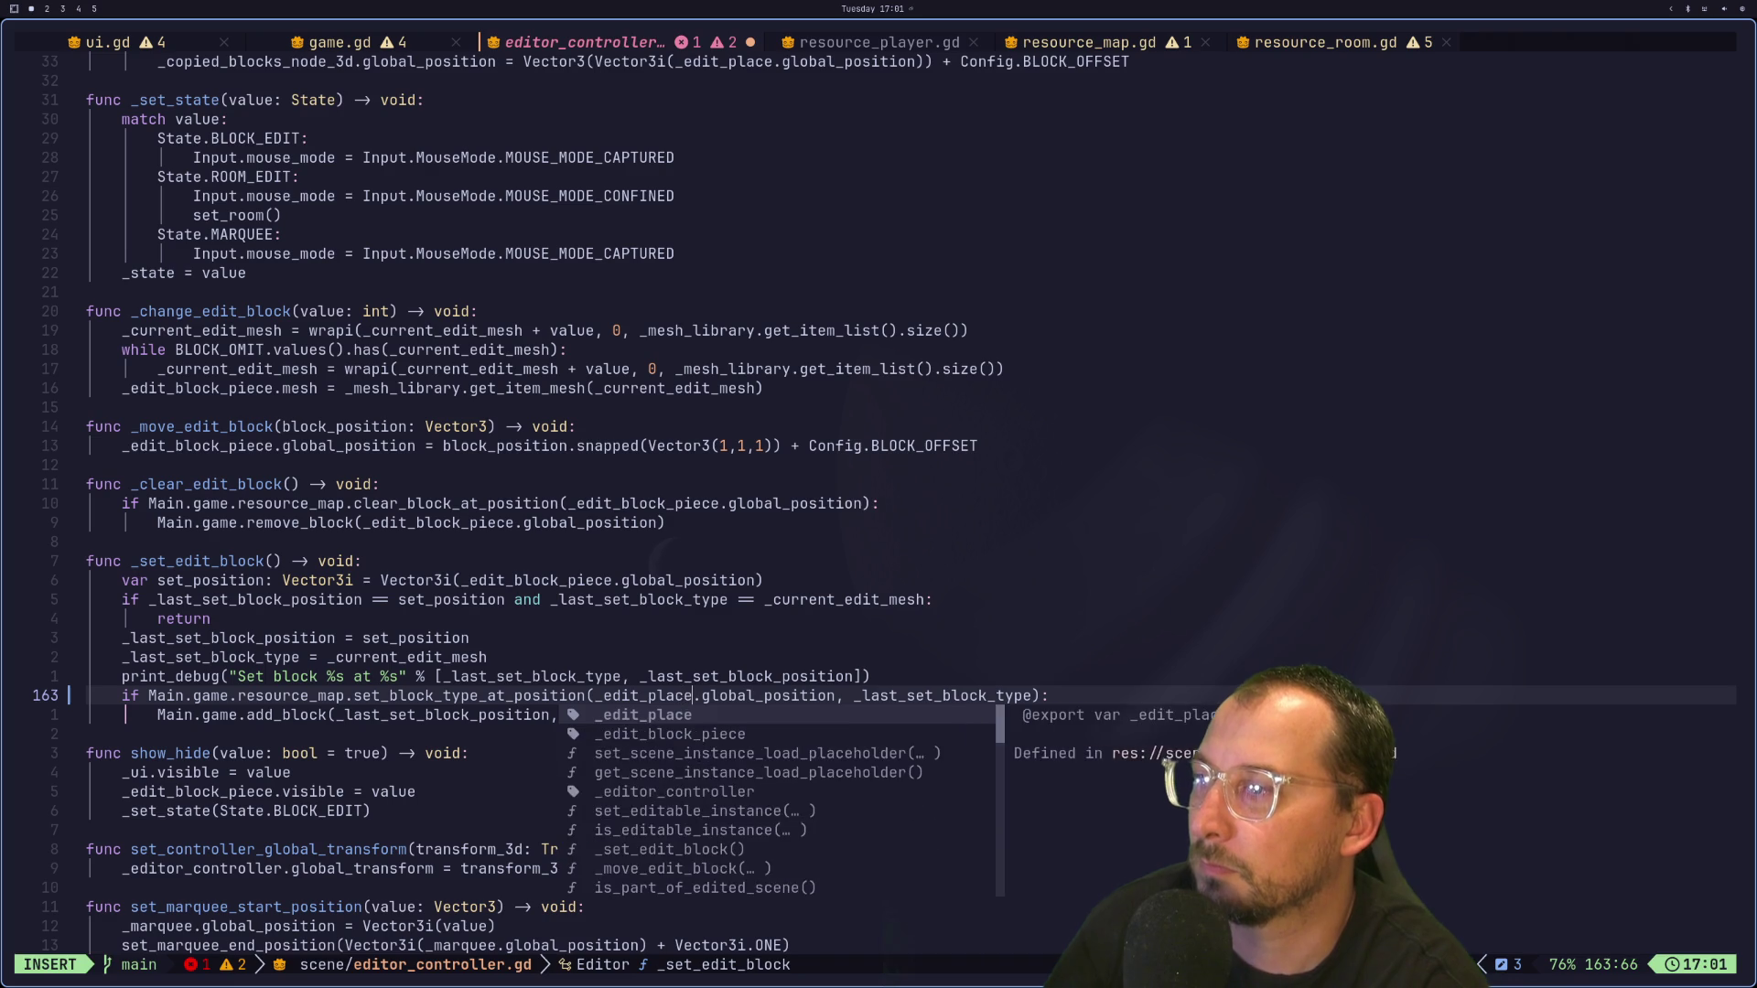
{"action": "type", "text": "ce"}
{"action": "key", "text": "Escape"}
{"action": "type", "text": ":w"}
{"action": "key", "text": "Return"}
{"action": "key", "text": "super+2"}
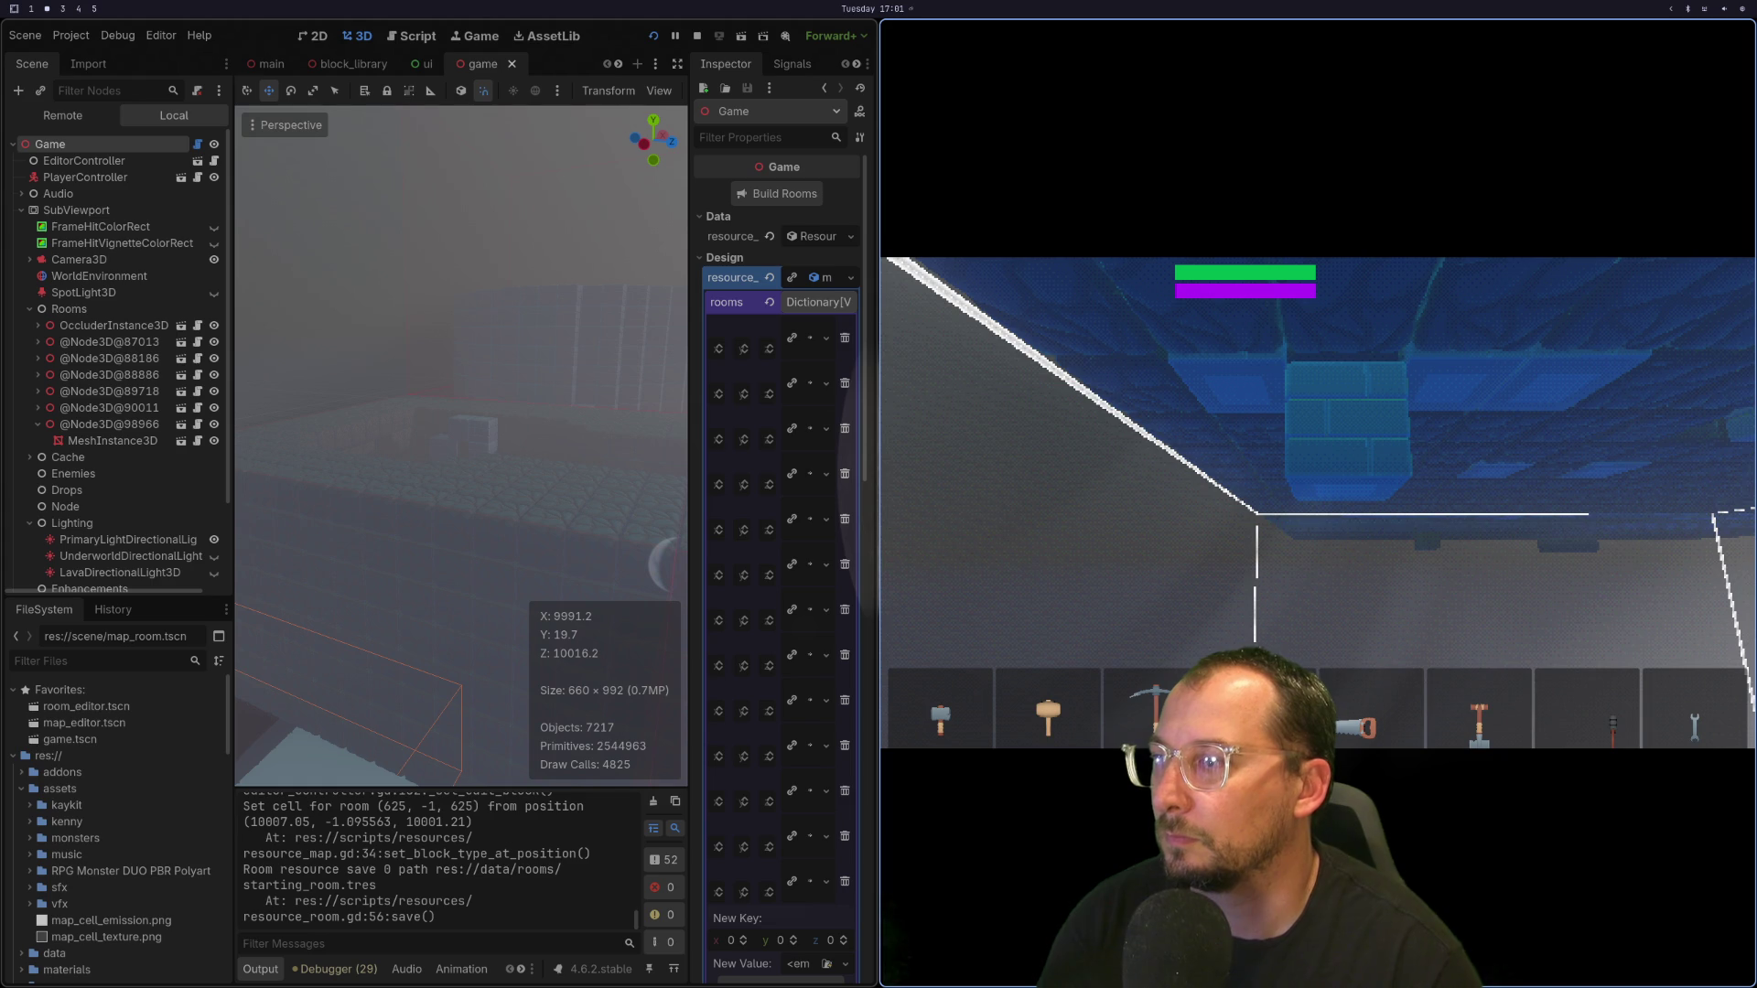
{"action": "key", "text": "super+1"}
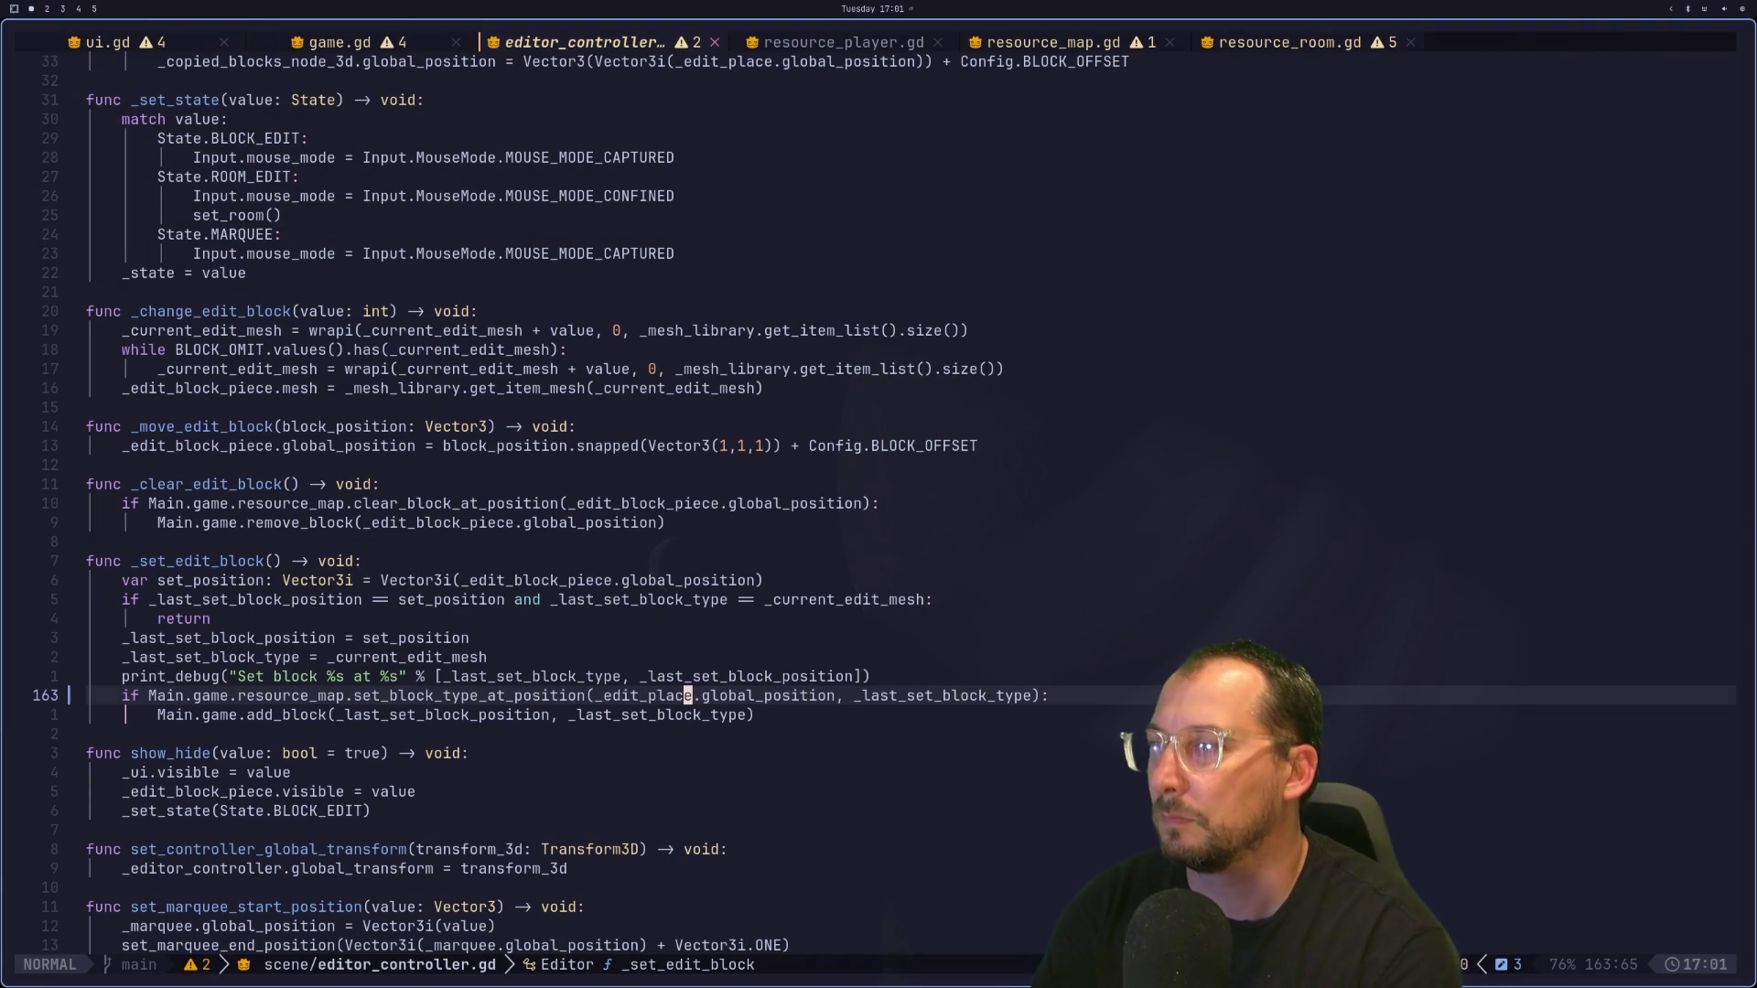
Step: Place another block in the running game, then move to the start of _edit_place on line 163
{"action": "key", "text": "super+2"}
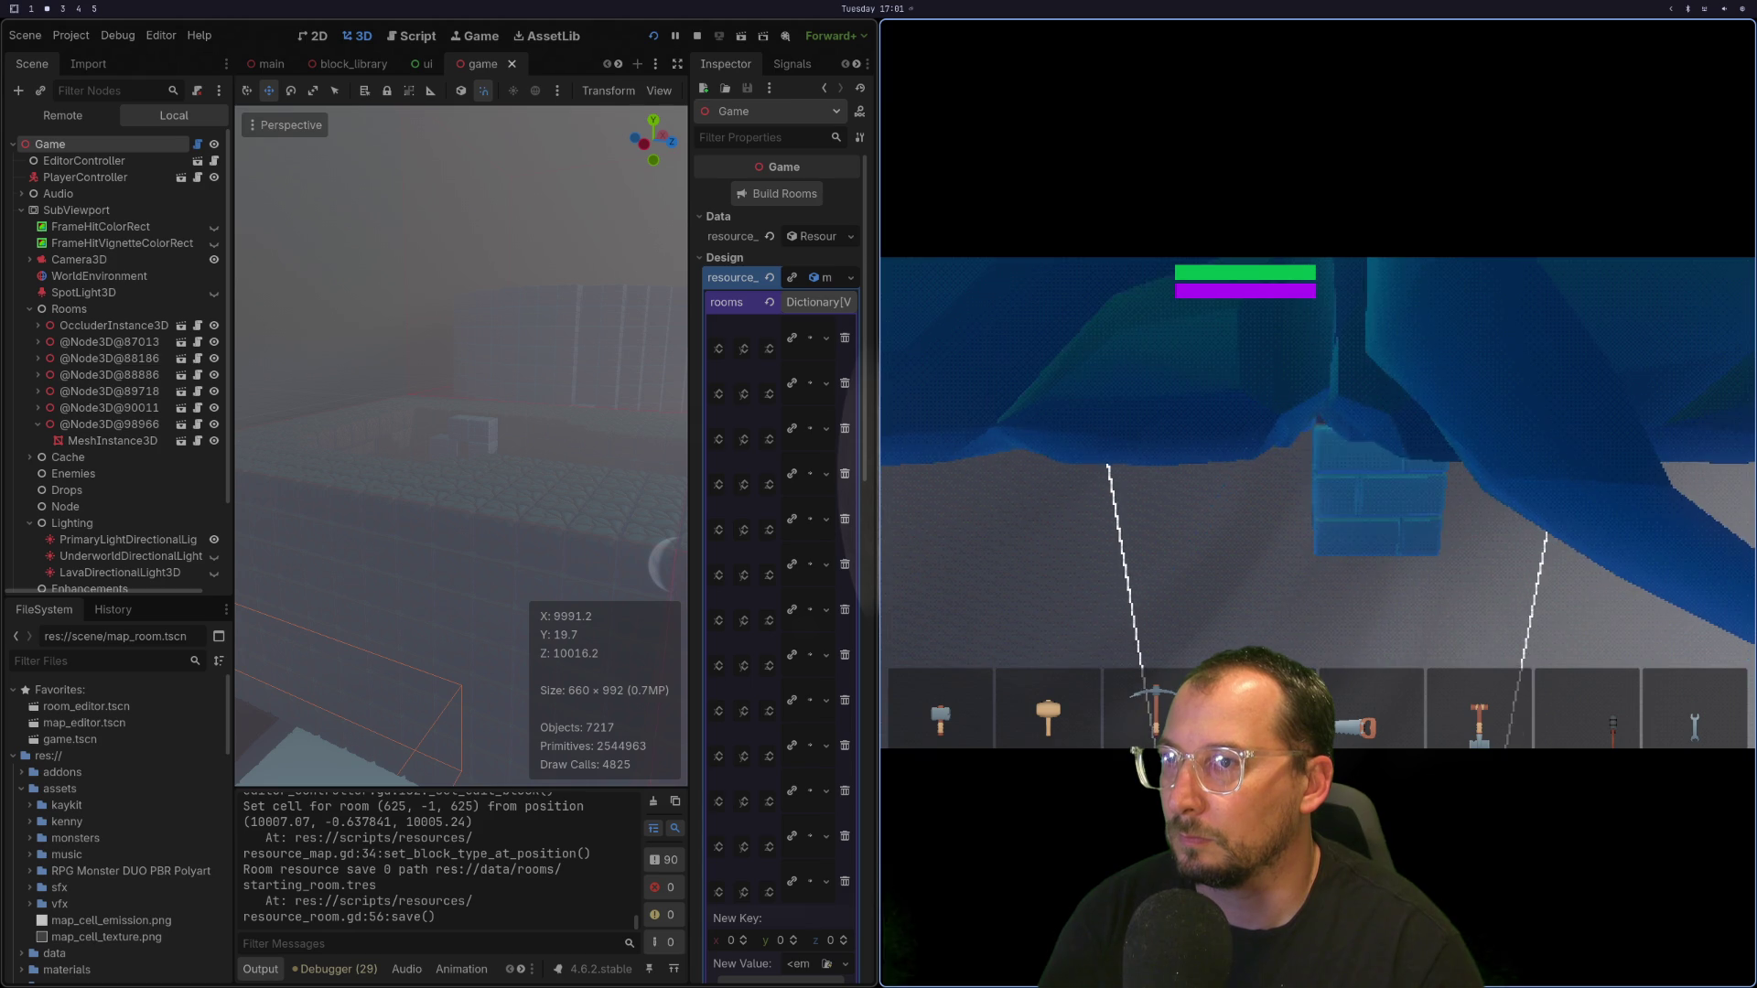
{"action": "left_click", "coordinate": [1319, 504]}
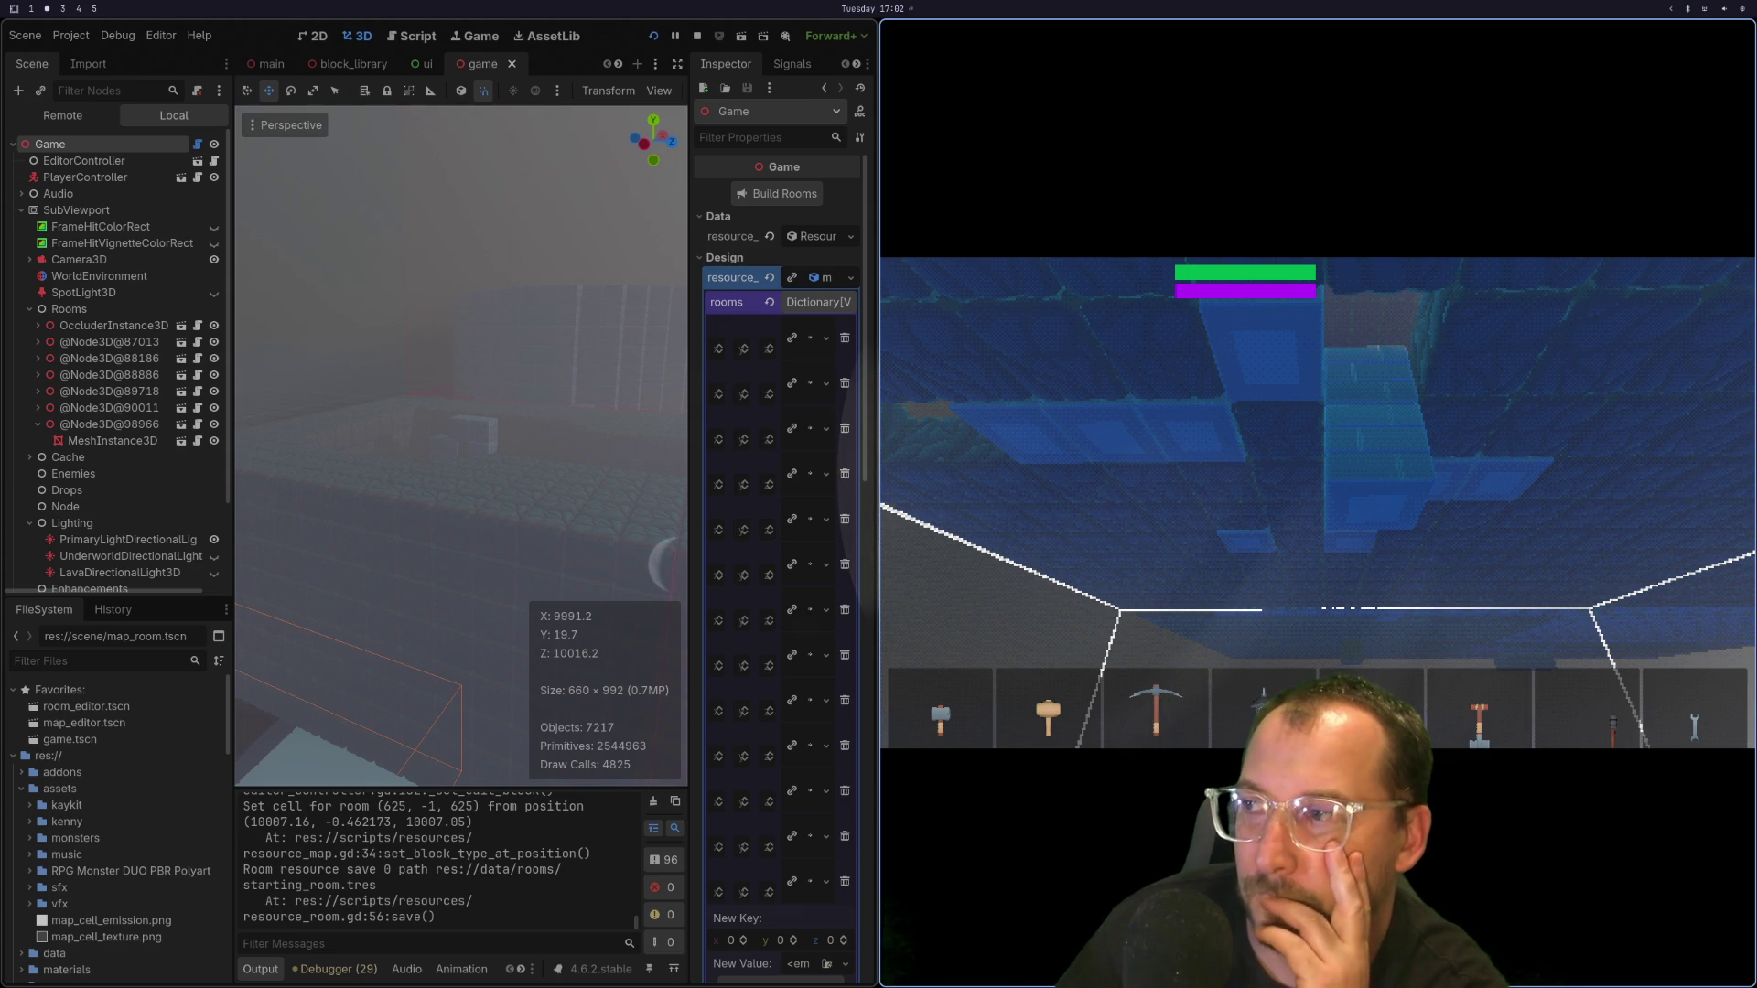
{"action": "key", "text": "super+1"}
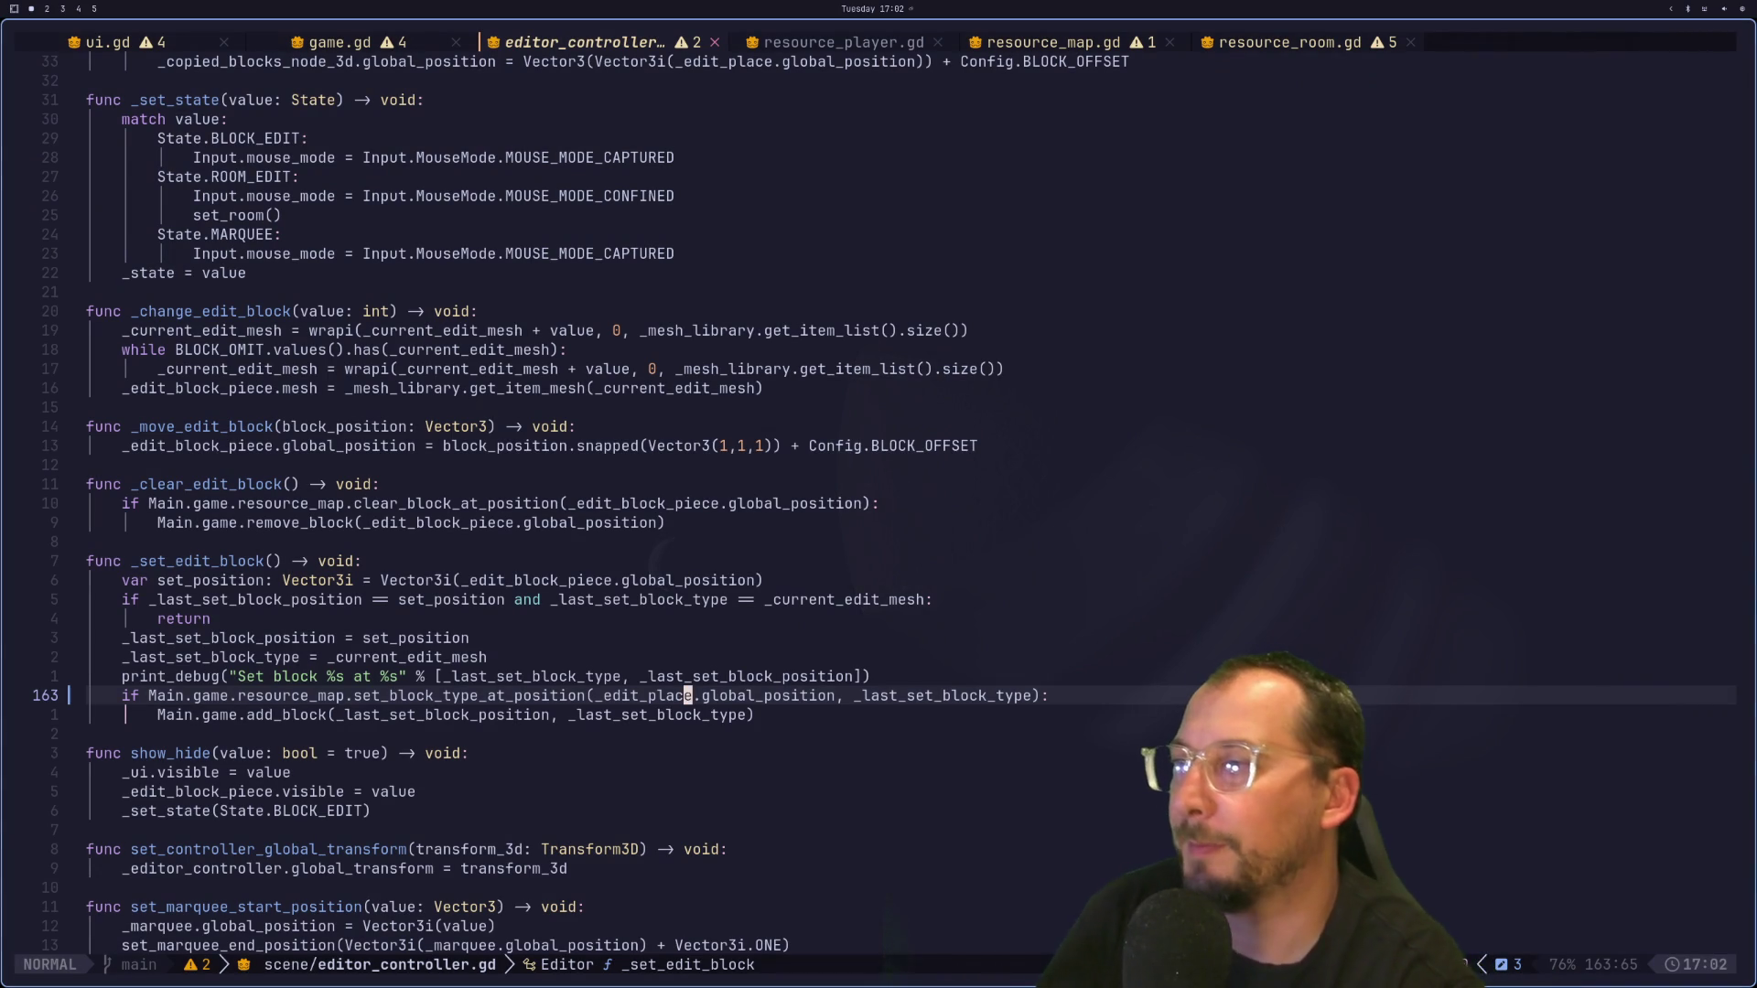
{"action": "key", "text": "h"}
{"action": "key", "text": "h"}
{"action": "key", "text": "h"}
{"action": "key", "text": "h"}
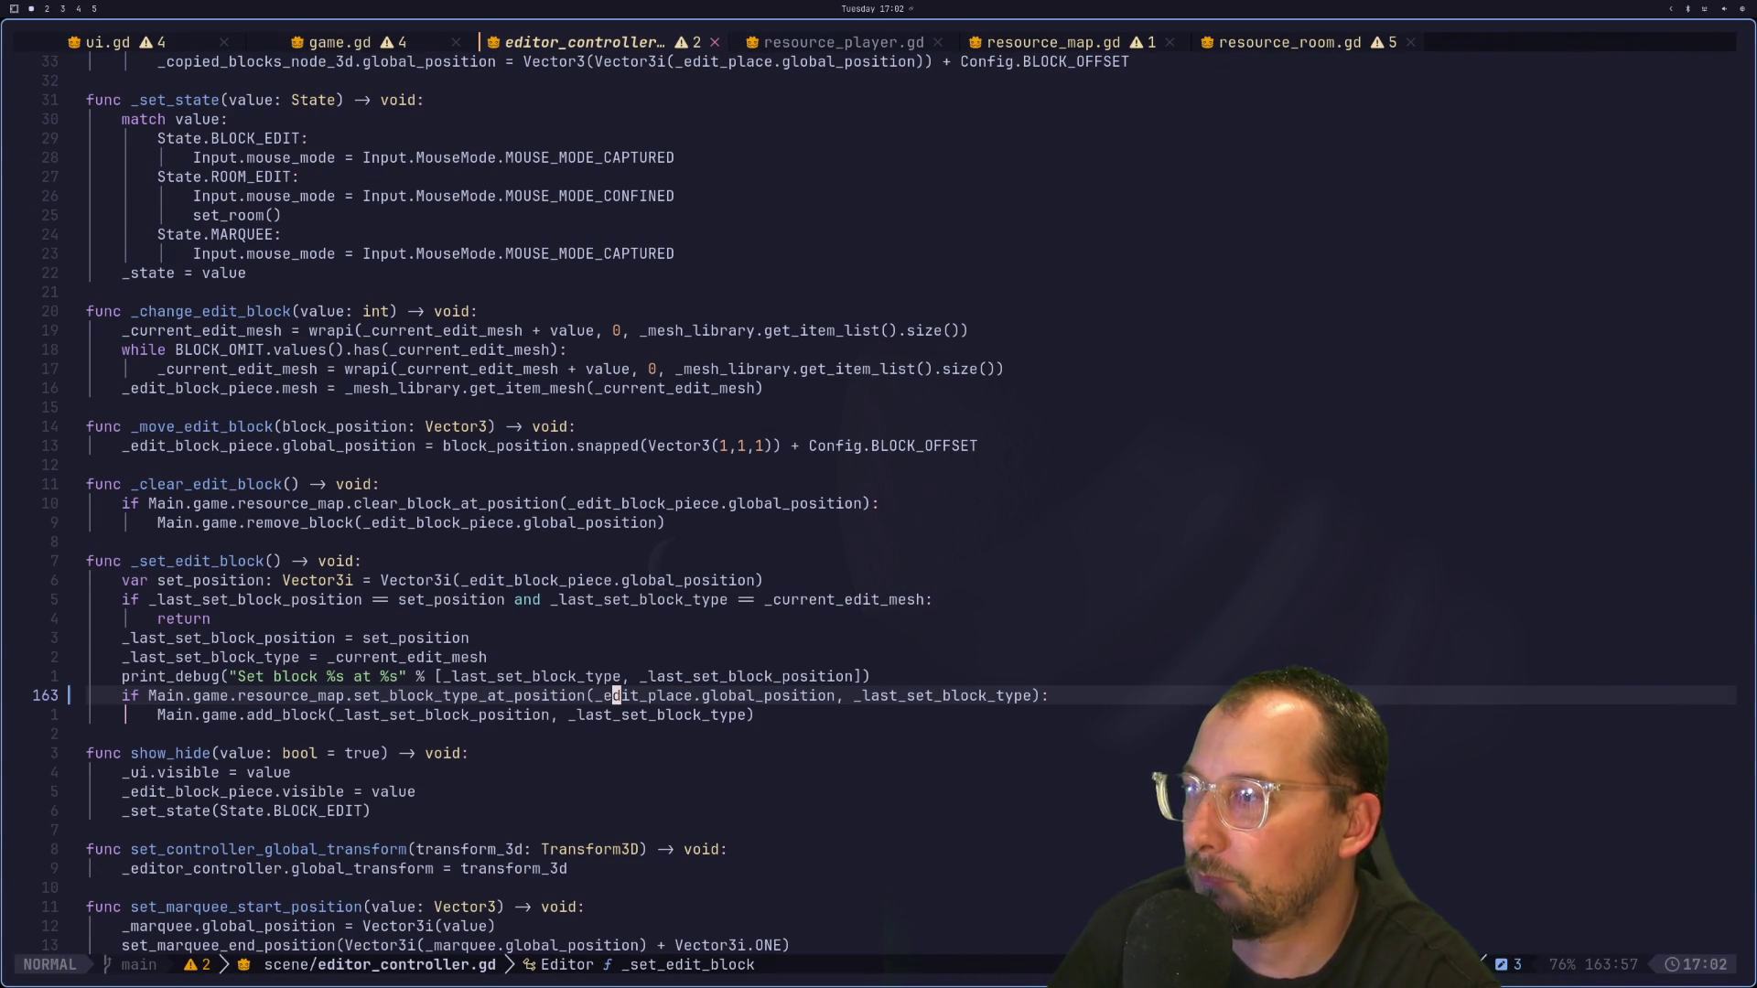
{"action": "key", "text": "h"}
{"action": "key", "text": "h"}
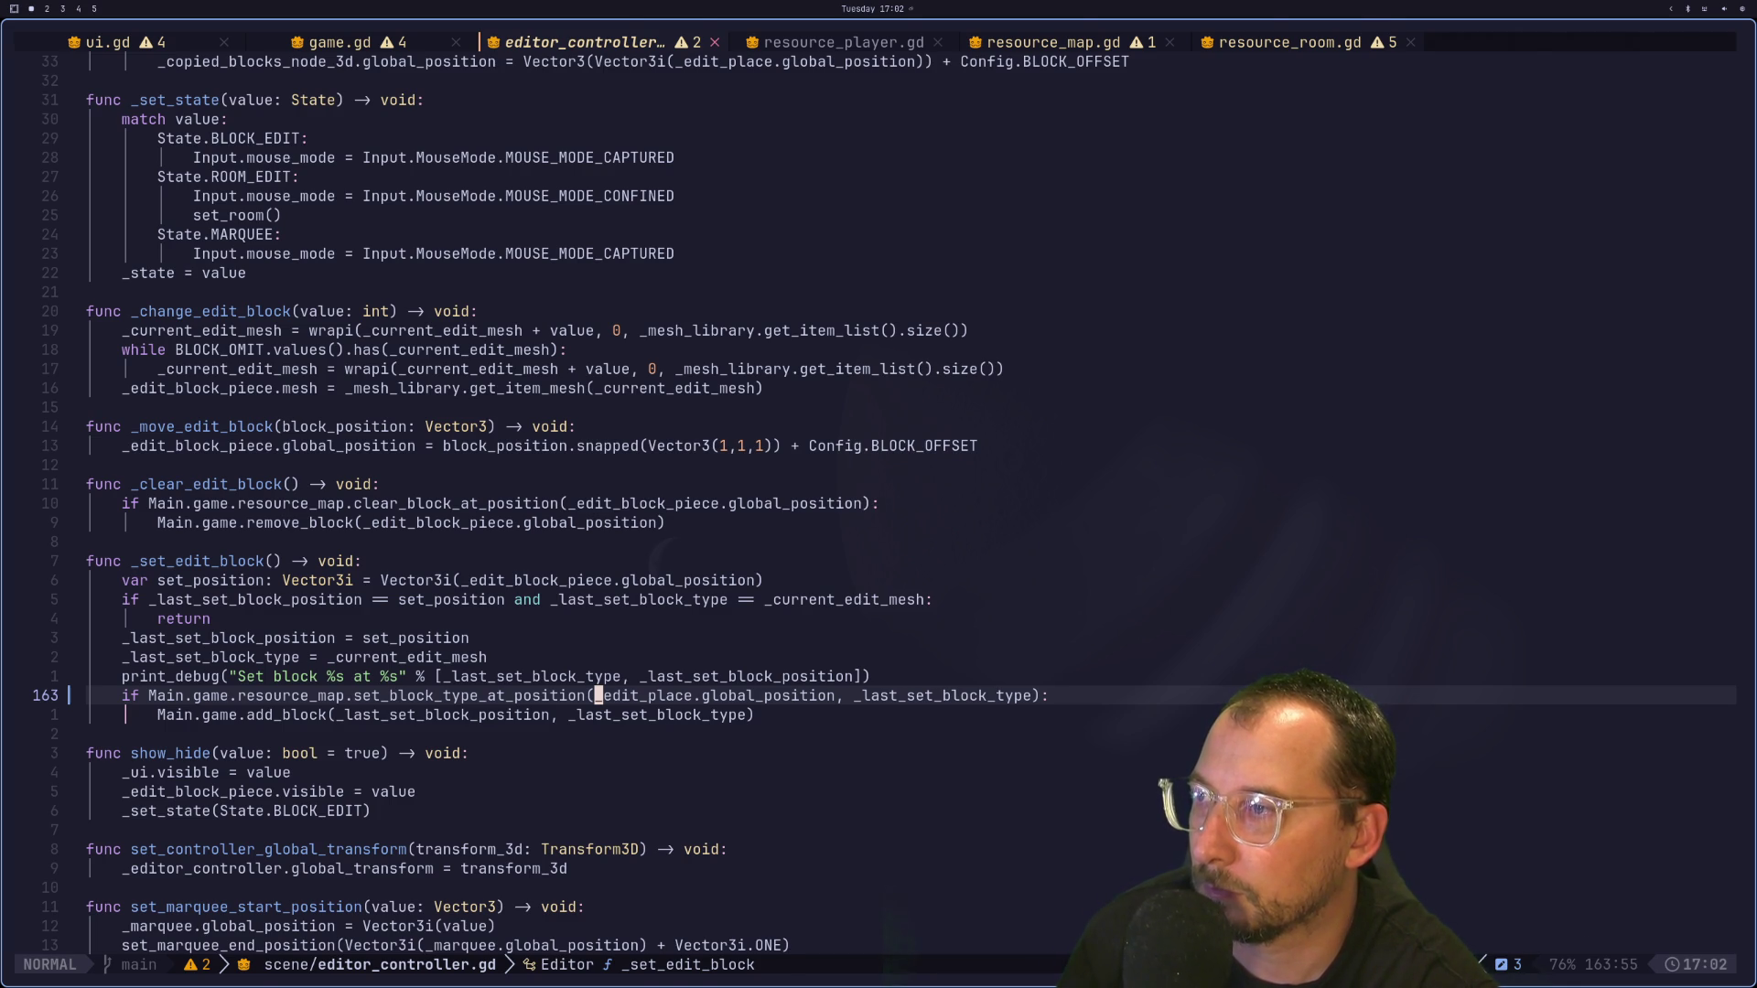
Step: Undo line 163 back to _edit_block_piece and save editor_controller.gd
{"action": "key", "text": "u"}
{"action": "key", "text": "u"}
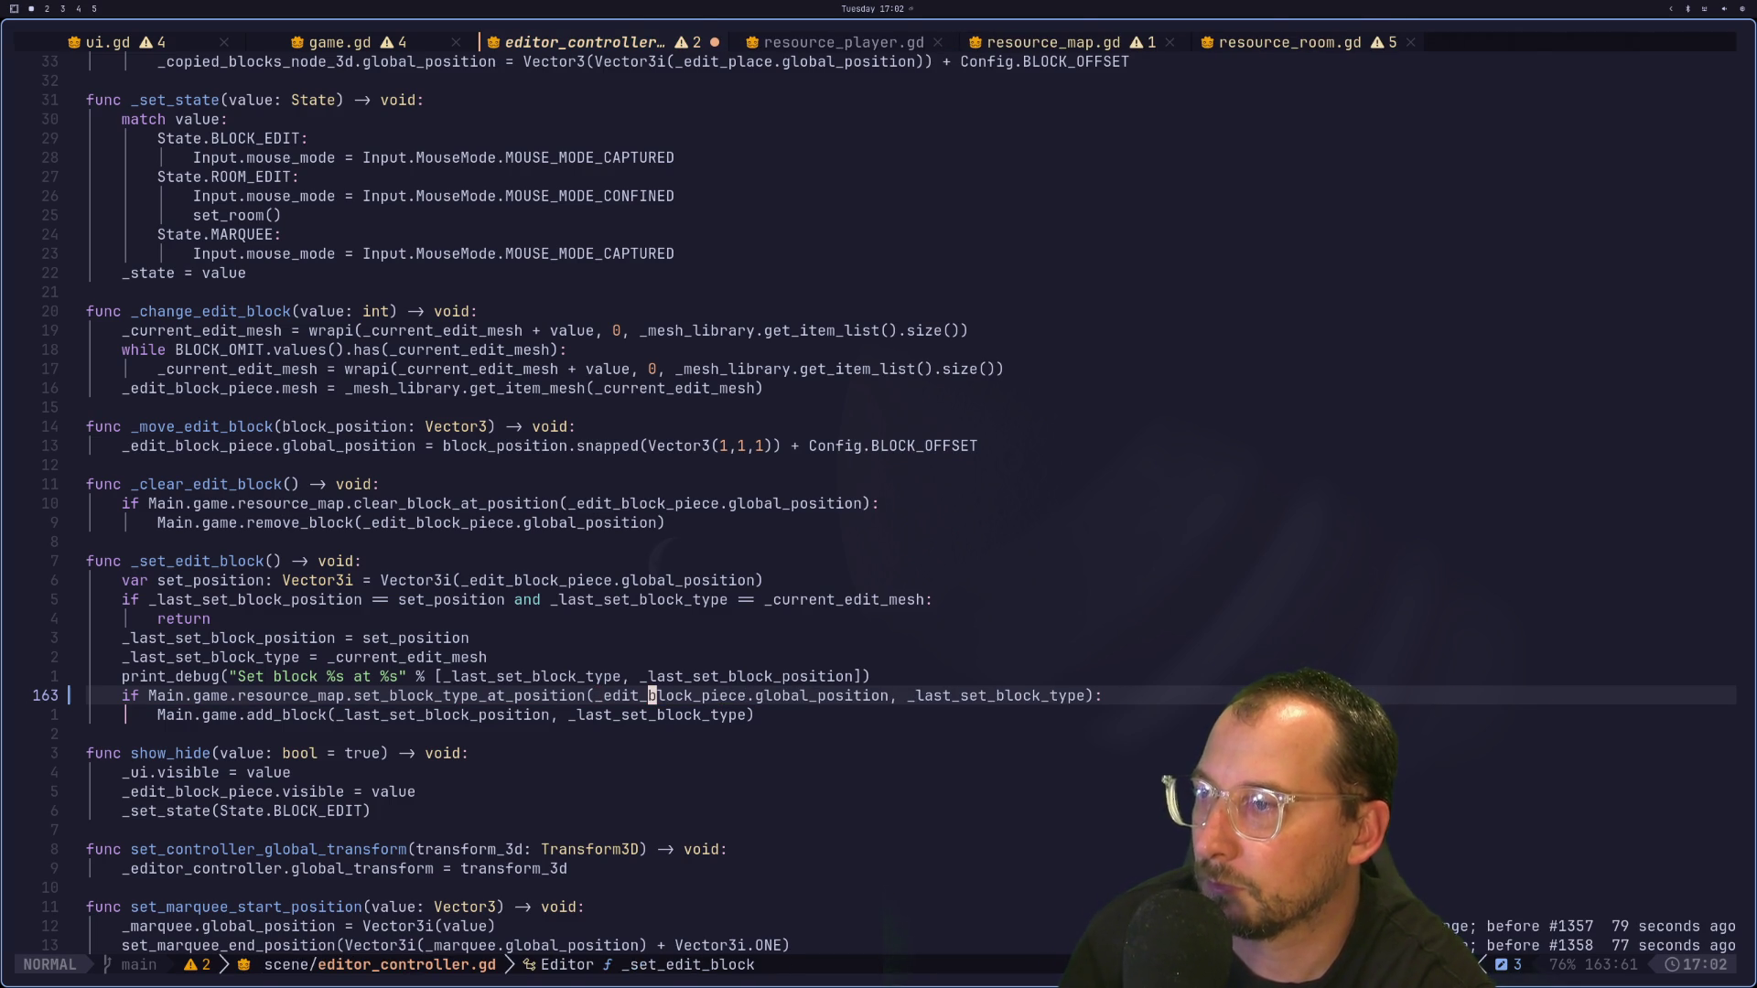
{"action": "type", "text": ":w"}
{"action": "key", "text": "Return"}
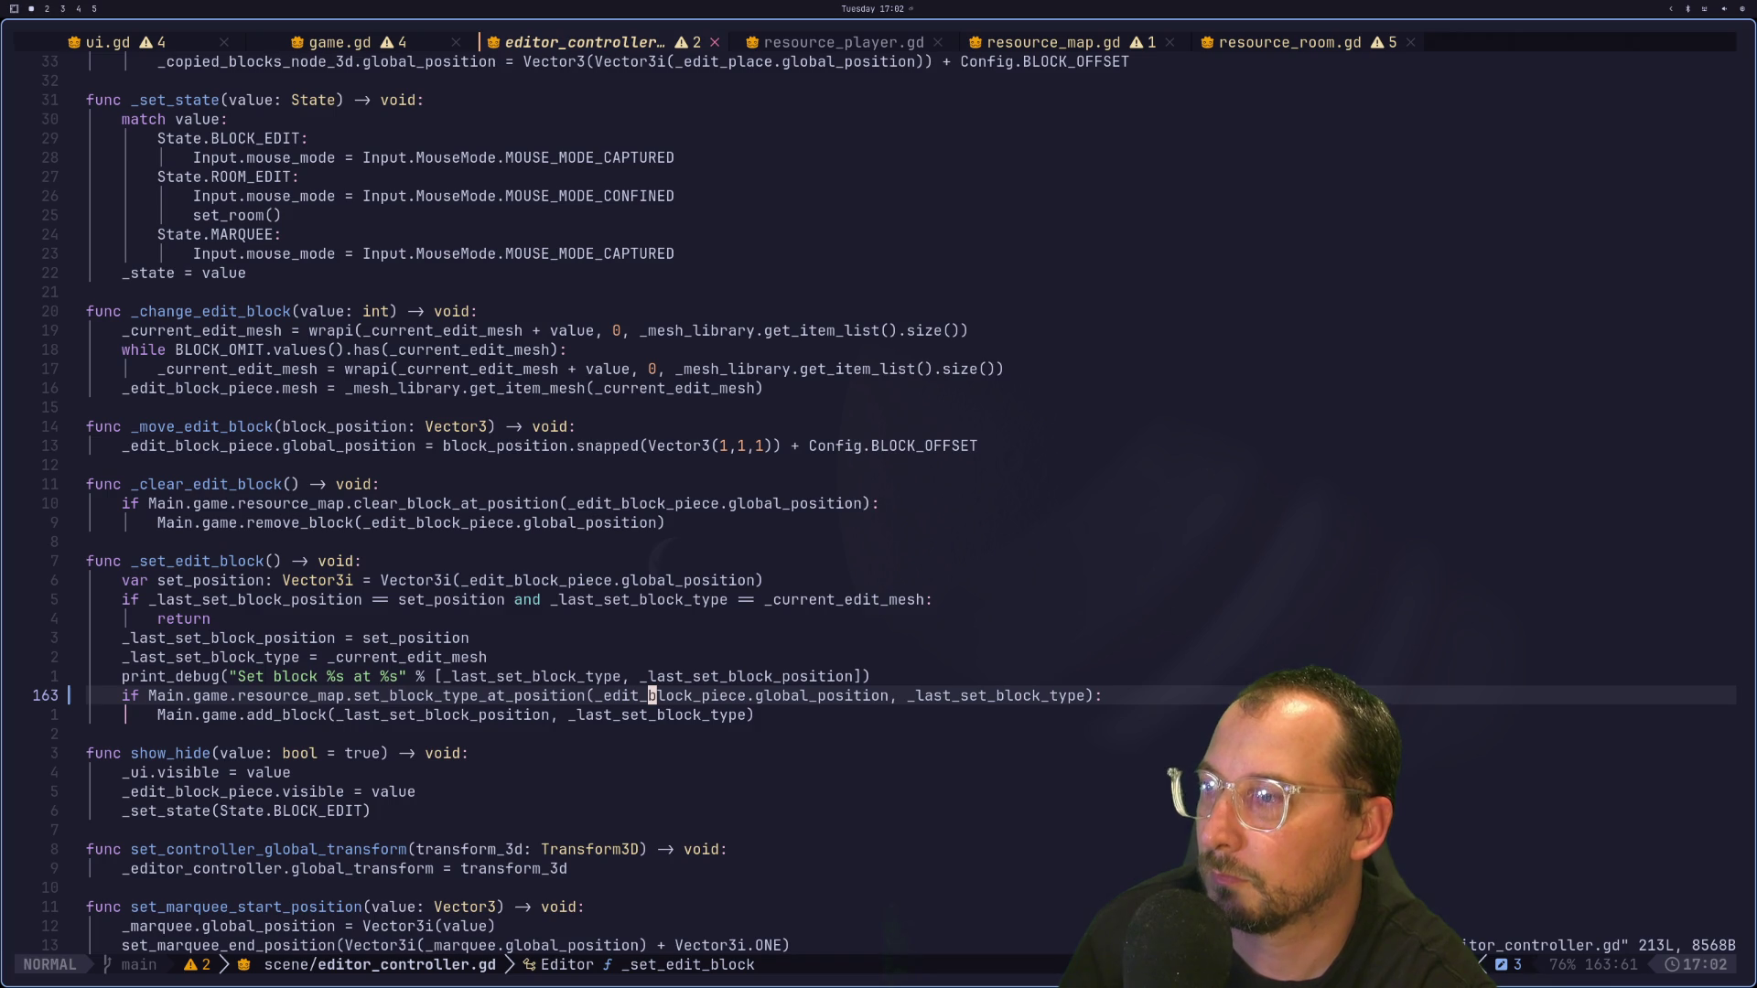
Step: Place a blue block in the room, then stop the running game with F8
{"action": "key", "text": "super+2"}
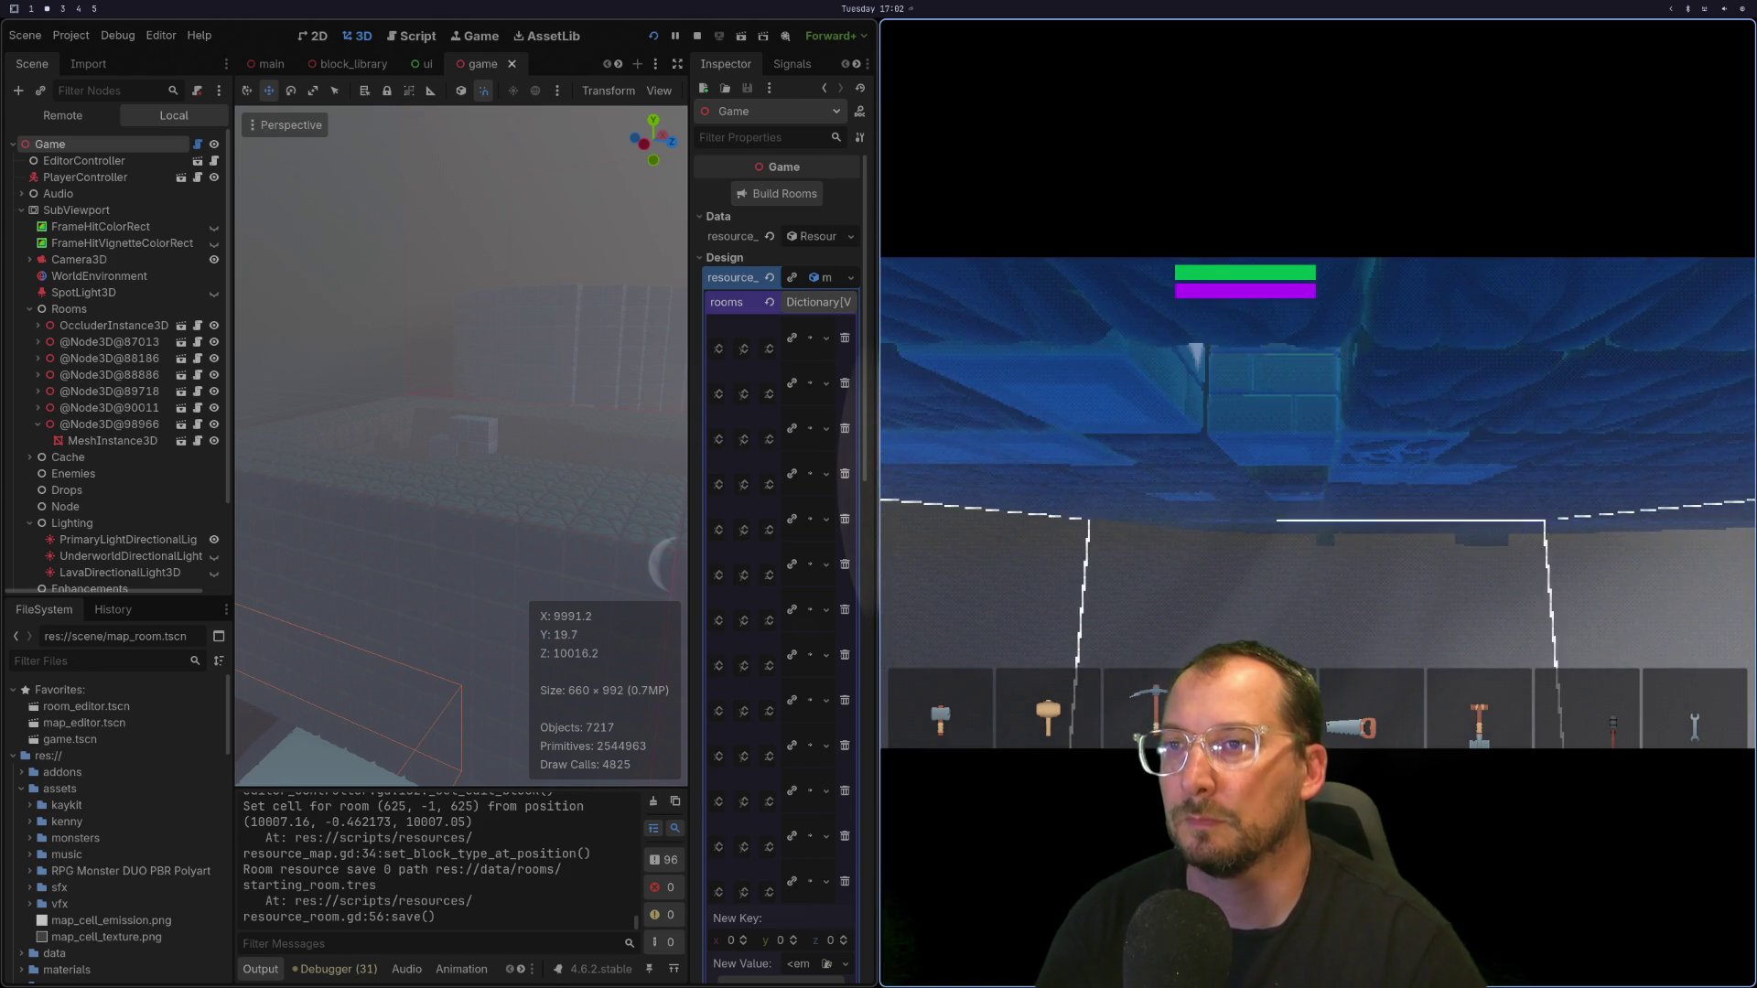
{"action": "left_click", "coordinate": [1318, 503]}
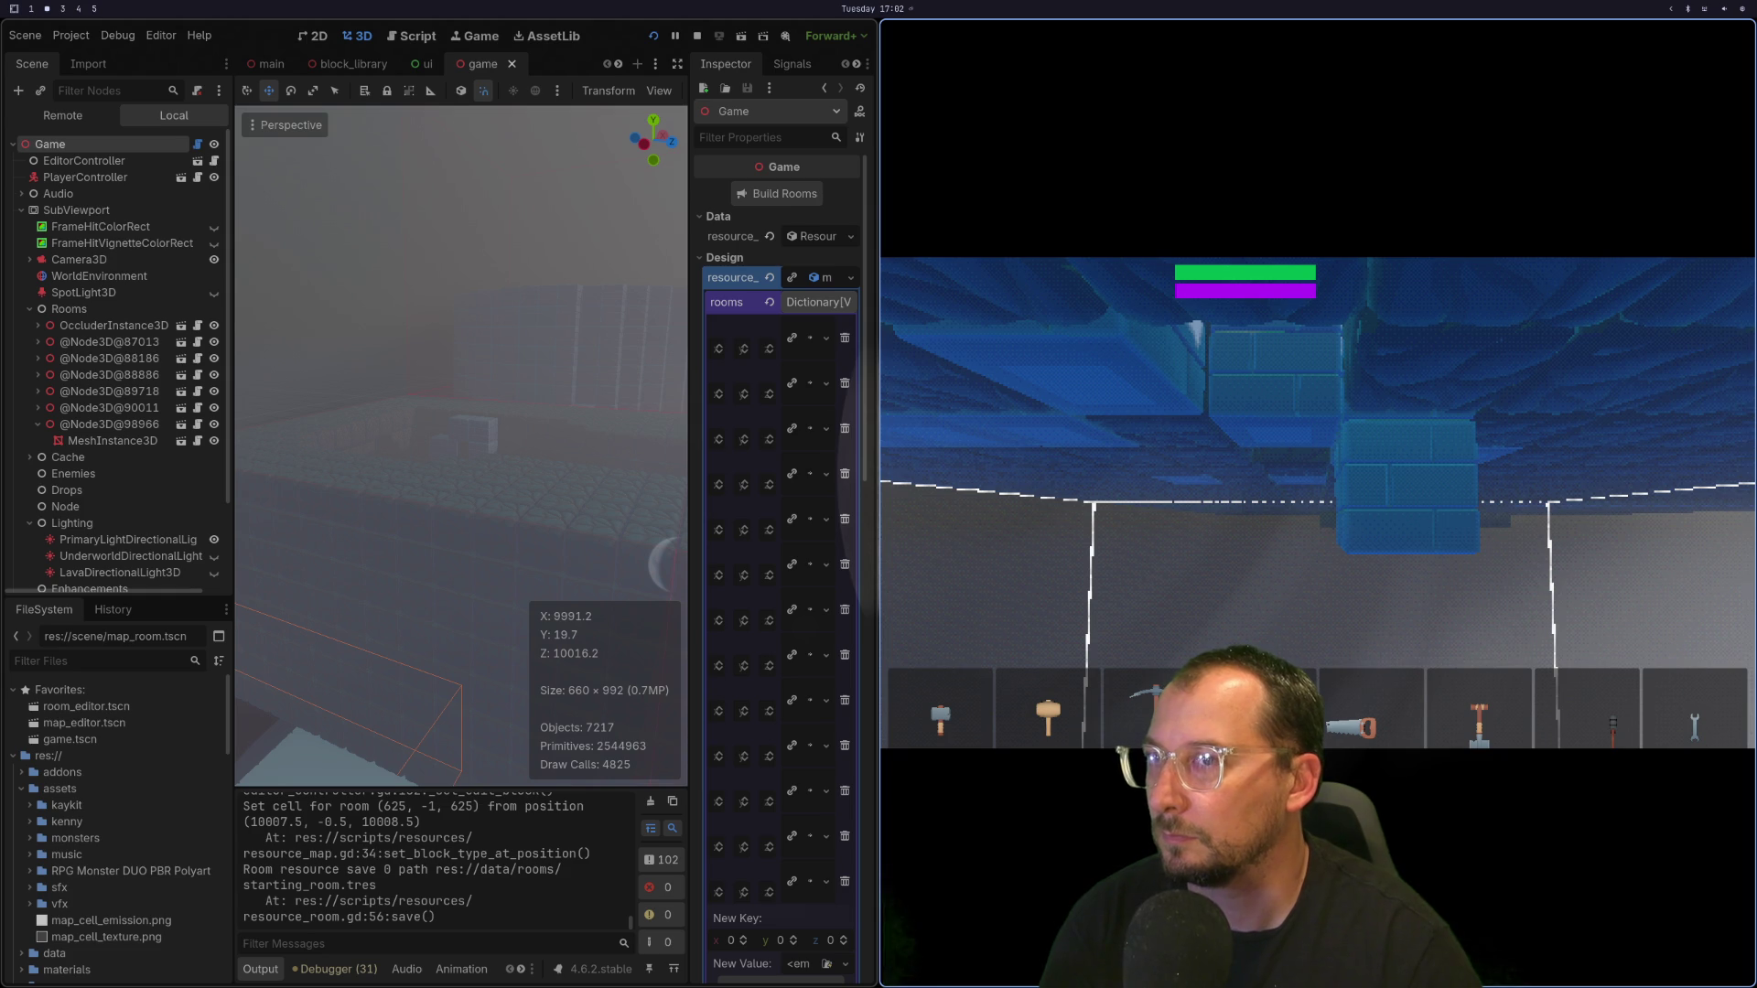
{"action": "key", "text": "F8"}
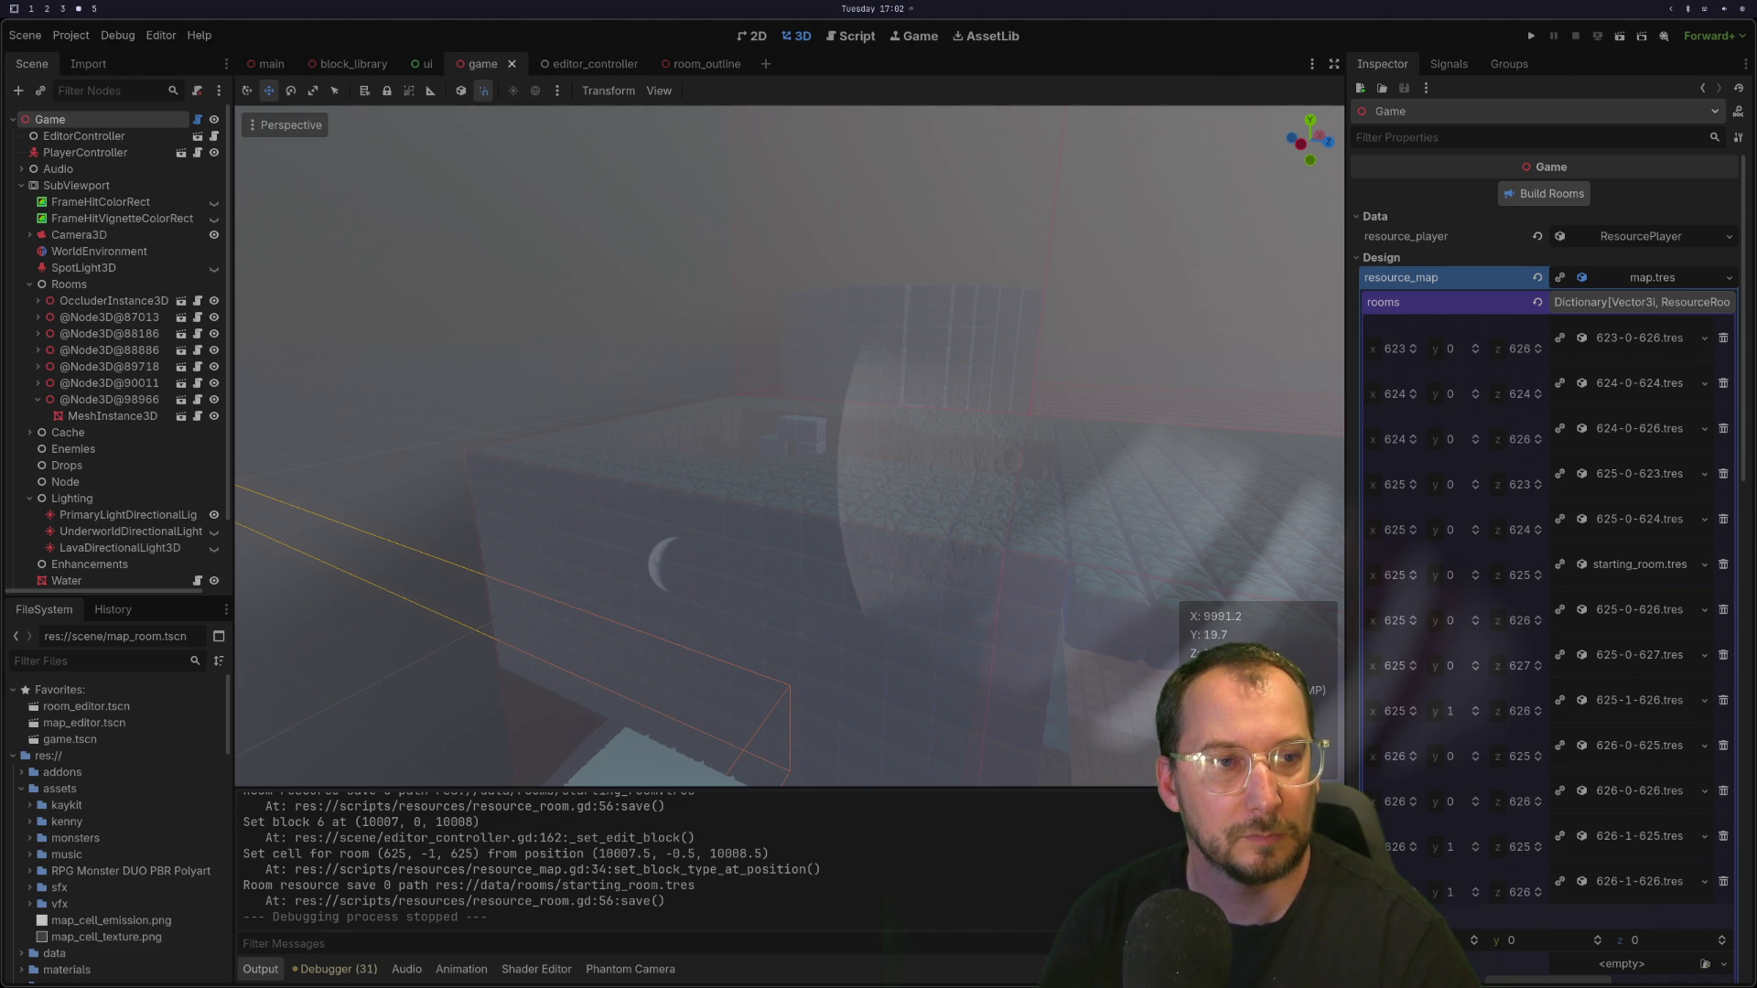
Step: Save the game scene with Ctrl+S and orbit the viewport down onto the room grid
{"action": "key", "text": "ctrl+s"}
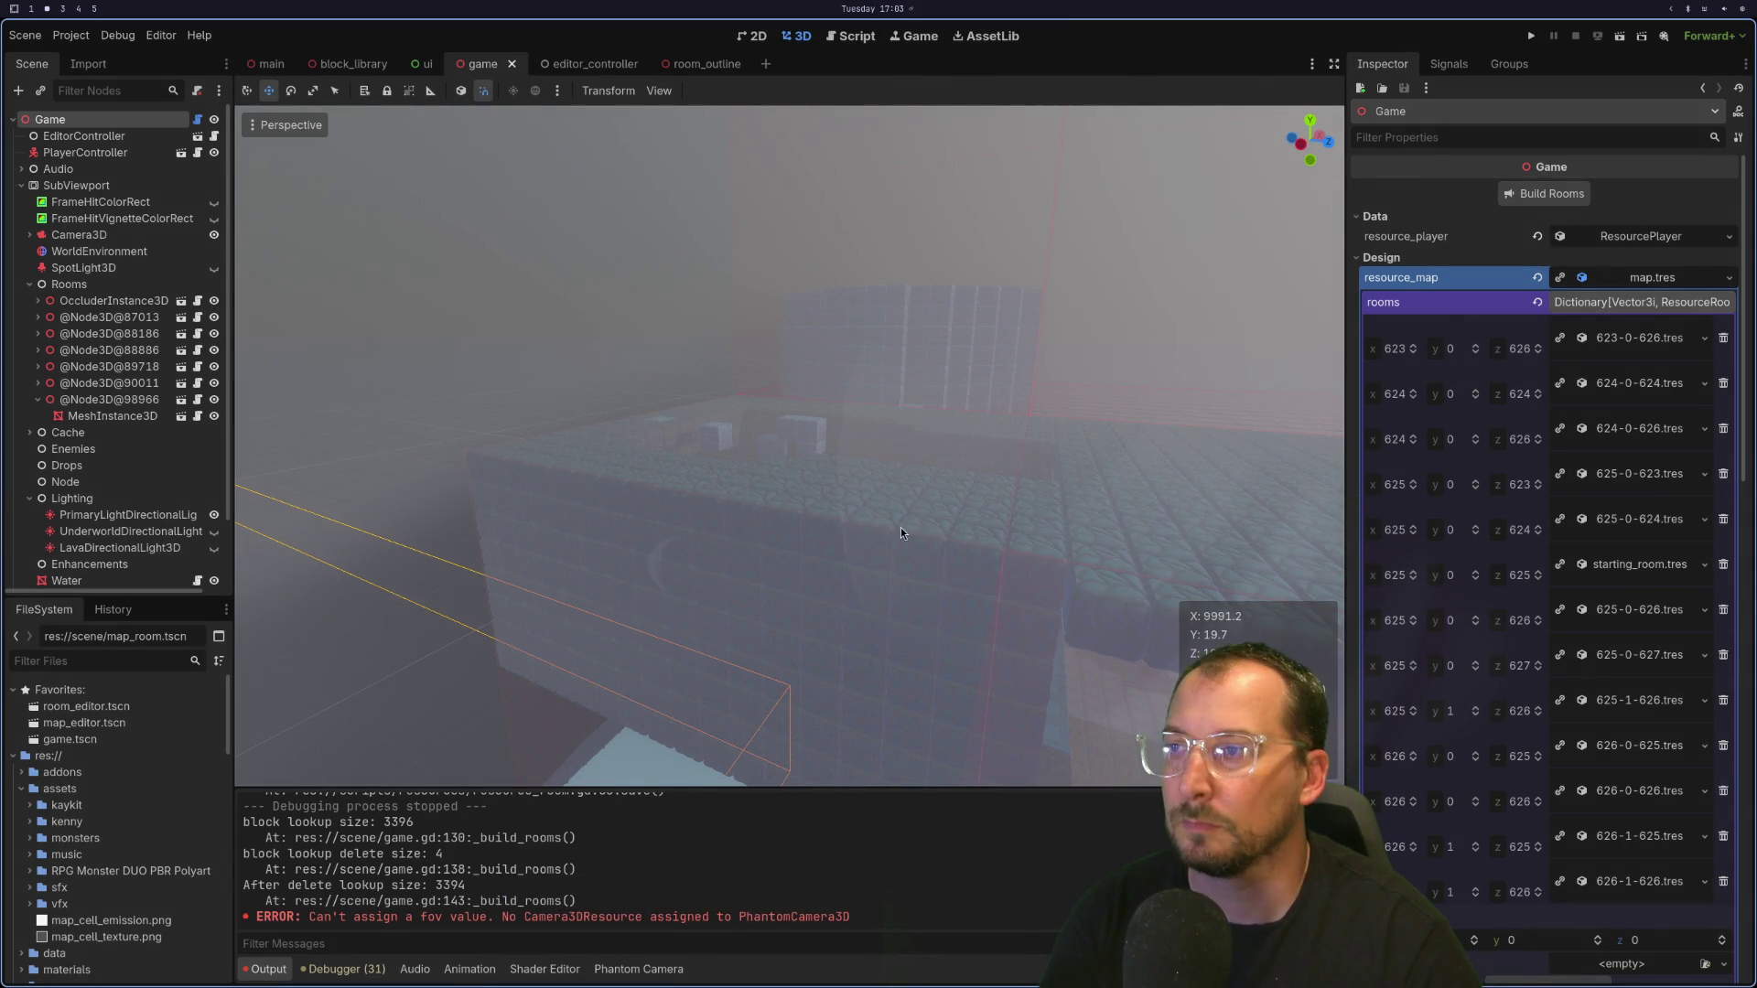
{"action": "mouse_move", "coordinate": [901, 527]}
{"action": "left_mouse_down"}
{"action": "mouse_move", "coordinate": [946, 366]}
{"action": "mouse_move", "coordinate": [942, 392]}
{"action": "mouse_move", "coordinate": [964, 211]}
{"action": "mouse_move", "coordinate": [919, 338]}
{"action": "mouse_move", "coordinate": [919, 425]}
{"action": "mouse_move", "coordinate": [915, 376]}
{"action": "mouse_move", "coordinate": [886, 432]}
{"action": "mouse_move", "coordinate": [914, 545]}
{"action": "mouse_move", "coordinate": [907, 309]}
{"action": "mouse_move", "coordinate": [898, 346]}
{"action": "mouse_move", "coordinate": [900, 529]}
{"action": "left_mouse_up"}
{"action": "key", "text": "super+1"}
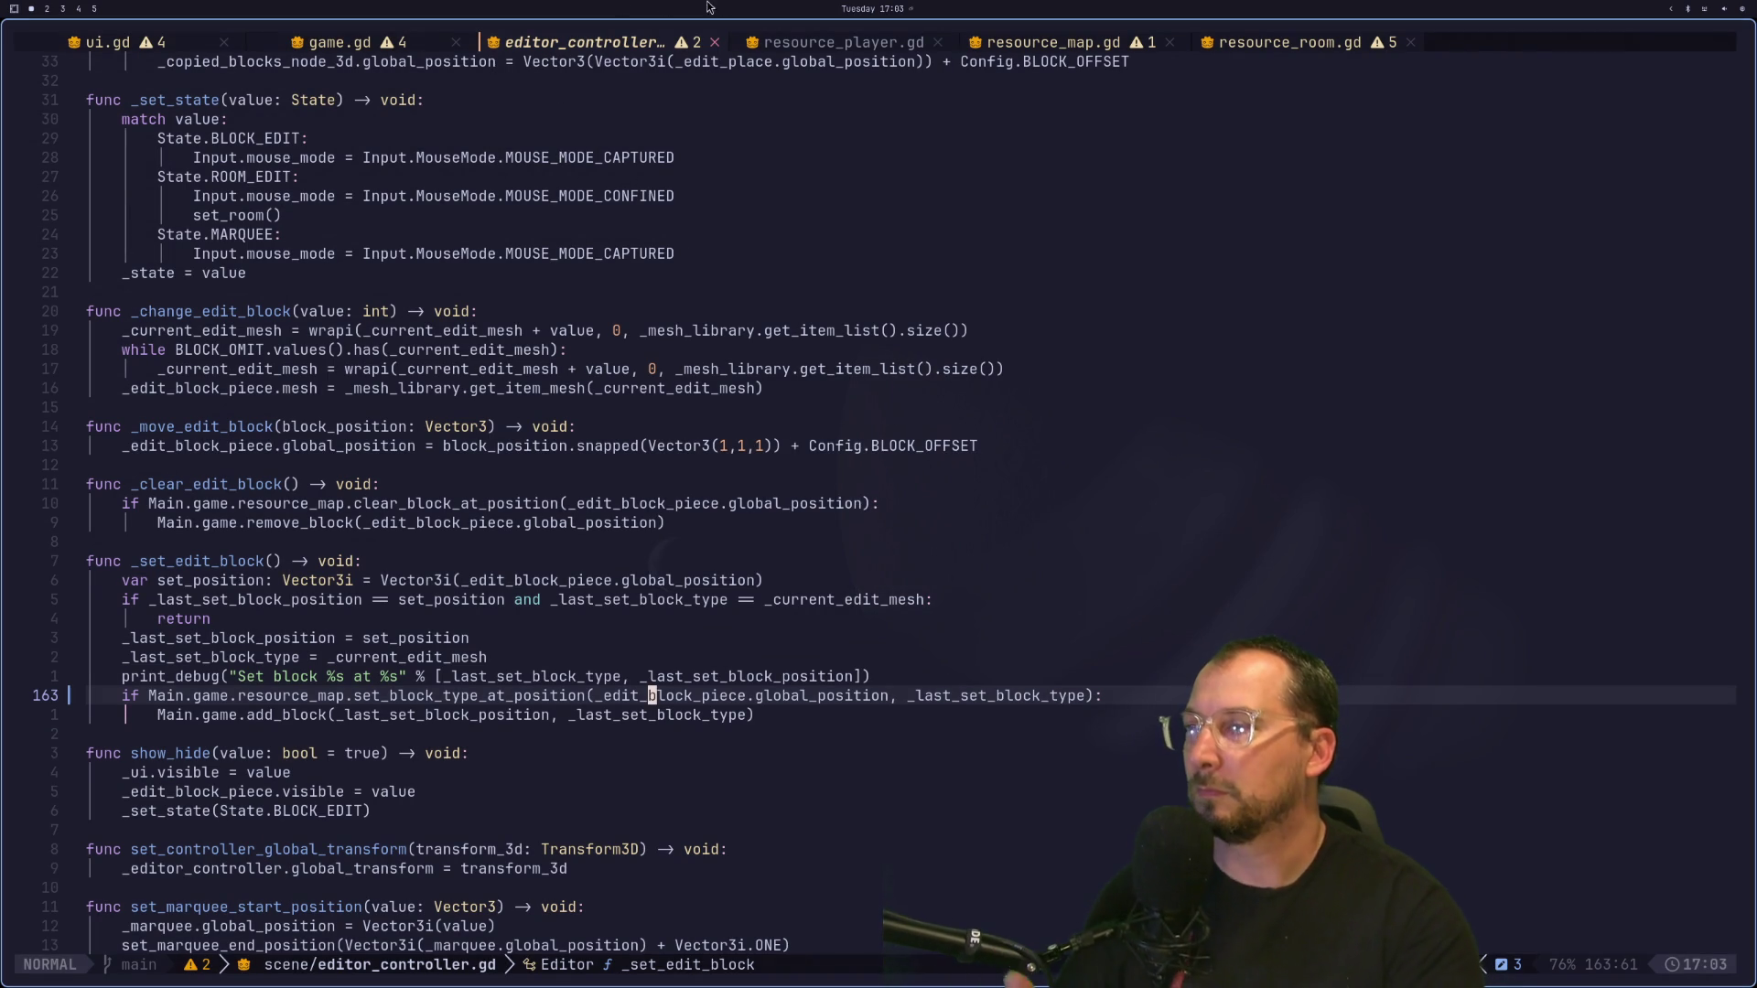
Step: Scroll through game.gd to review the _build_rooms function
{"action": "scroll", "coordinate": [485, 219], "scroll_direction": "up", "scroll_amount": 3}
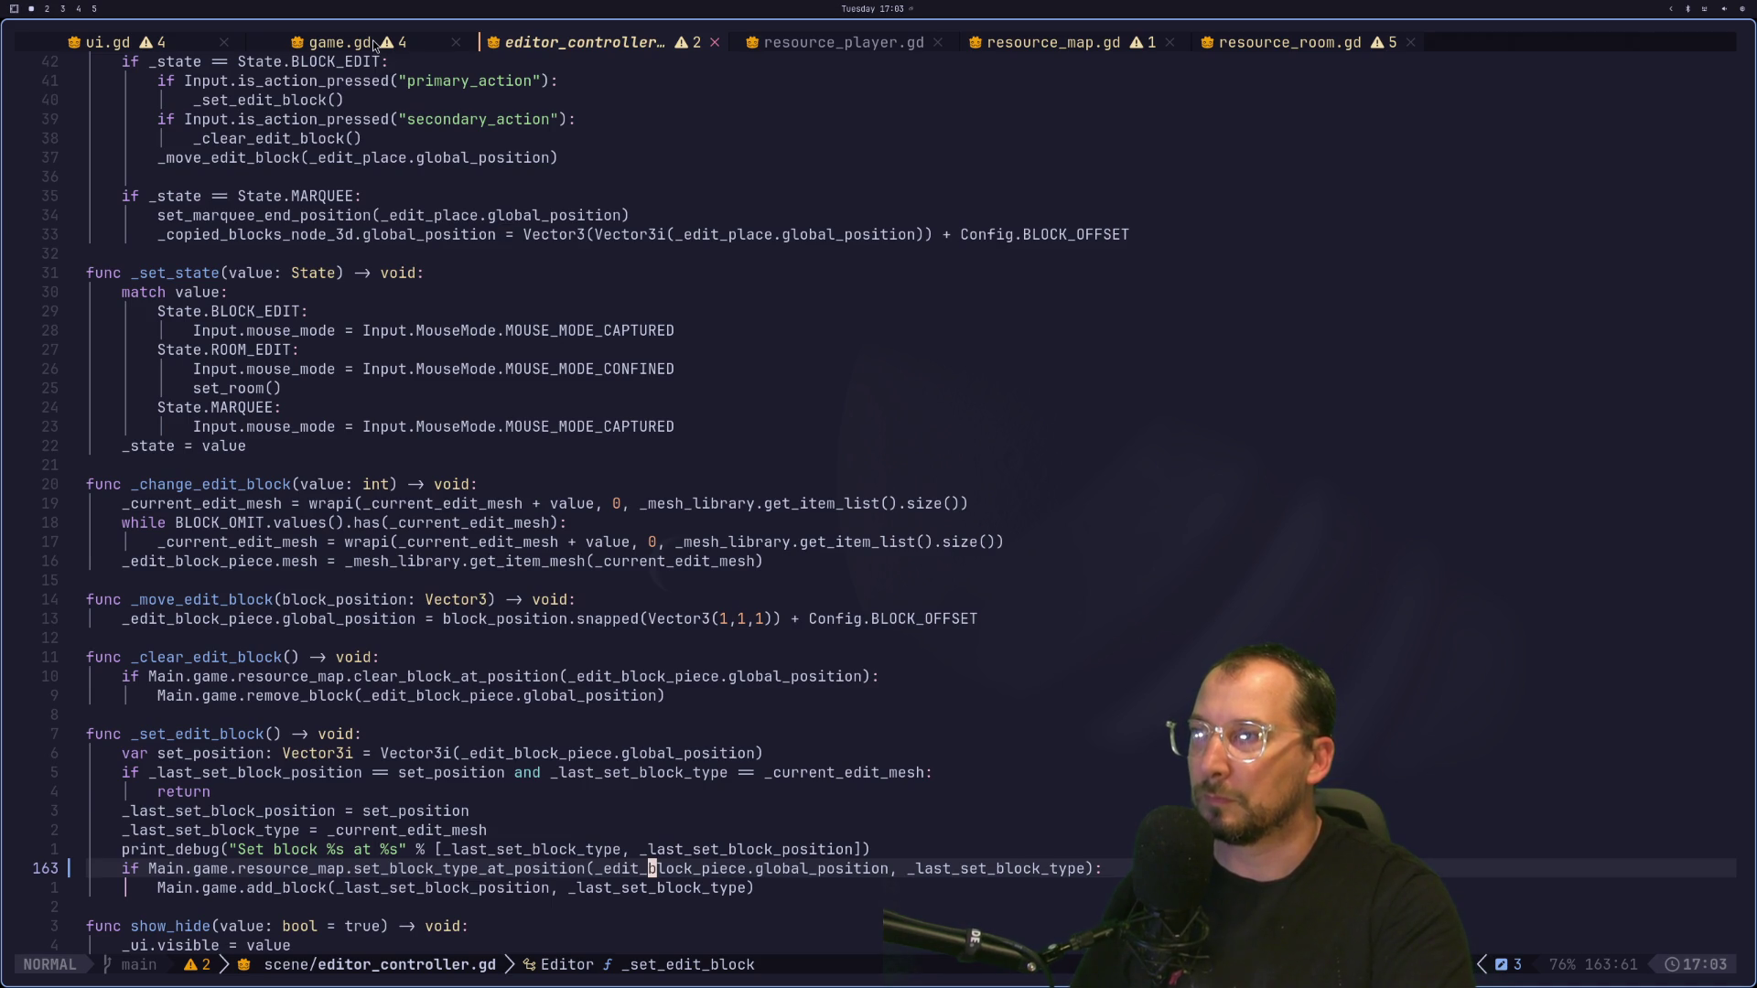
{"action": "left_click", "coordinate": [373, 46]}
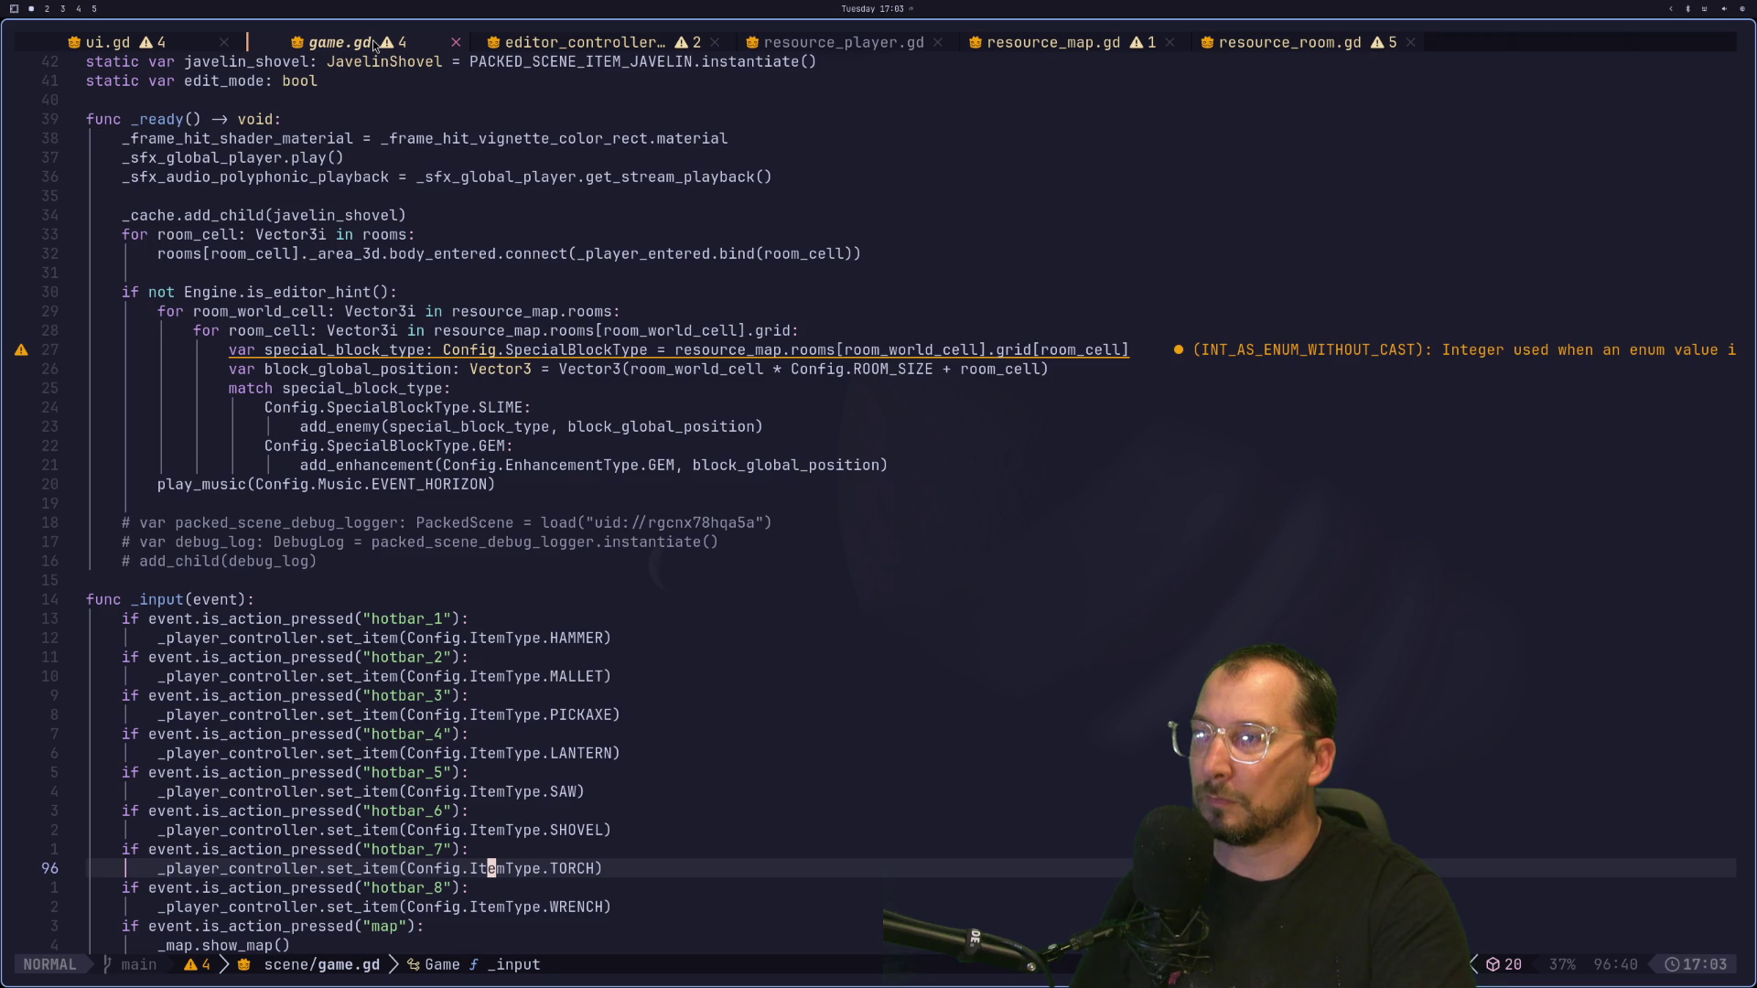
{"action": "scroll", "coordinate": [434, 254], "scroll_direction": "up", "scroll_amount": 4}
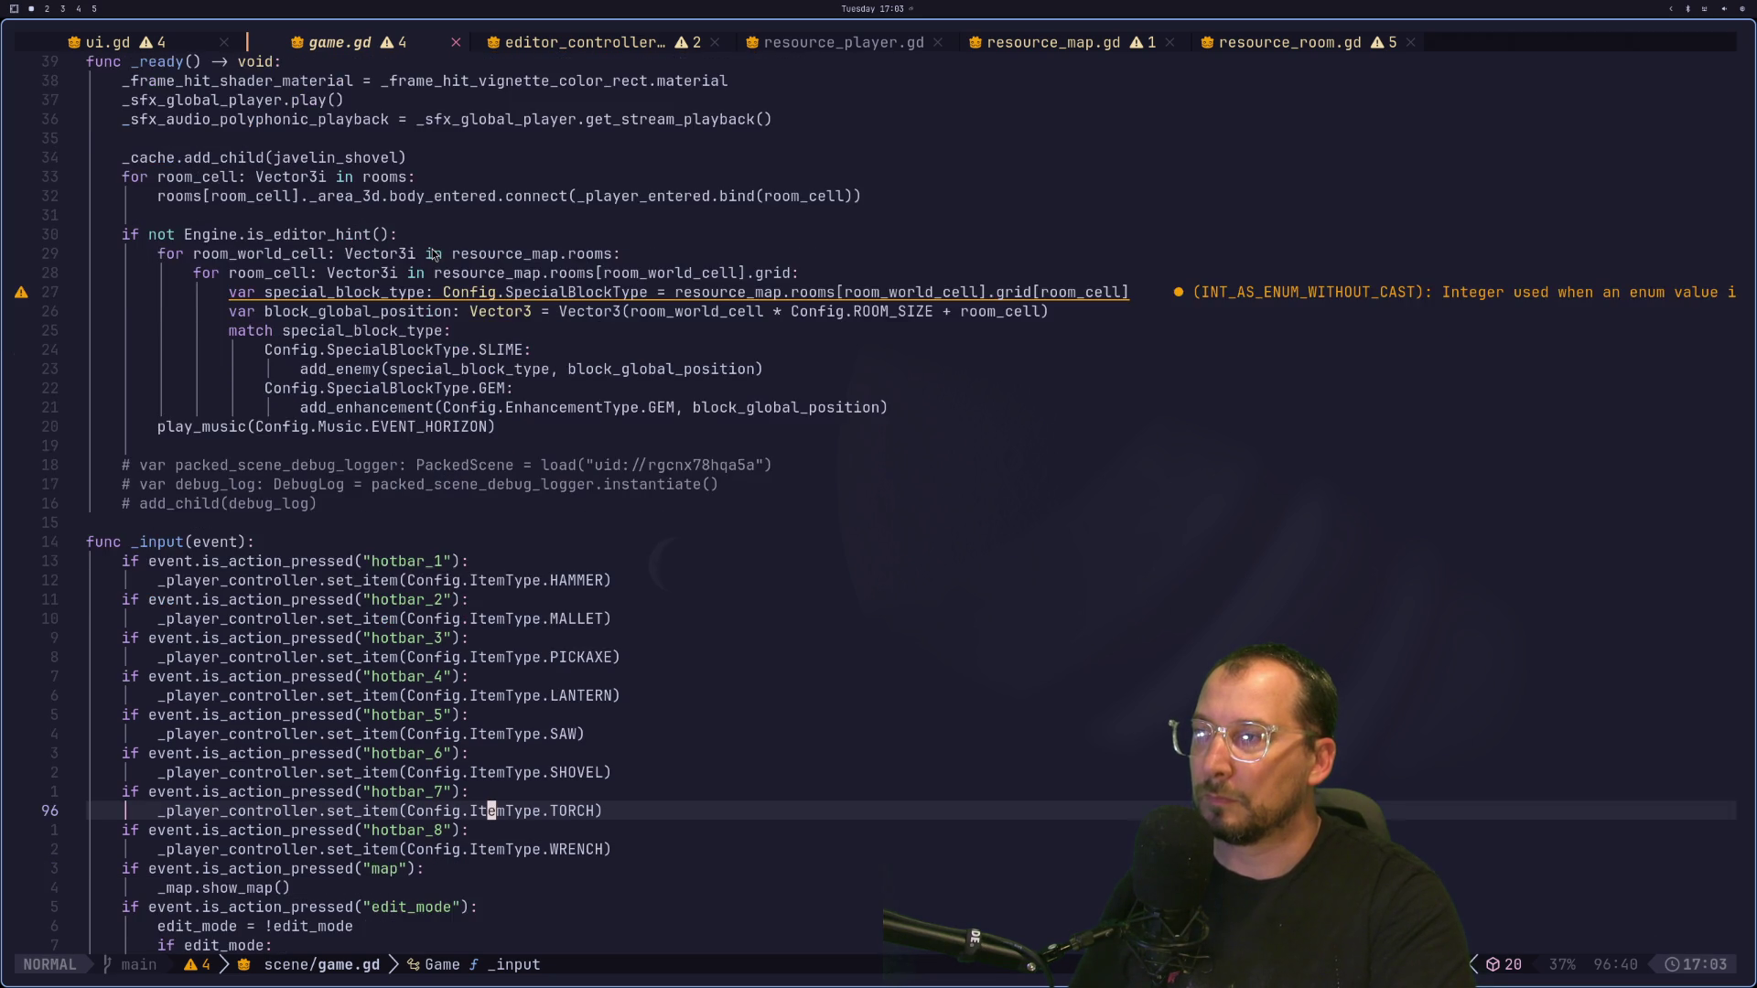
{"action": "scroll", "coordinate": [434, 254], "scroll_direction": "up", "scroll_amount": 2}
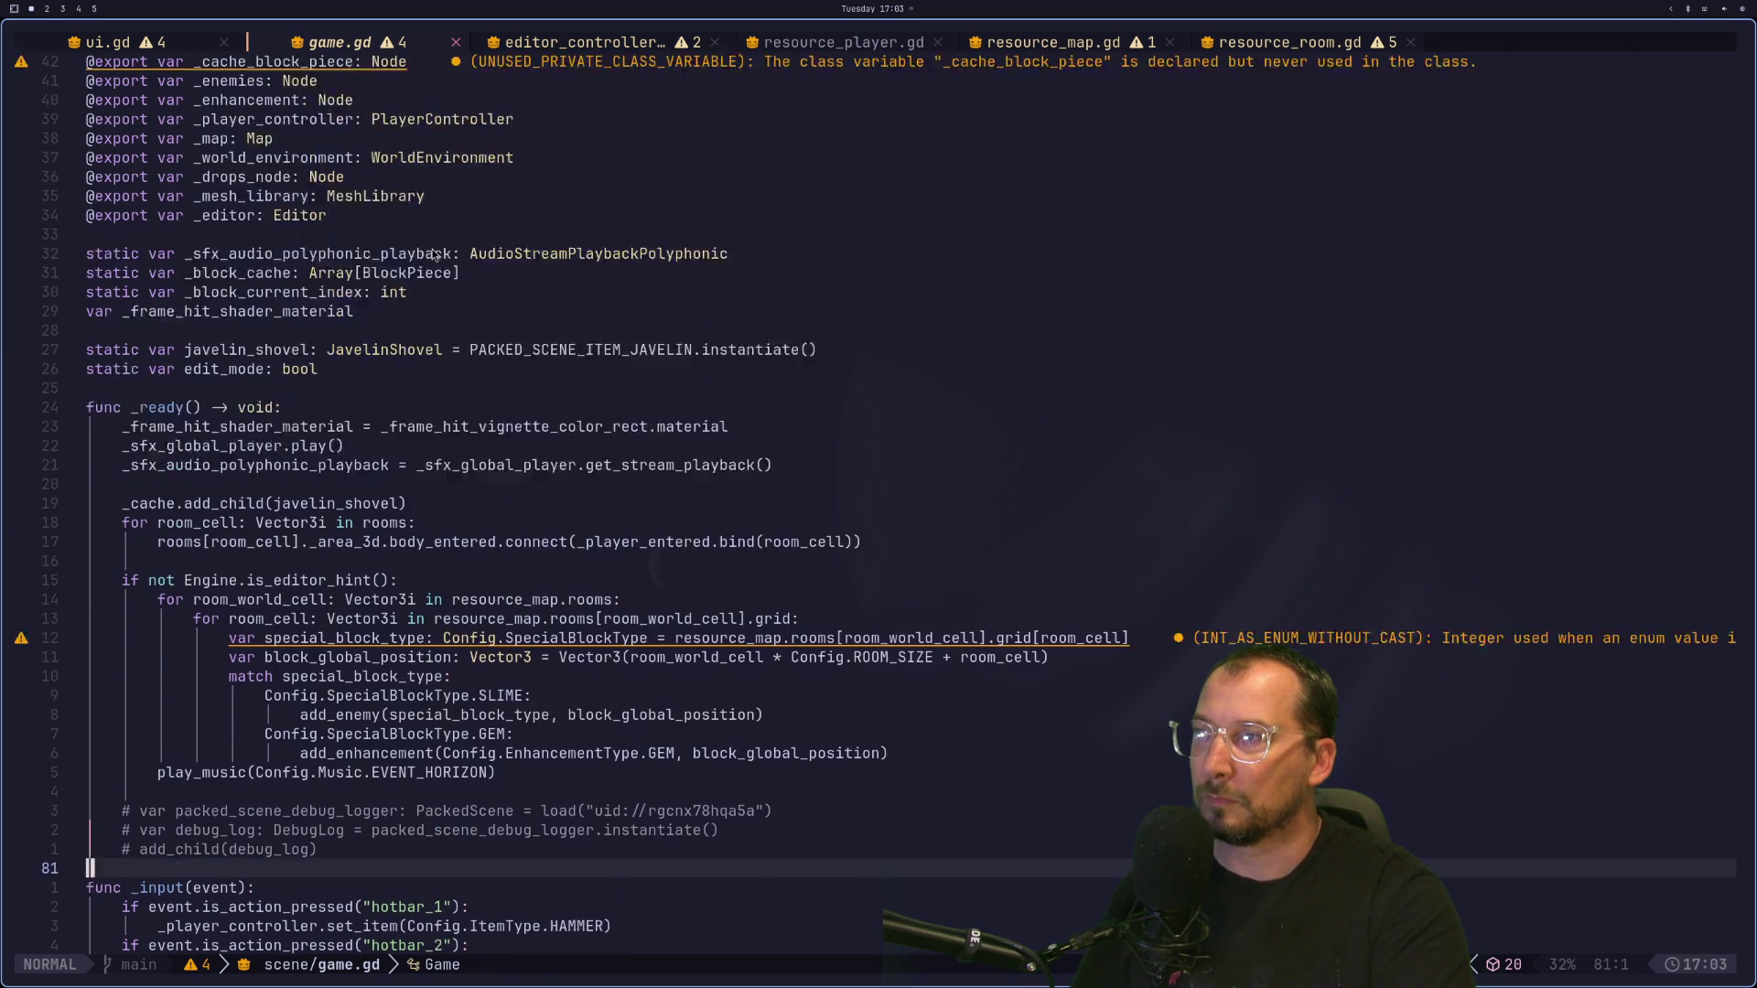
{"action": "scroll", "coordinate": [433, 254], "scroll_direction": "down", "scroll_amount": 3}
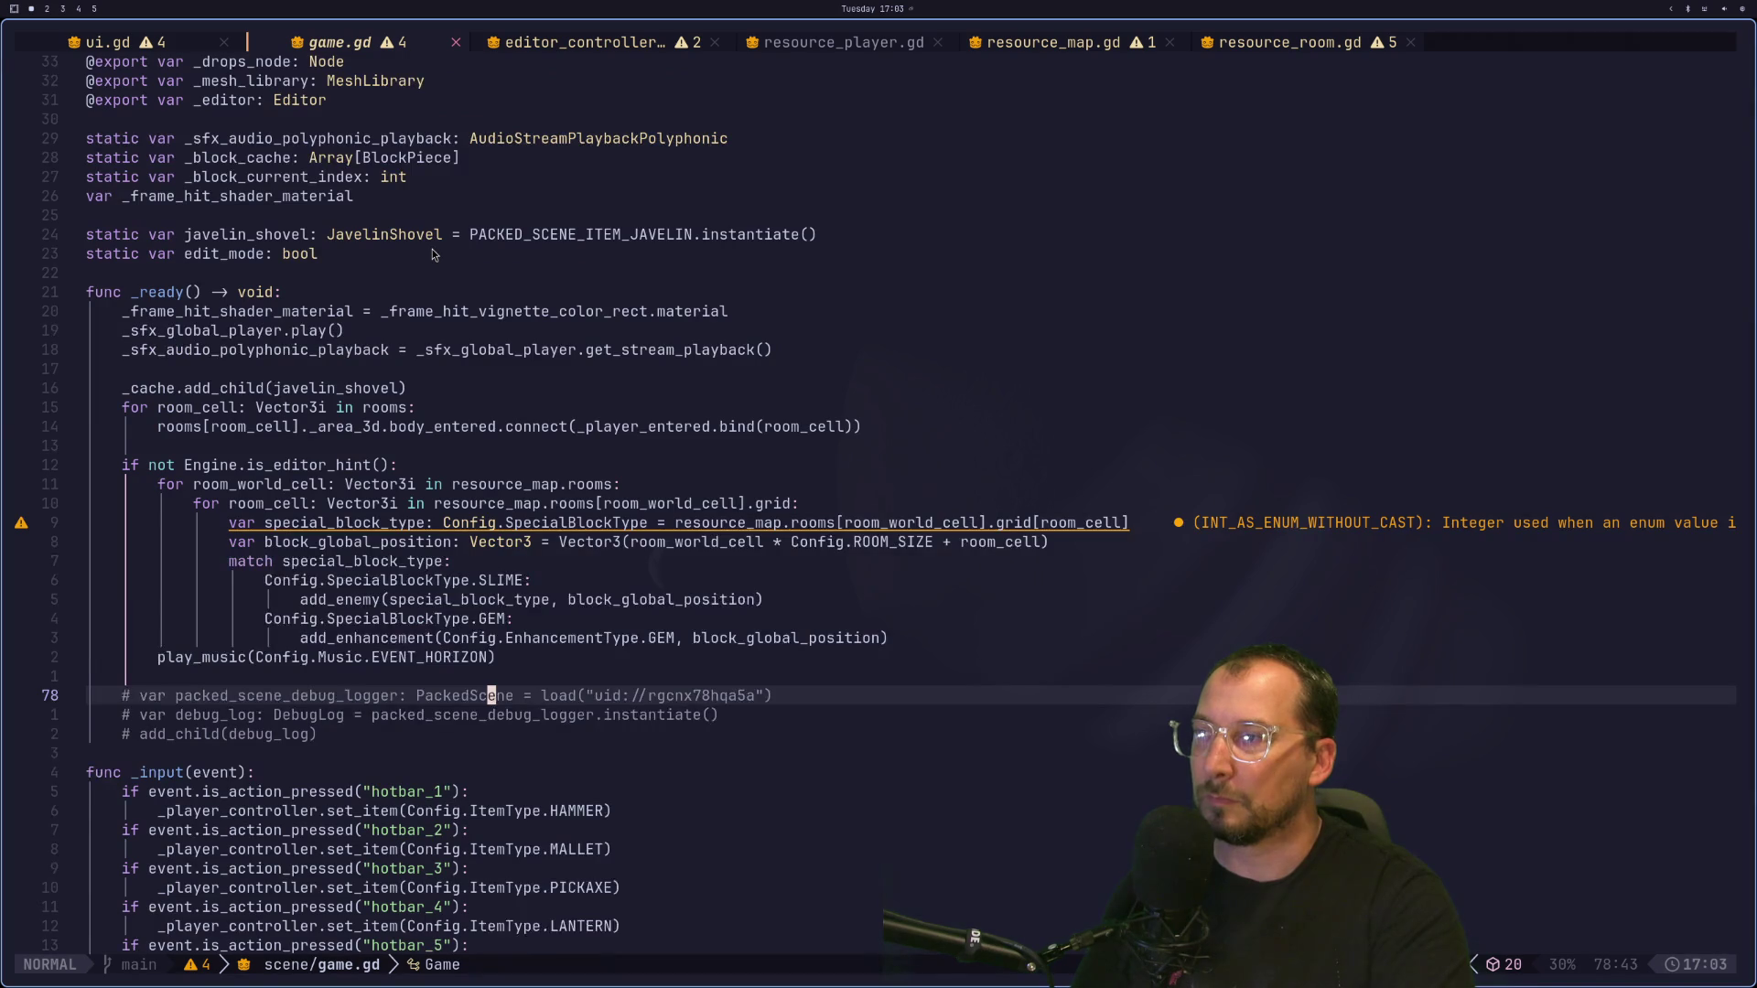
{"action": "scroll", "coordinate": [433, 254], "scroll_direction": "down", "scroll_amount": 3}
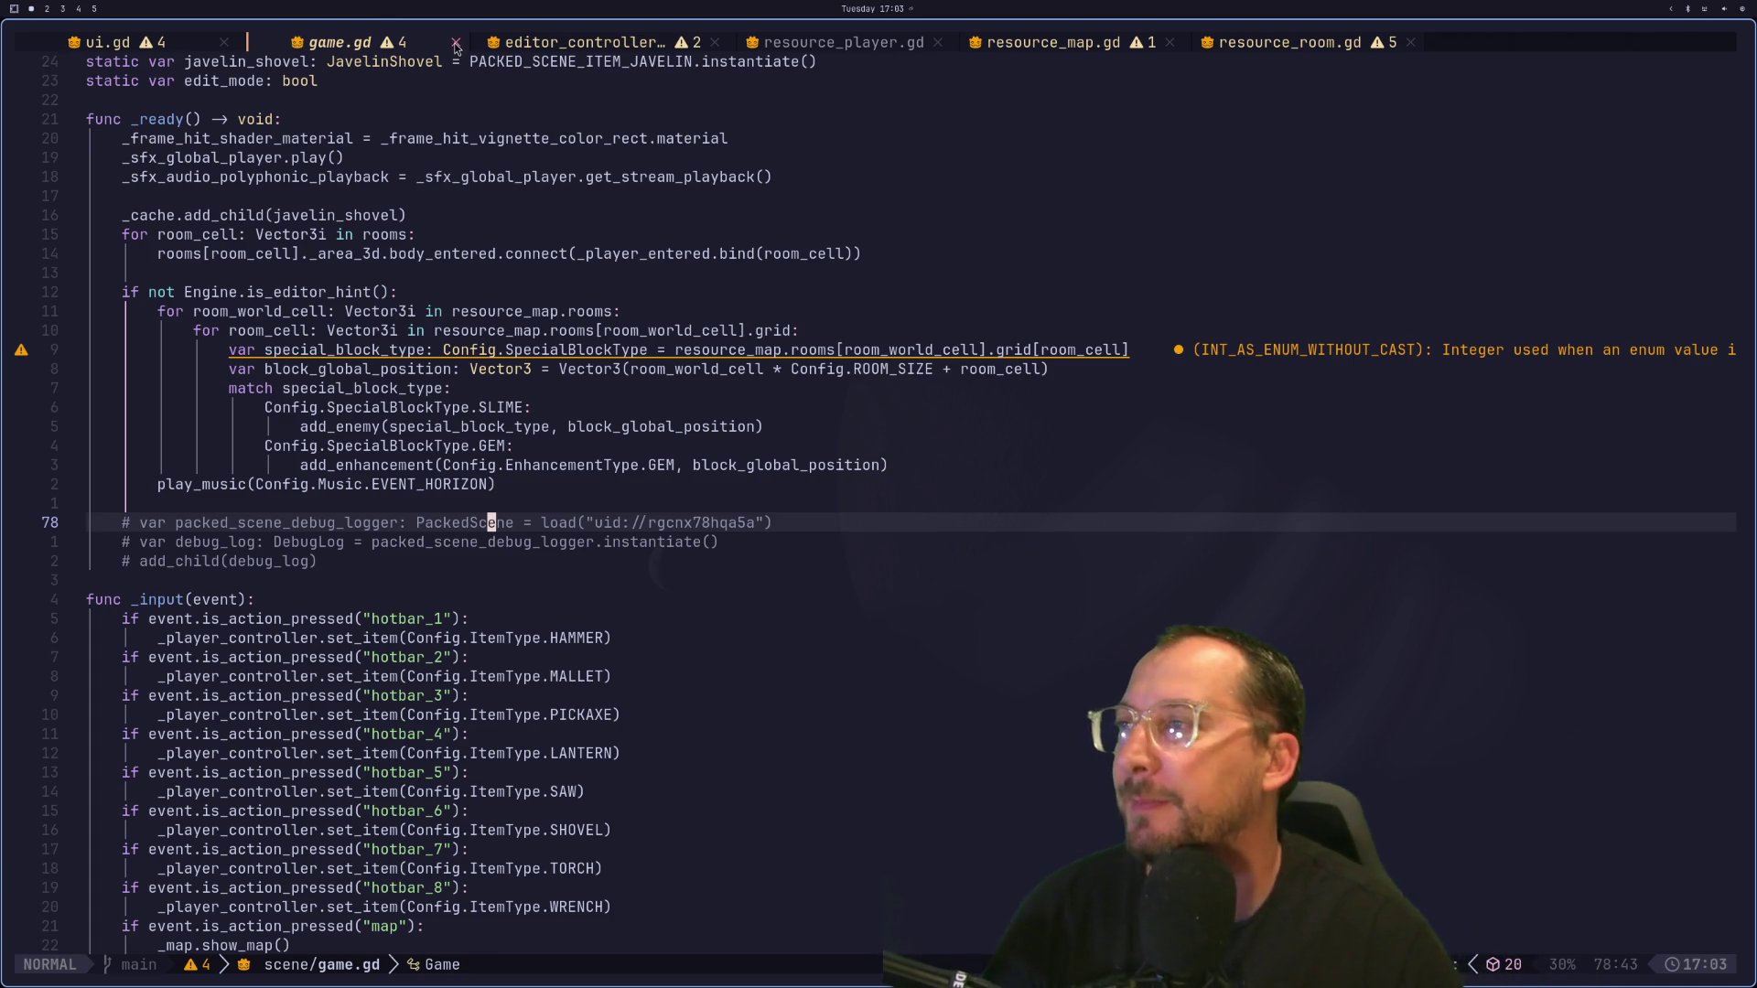
Step: Glance at ui.gd, then inspect _build_rooms lines 134–136: continue, block lookup call, erase line
{"action": "left_click", "coordinate": [178, 49]}
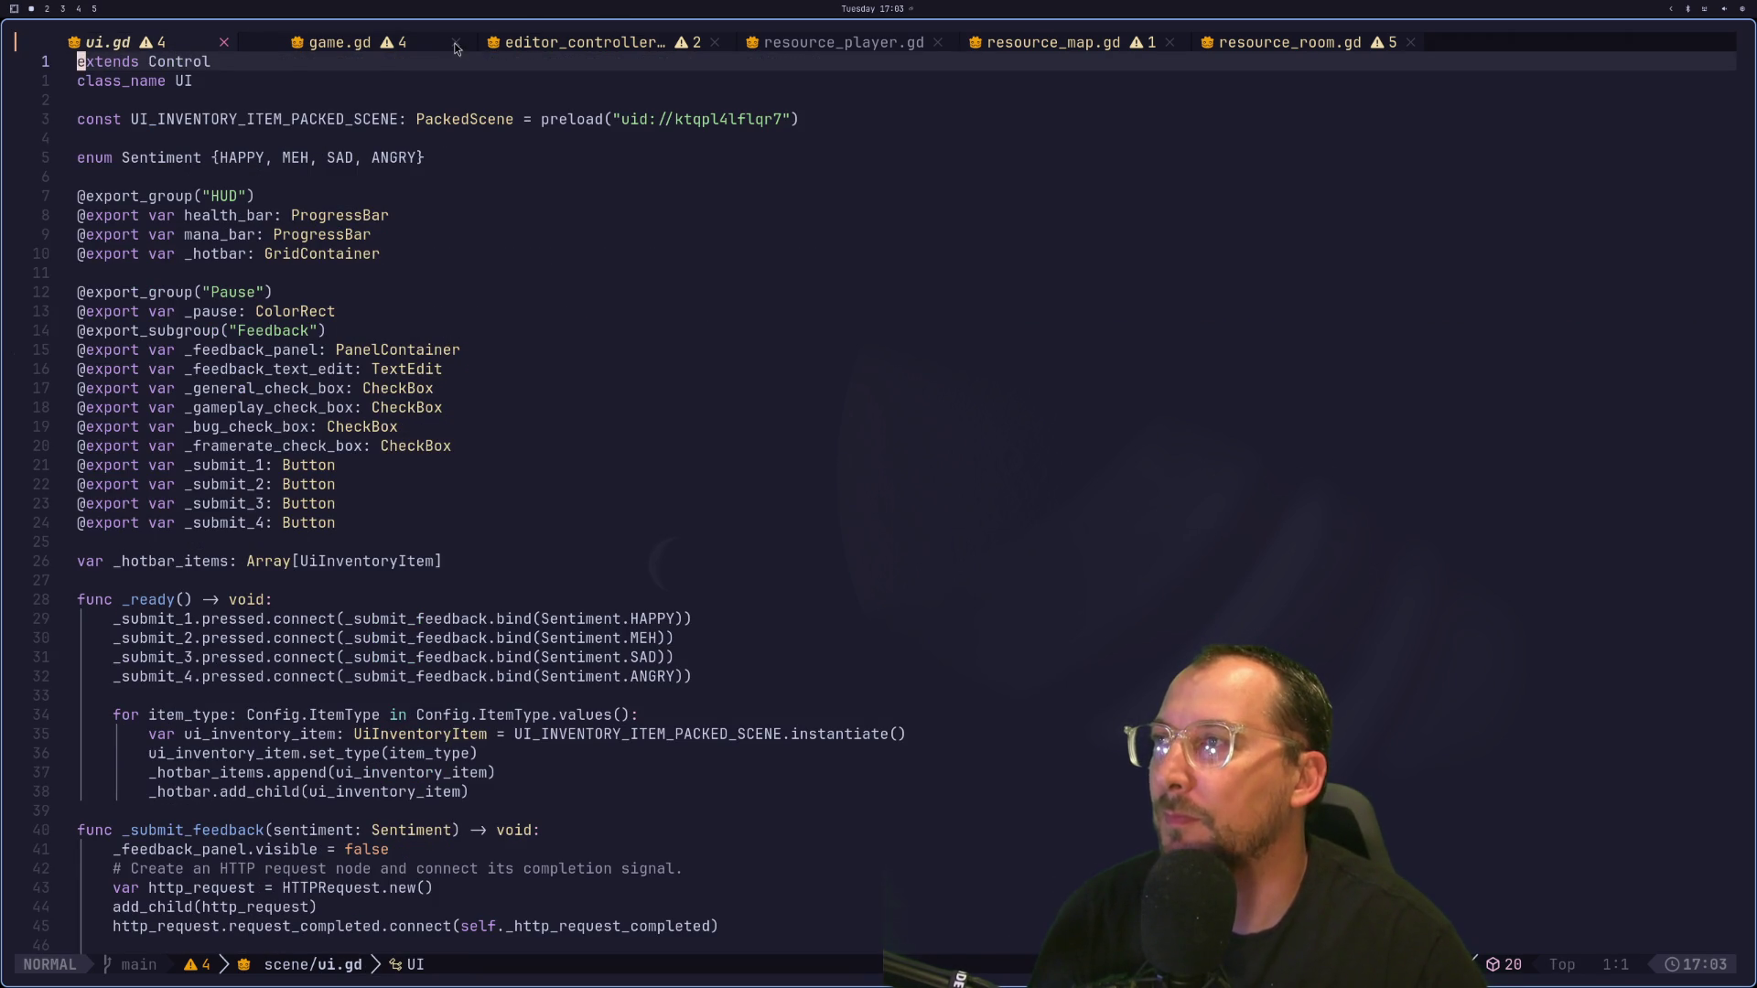
{"action": "left_click", "coordinate": [380, 47]}
{"action": "scroll", "coordinate": [552, 298], "scroll_direction": "down", "scroll_amount": 8}
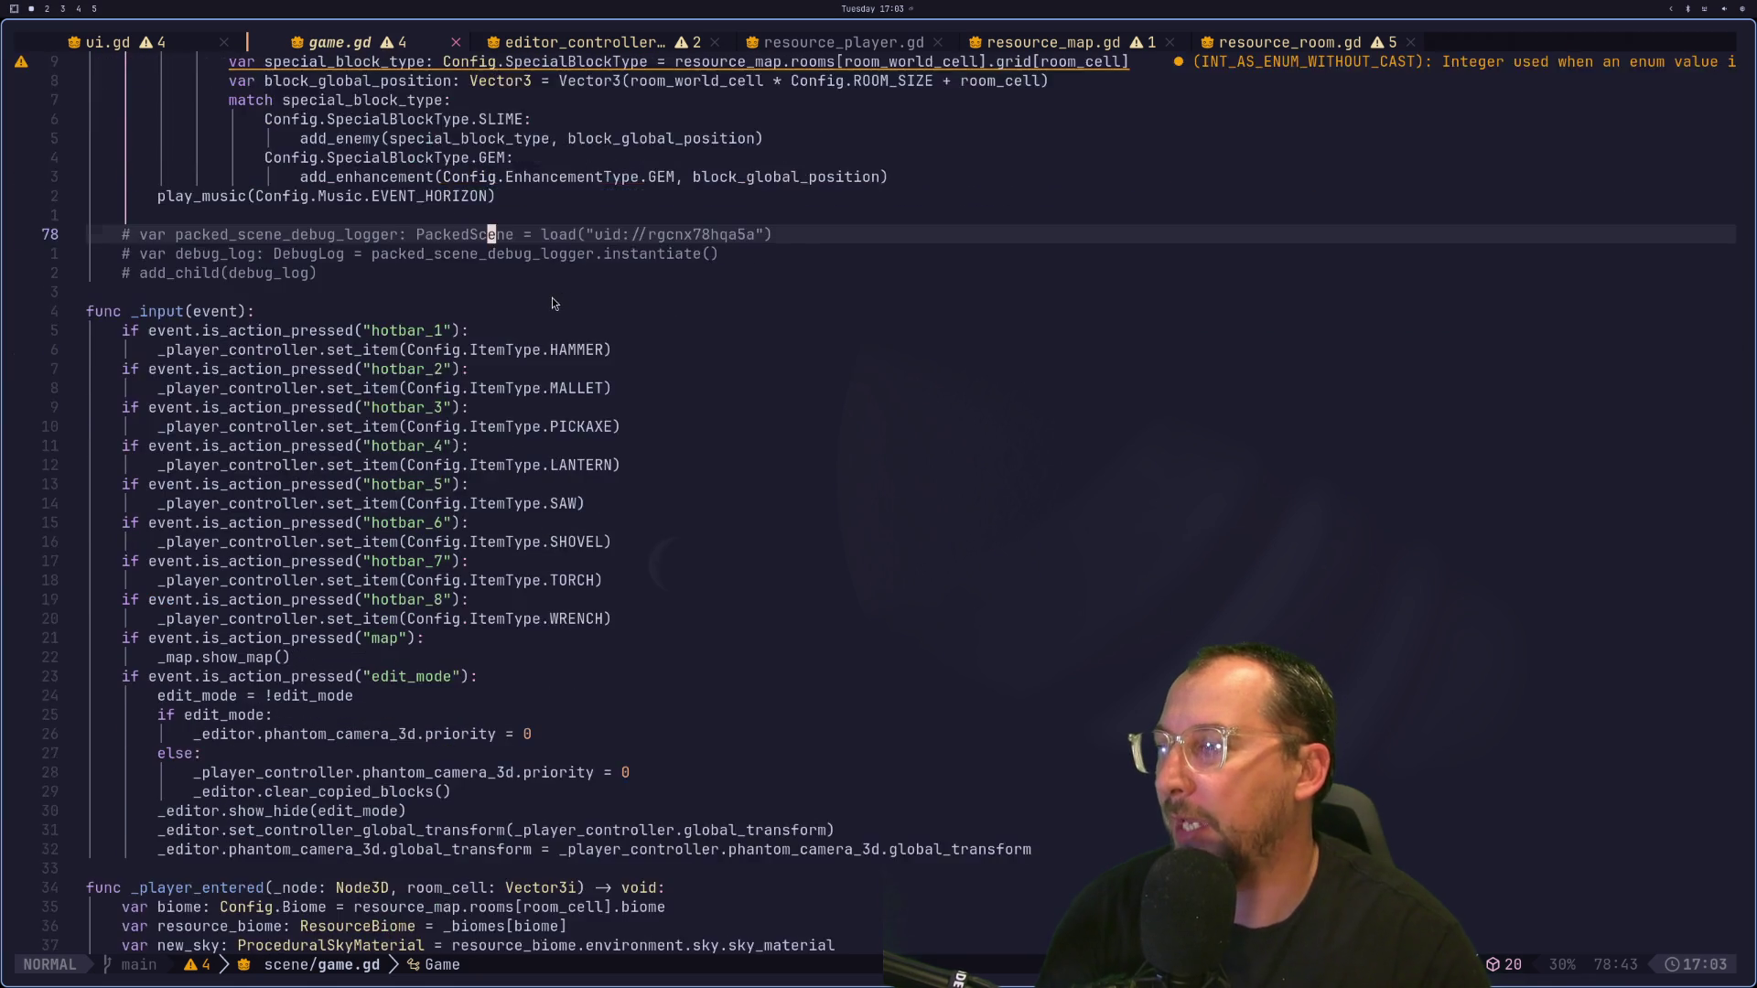
{"action": "scroll", "coordinate": [552, 298], "scroll_direction": "up", "scroll_amount": 10}
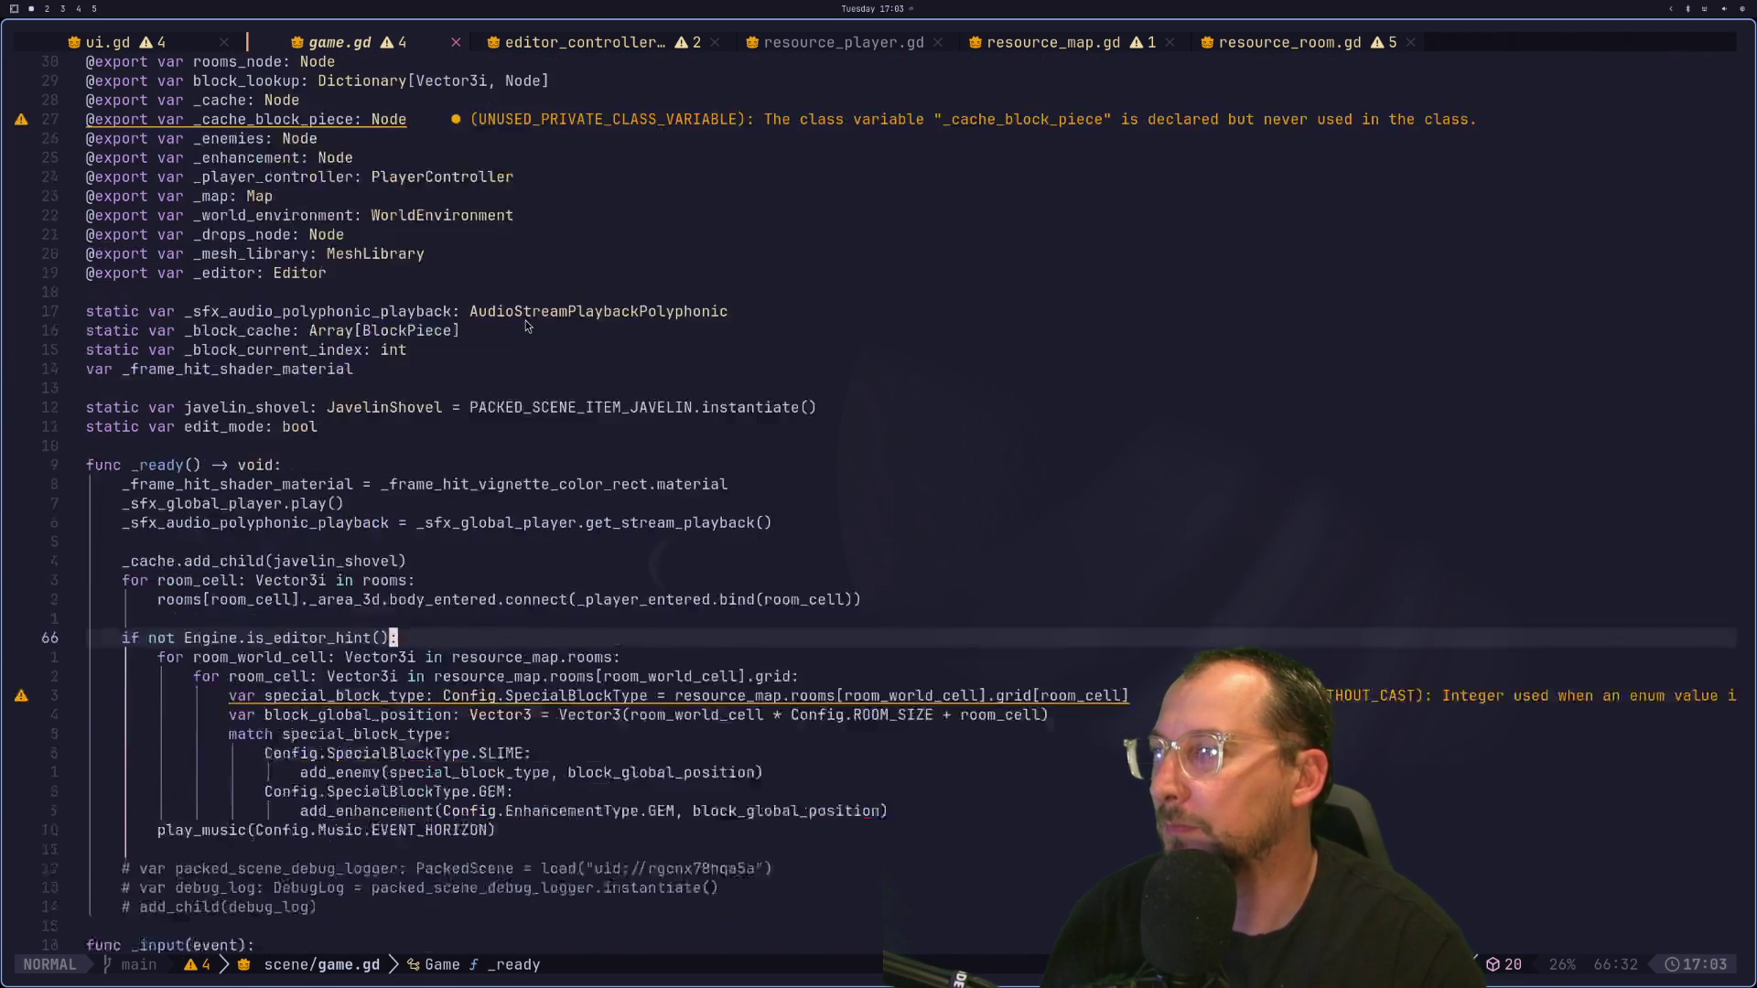
{"action": "scroll", "coordinate": [526, 325], "scroll_direction": "down", "scroll_amount": 20}
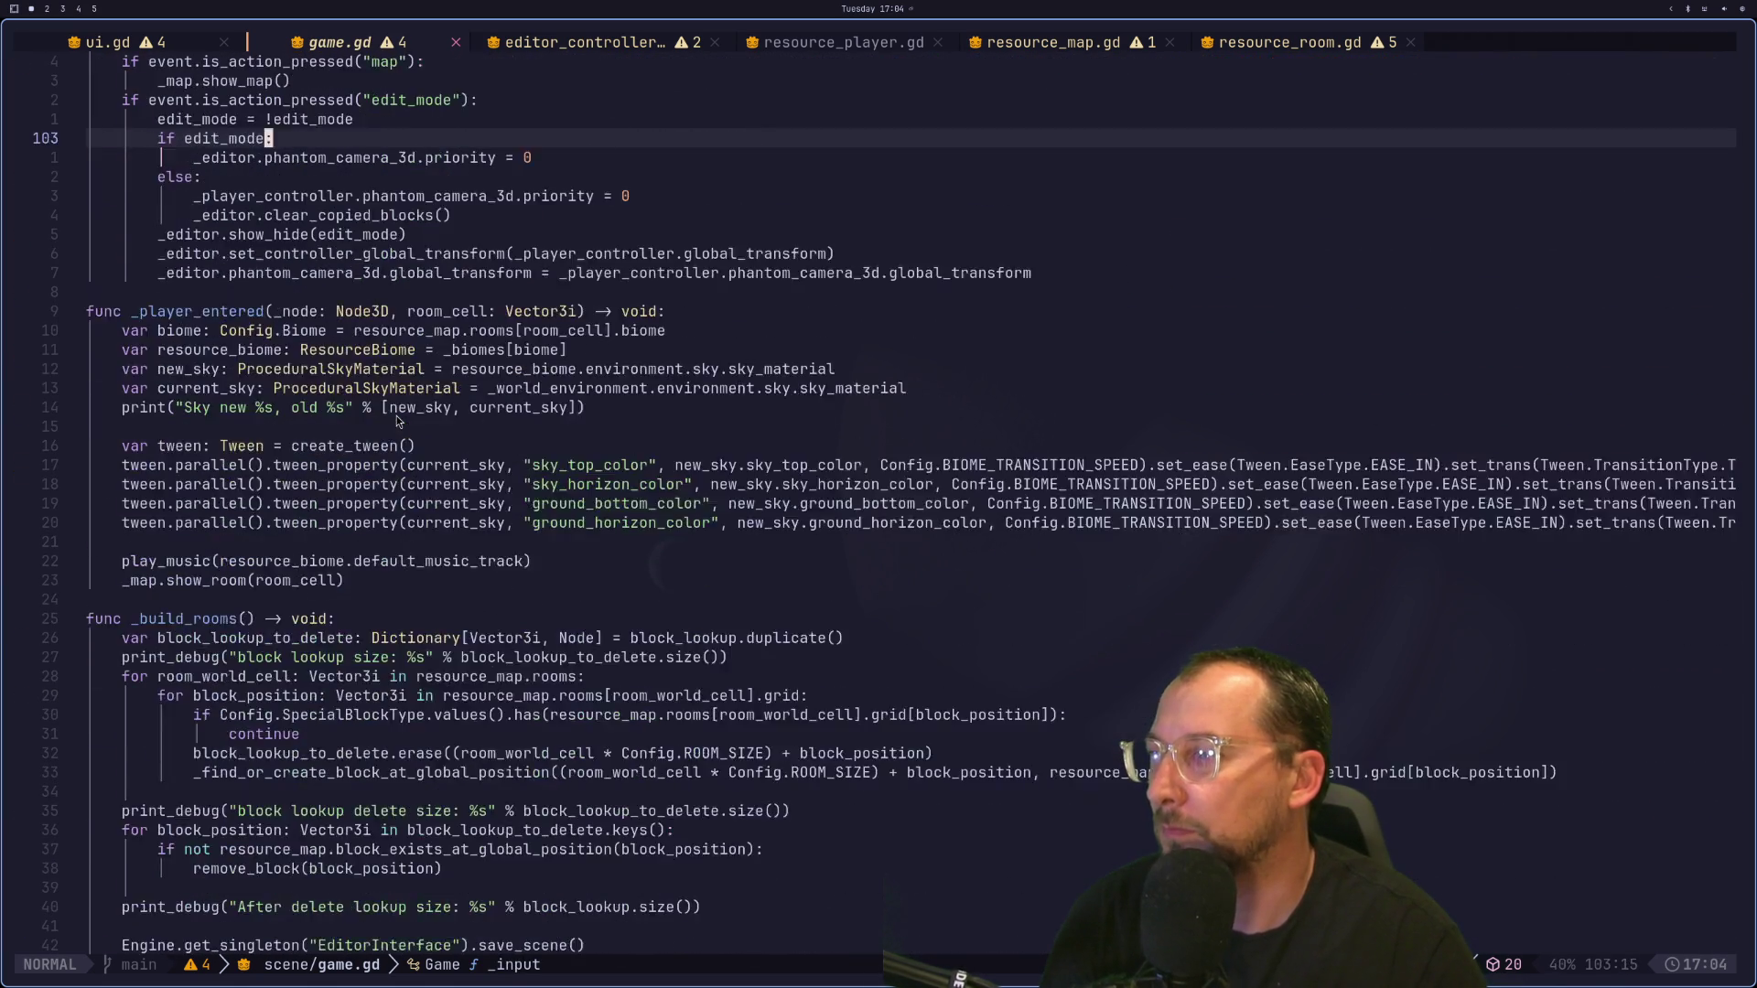
{"action": "scroll", "coordinate": [397, 415], "scroll_direction": "down", "scroll_amount": 5}
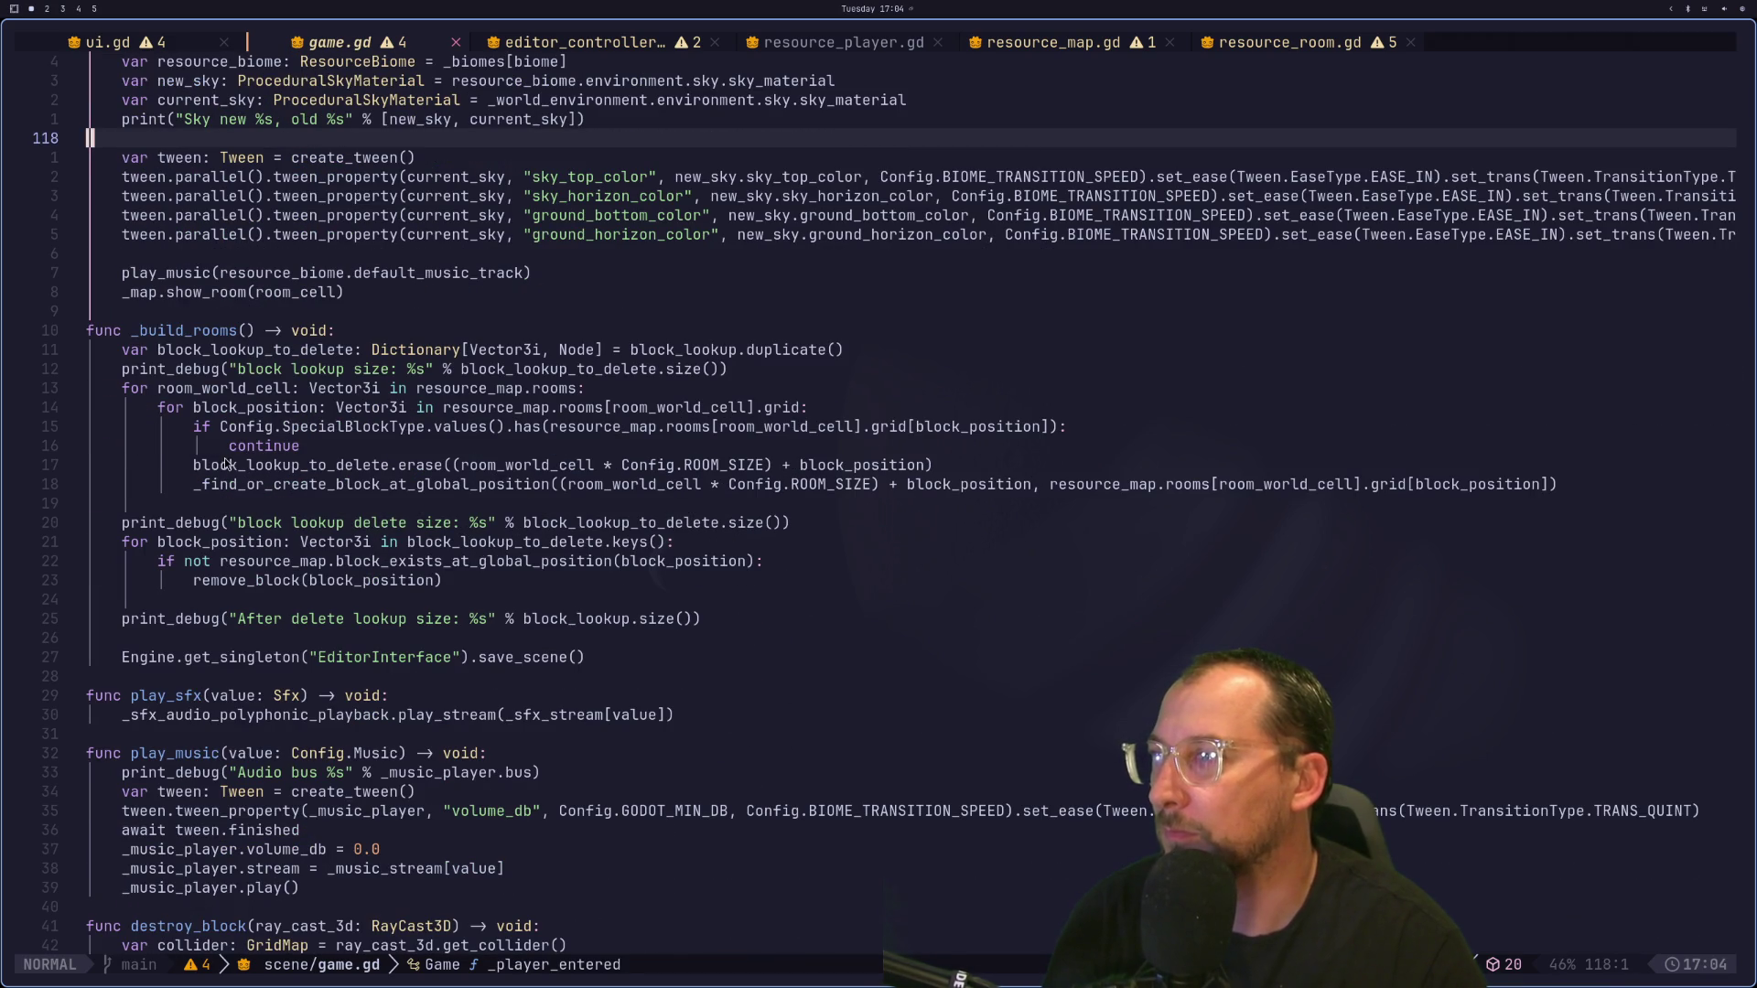
{"action": "left_click", "coordinate": [243, 445]}
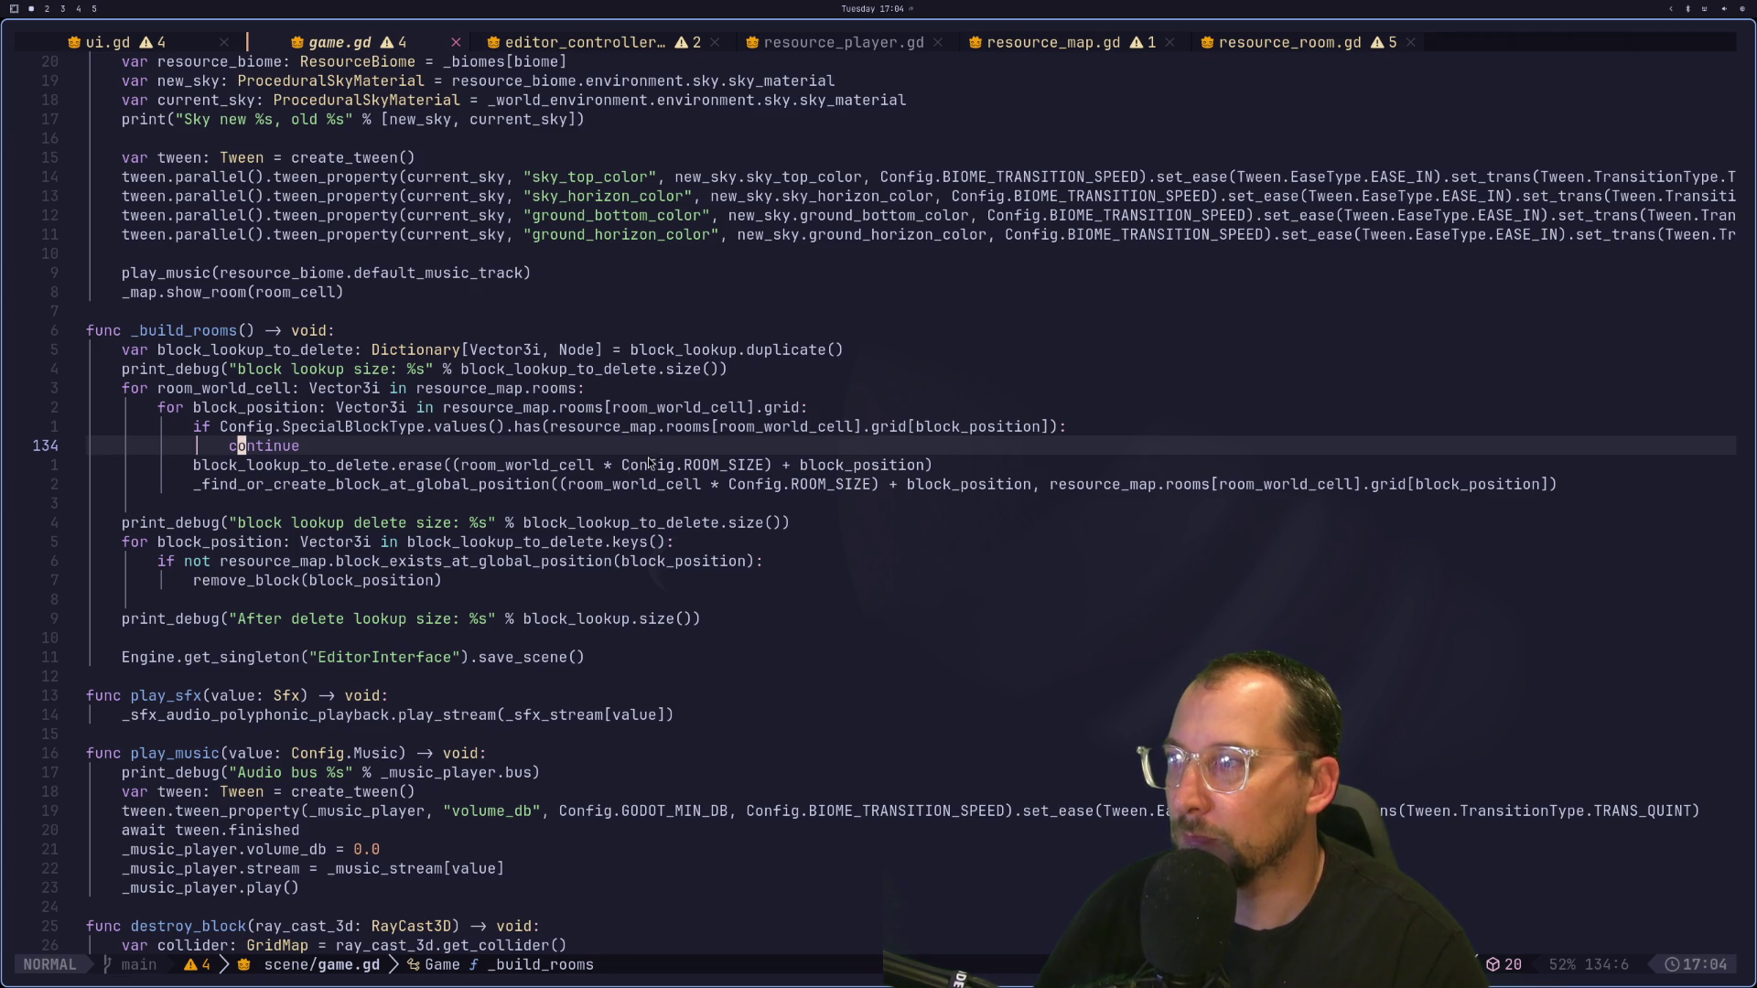
{"action": "left_click", "coordinate": [518, 485]}
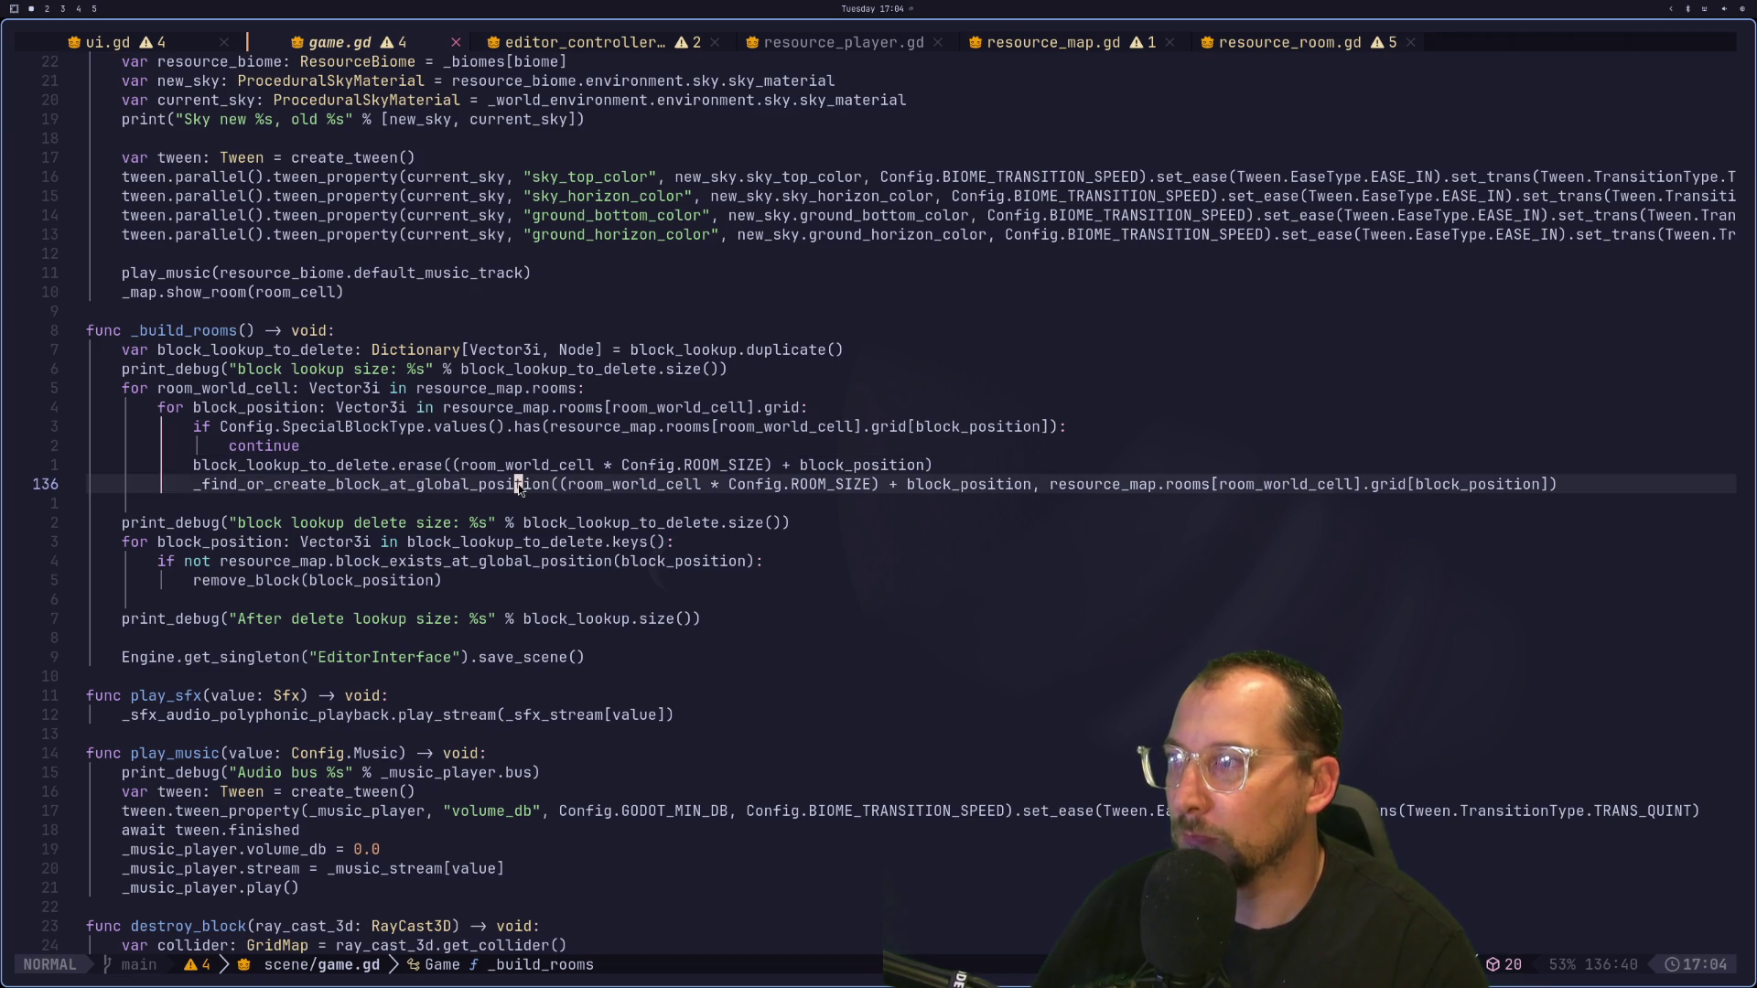
{"action": "left_click", "coordinate": [334, 469]}
Step: Collapse map.tres rooms in the Inspector and open the Room node picker for the rooms dictionary
{"action": "key", "text": "super+2"}
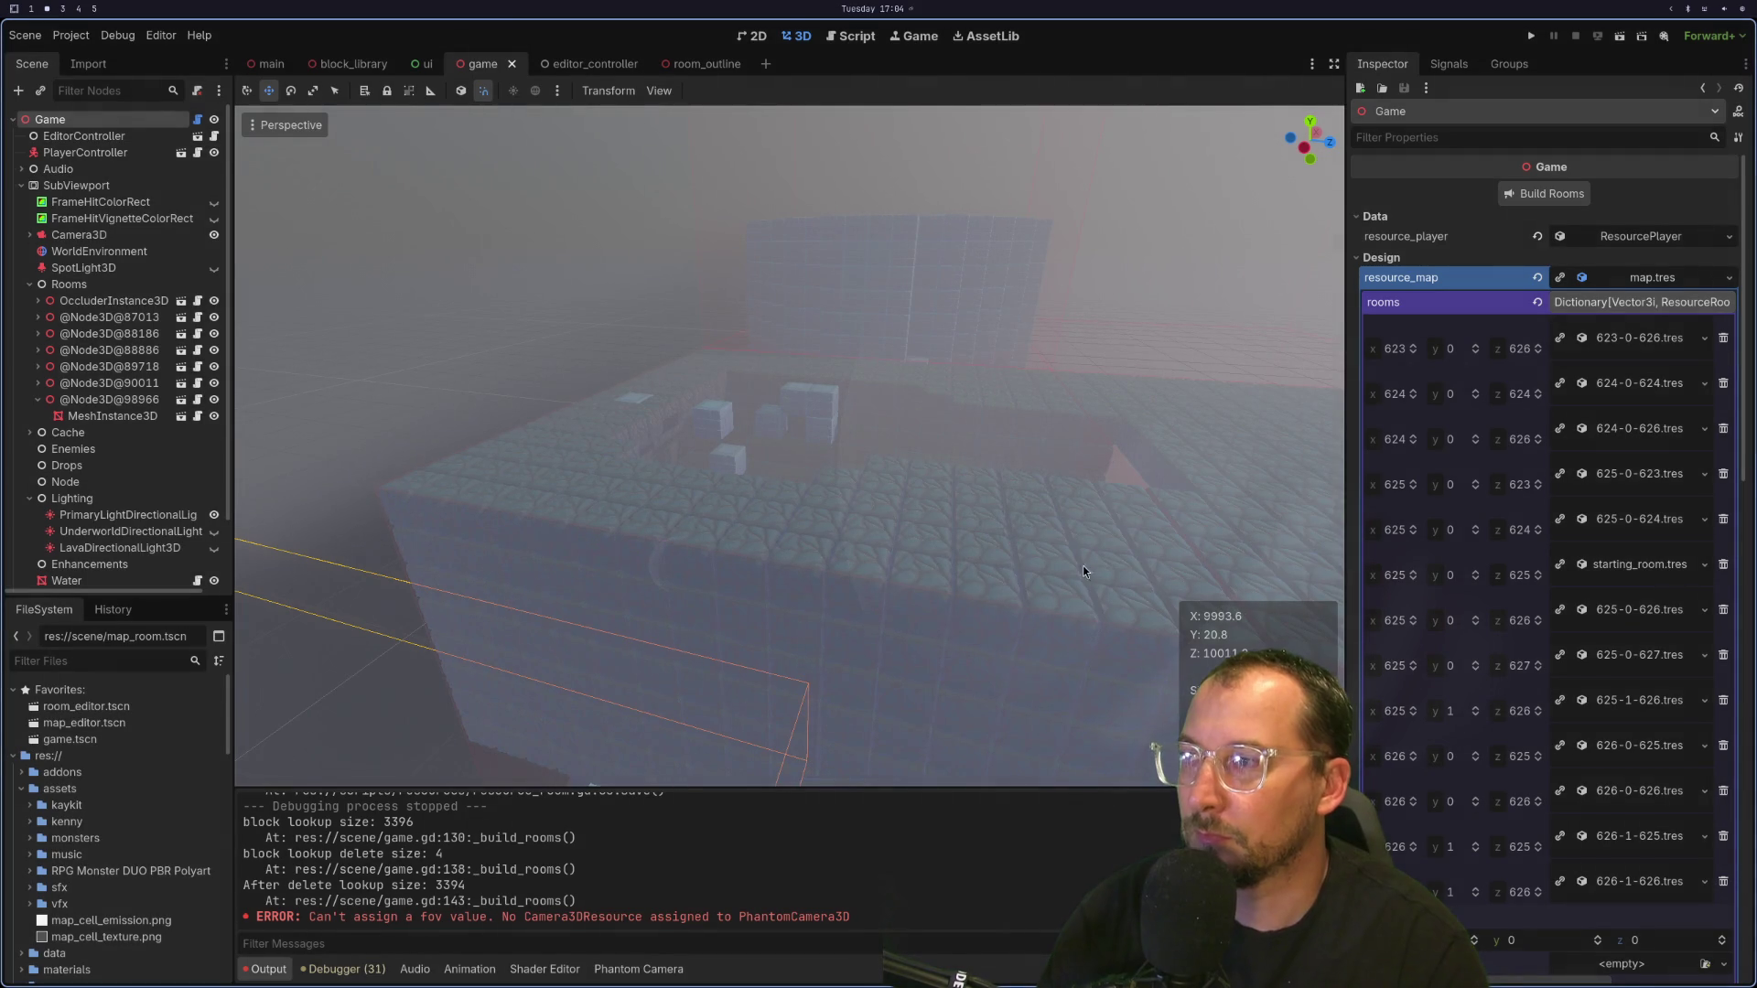
{"action": "left_click", "coordinate": [1635, 303]}
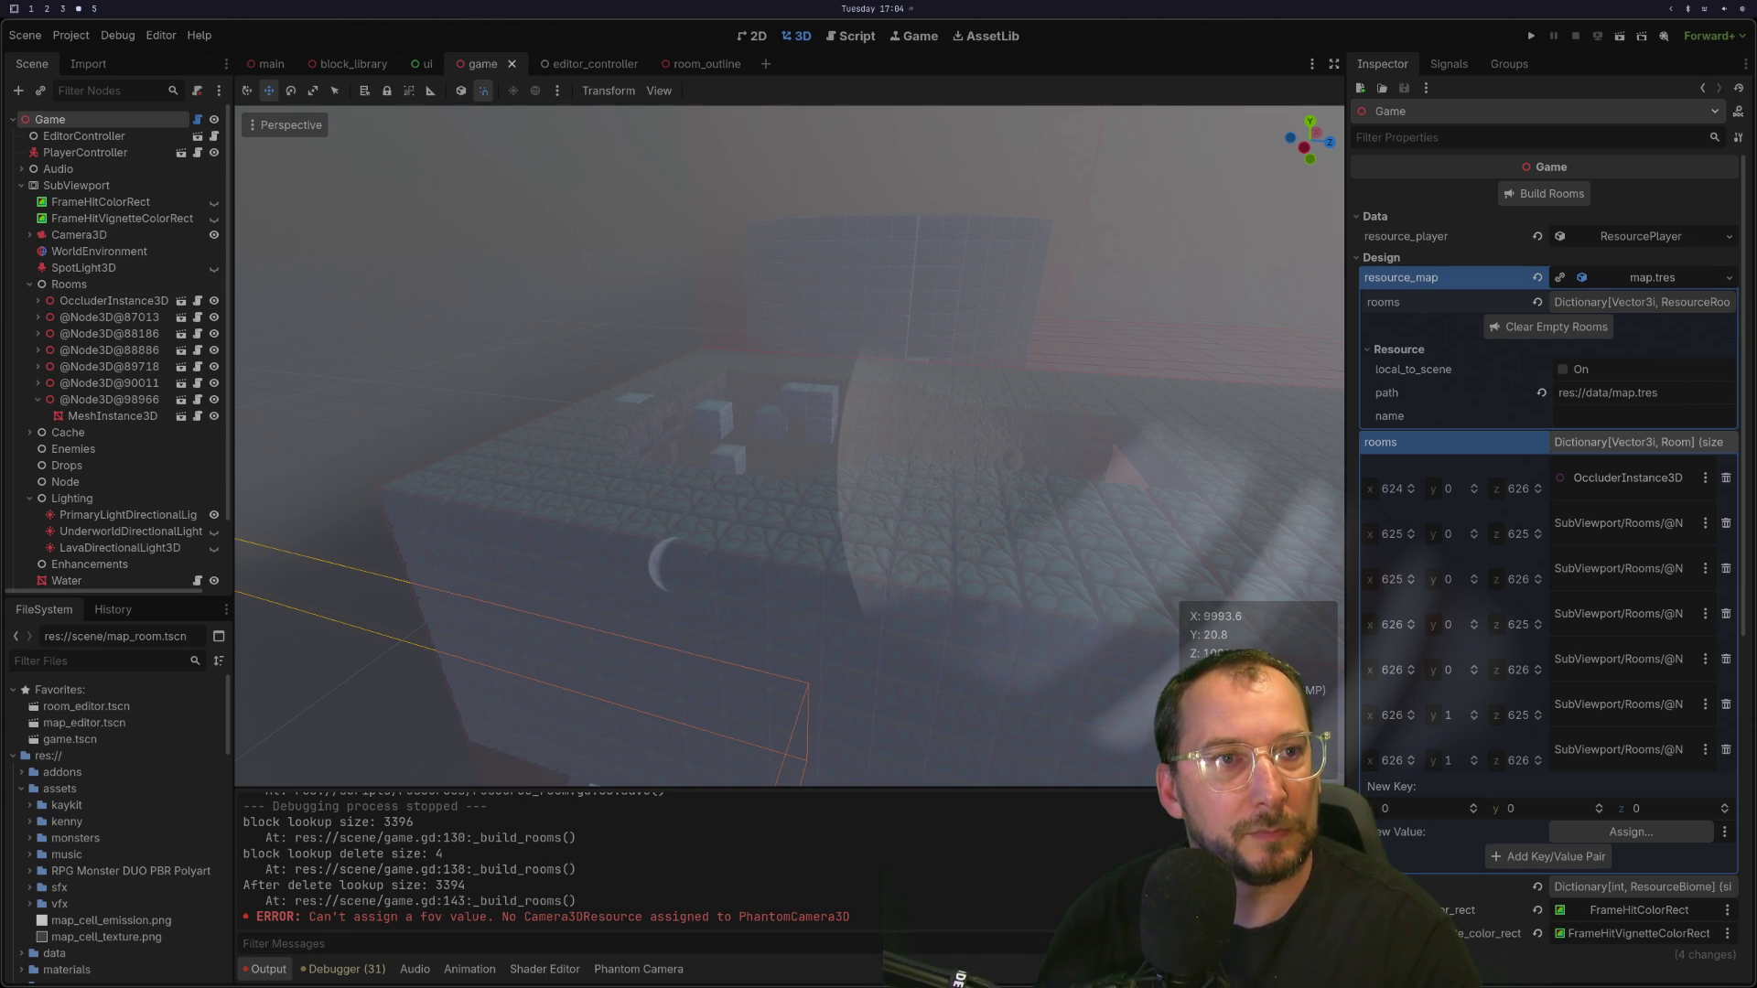
{"action": "left_click", "coordinate": [1628, 478]}
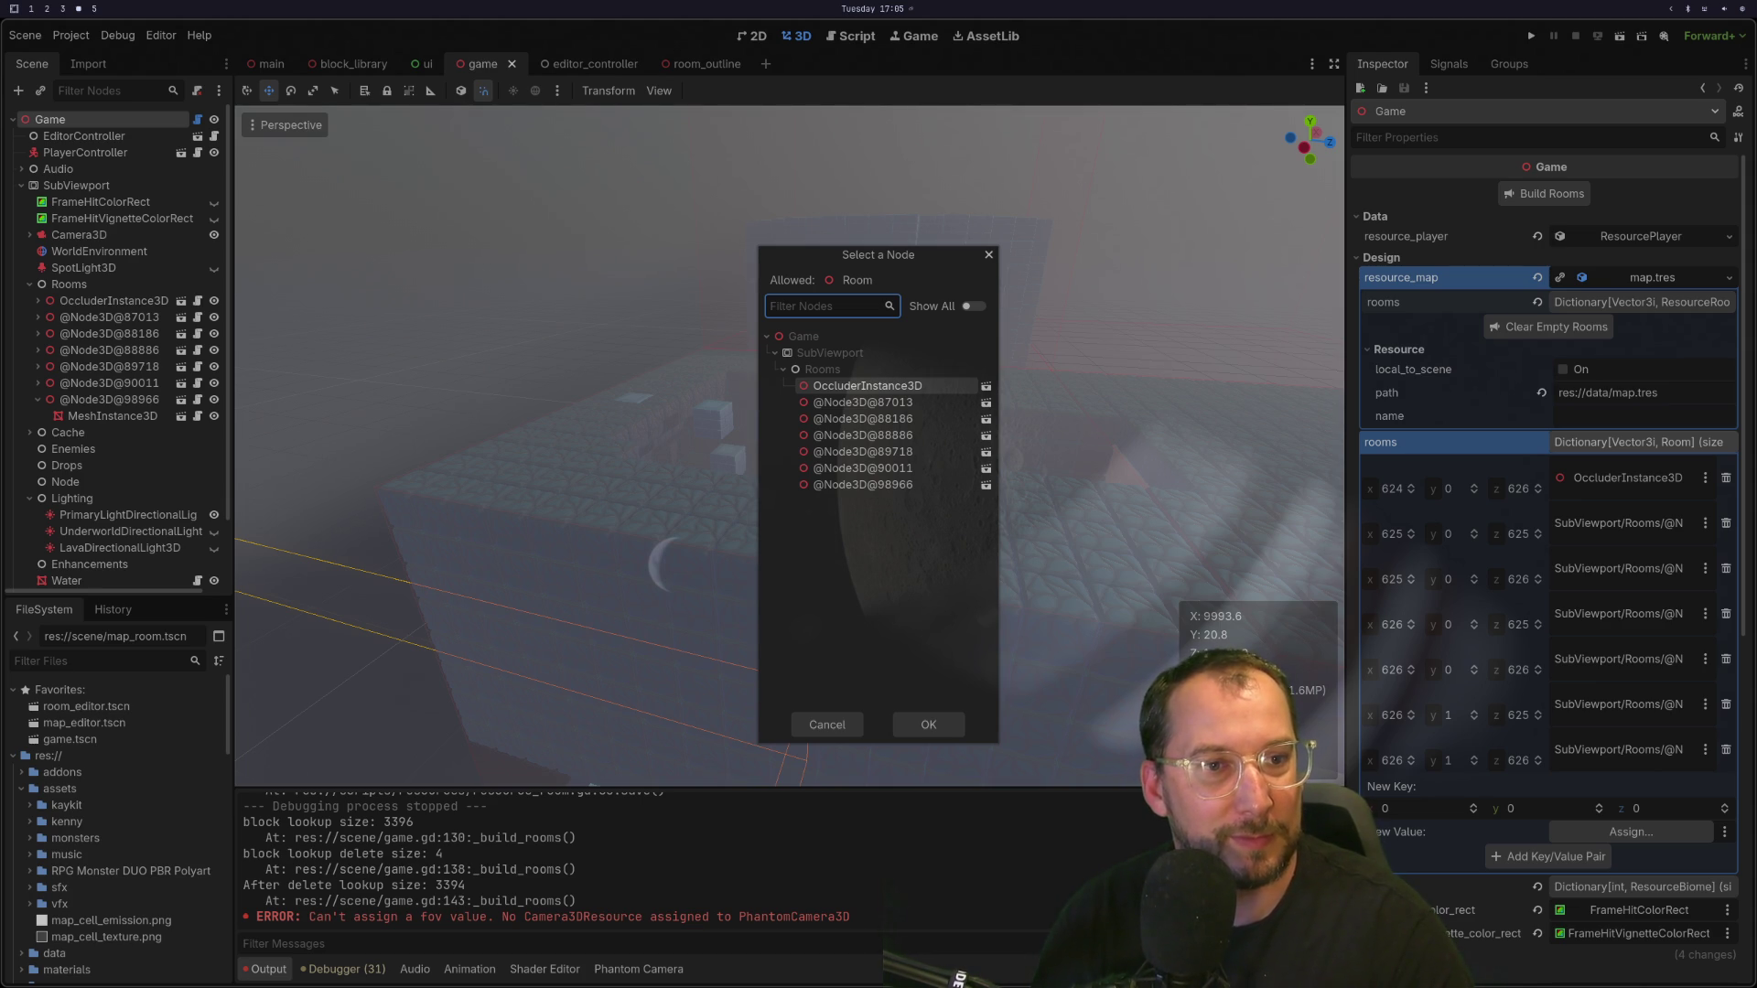
Step: Check the Twitch channel's Videos page, then return to Godot and close Select a Node without choosing
{"action": "key", "text": "super+b"}
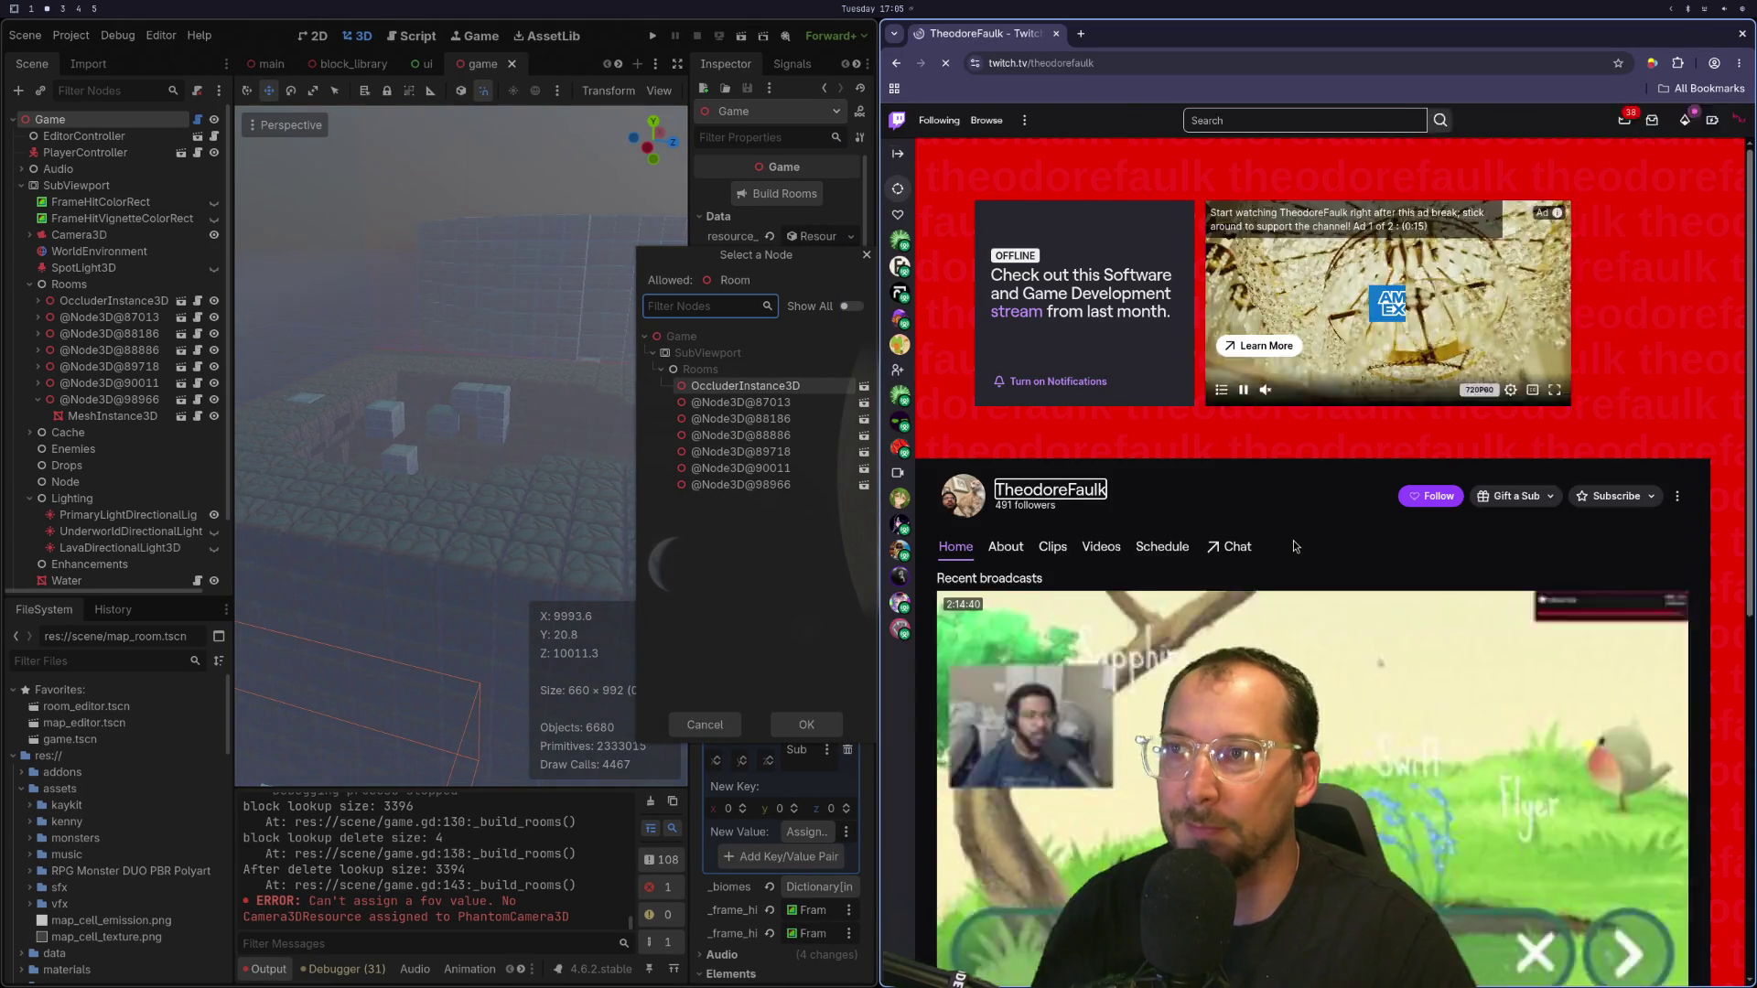
{"action": "left_click", "coordinate": [1102, 547]}
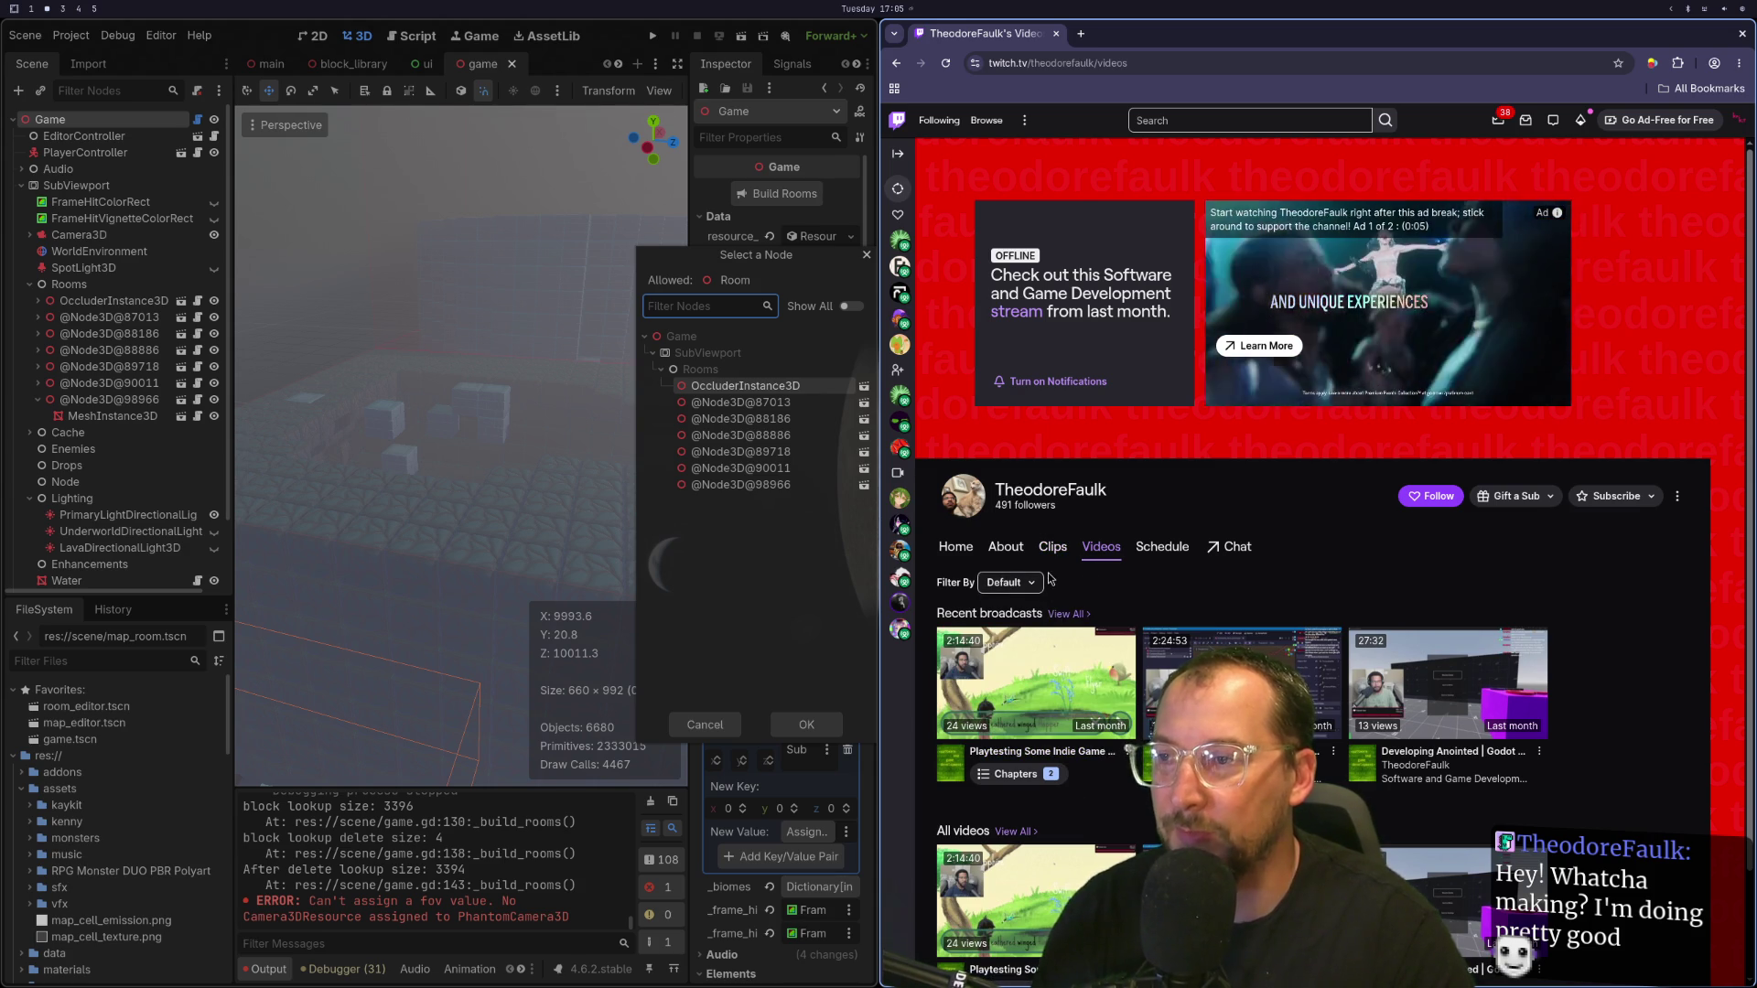
{"action": "scroll", "coordinate": [1060, 652], "scroll_direction": "down", "scroll_amount": 2}
{"action": "scroll", "coordinate": [1118, 502], "scroll_direction": "up", "scroll_amount": 2}
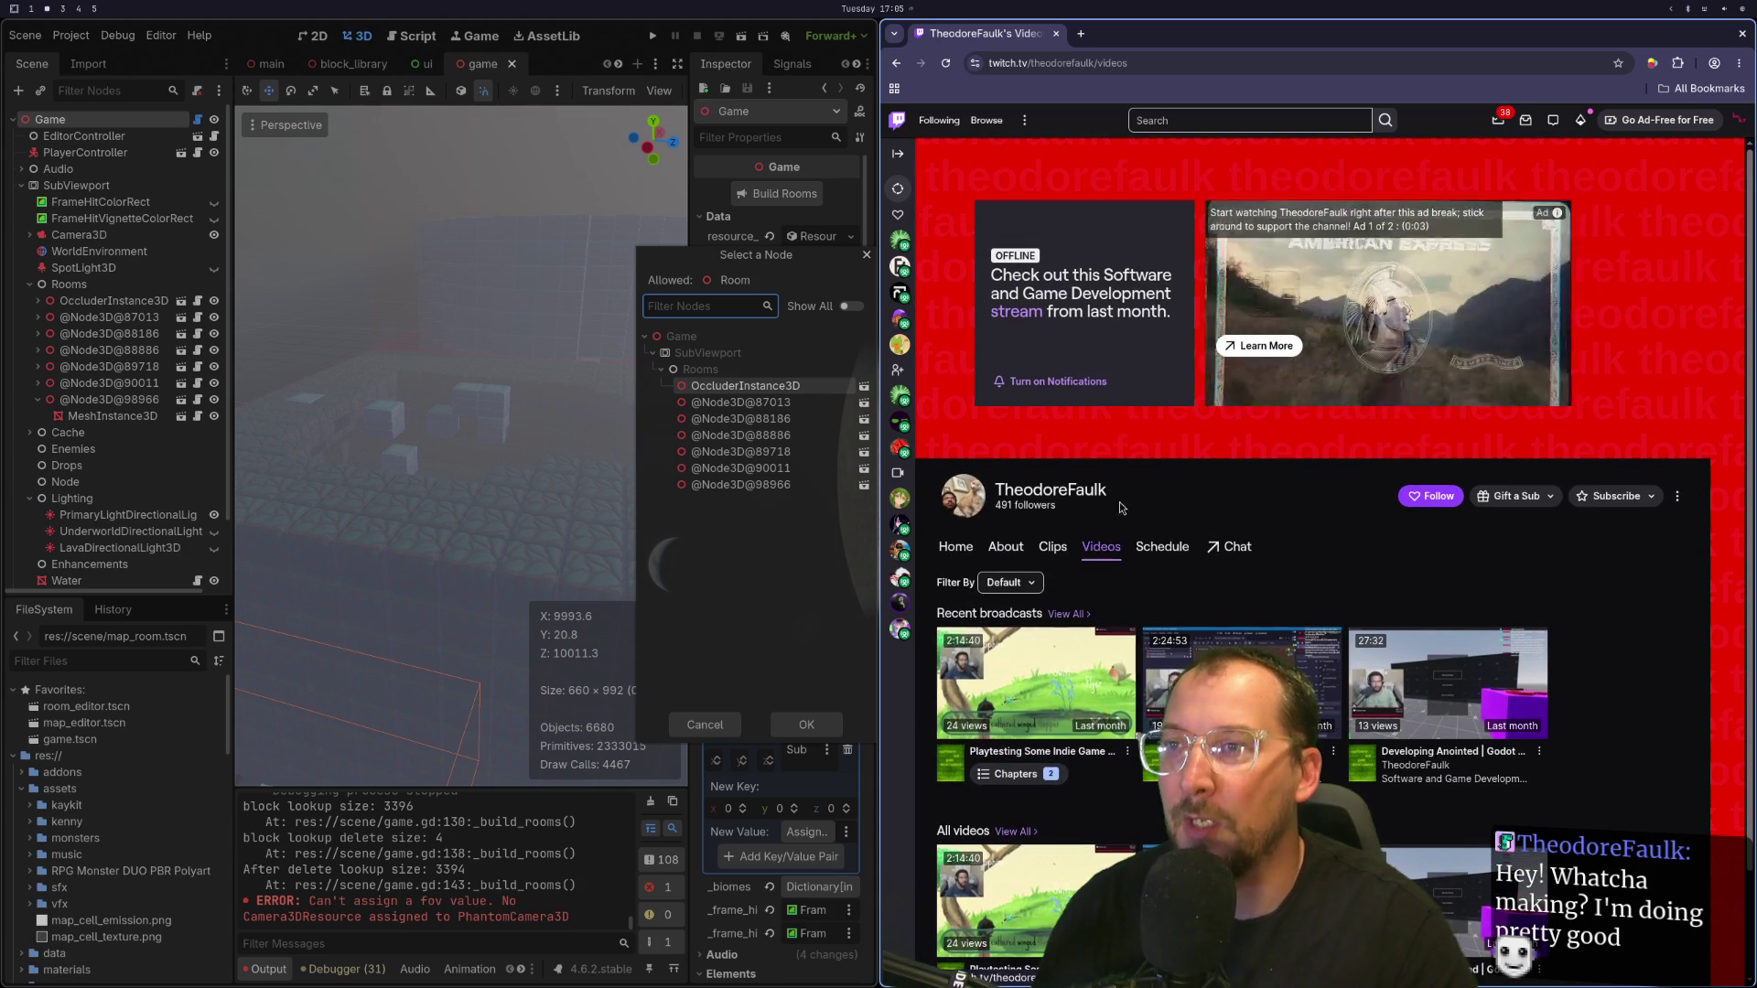
{"action": "key", "text": "Tab"}
{"action": "key", "text": "super+shift+4"}
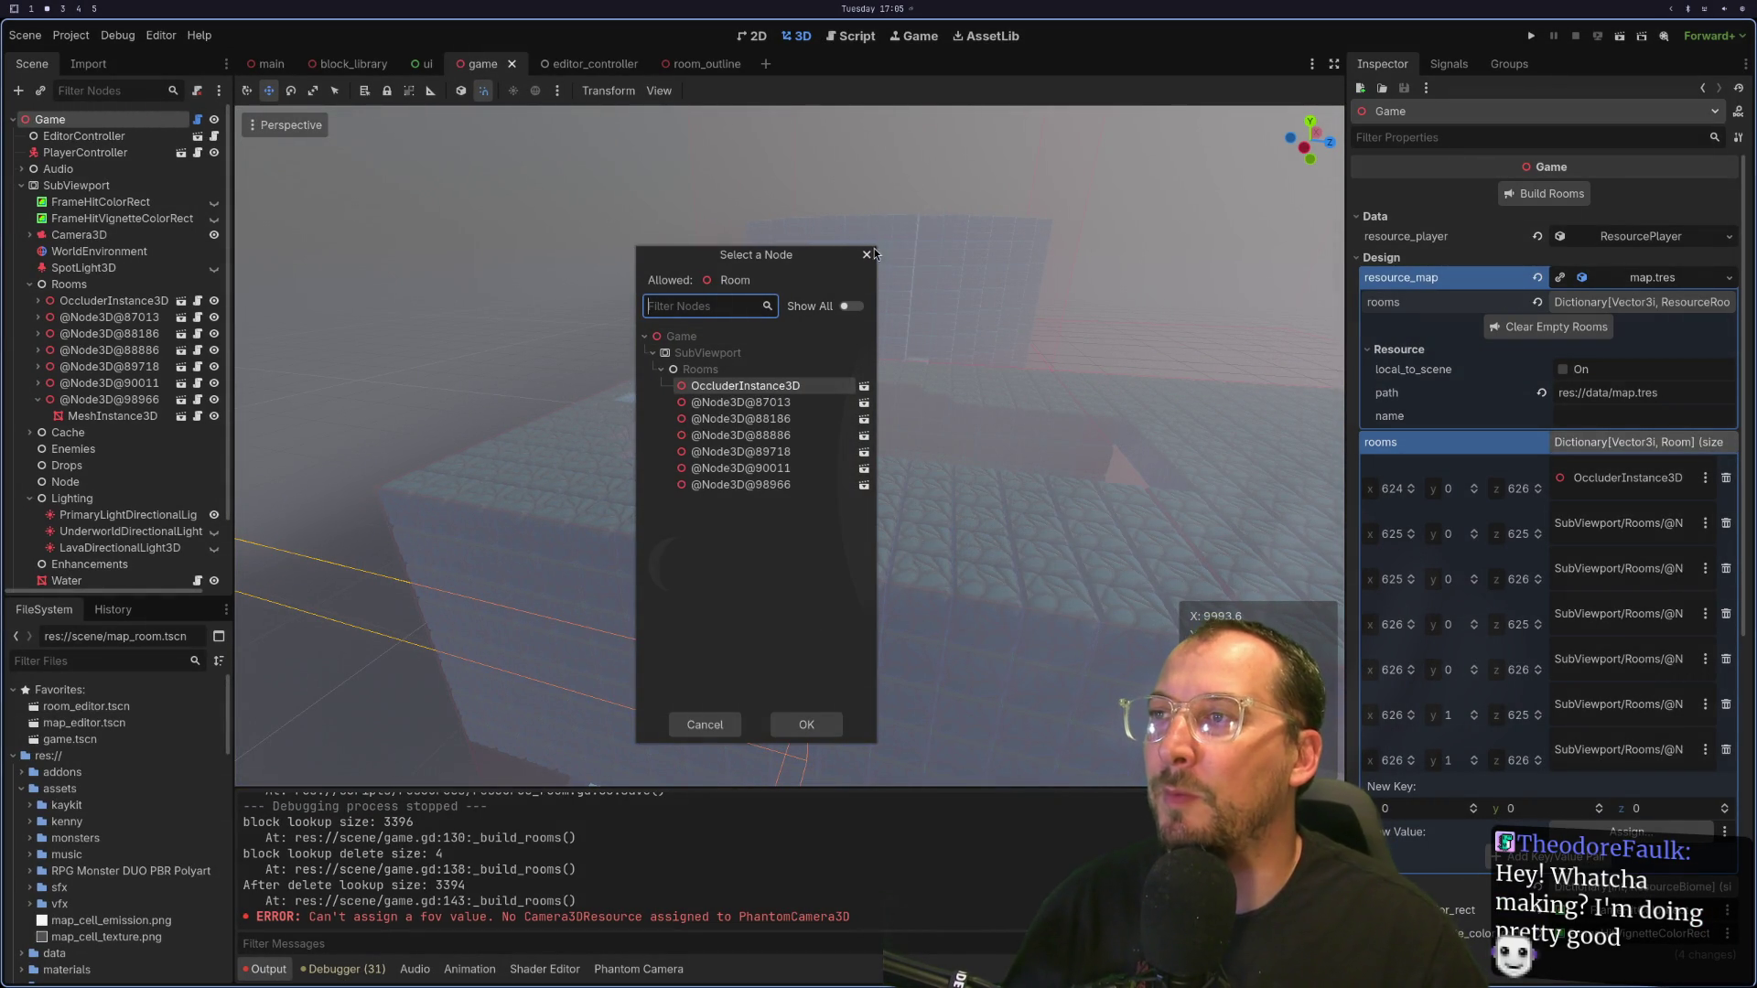
{"action": "left_click", "coordinate": [867, 254]}
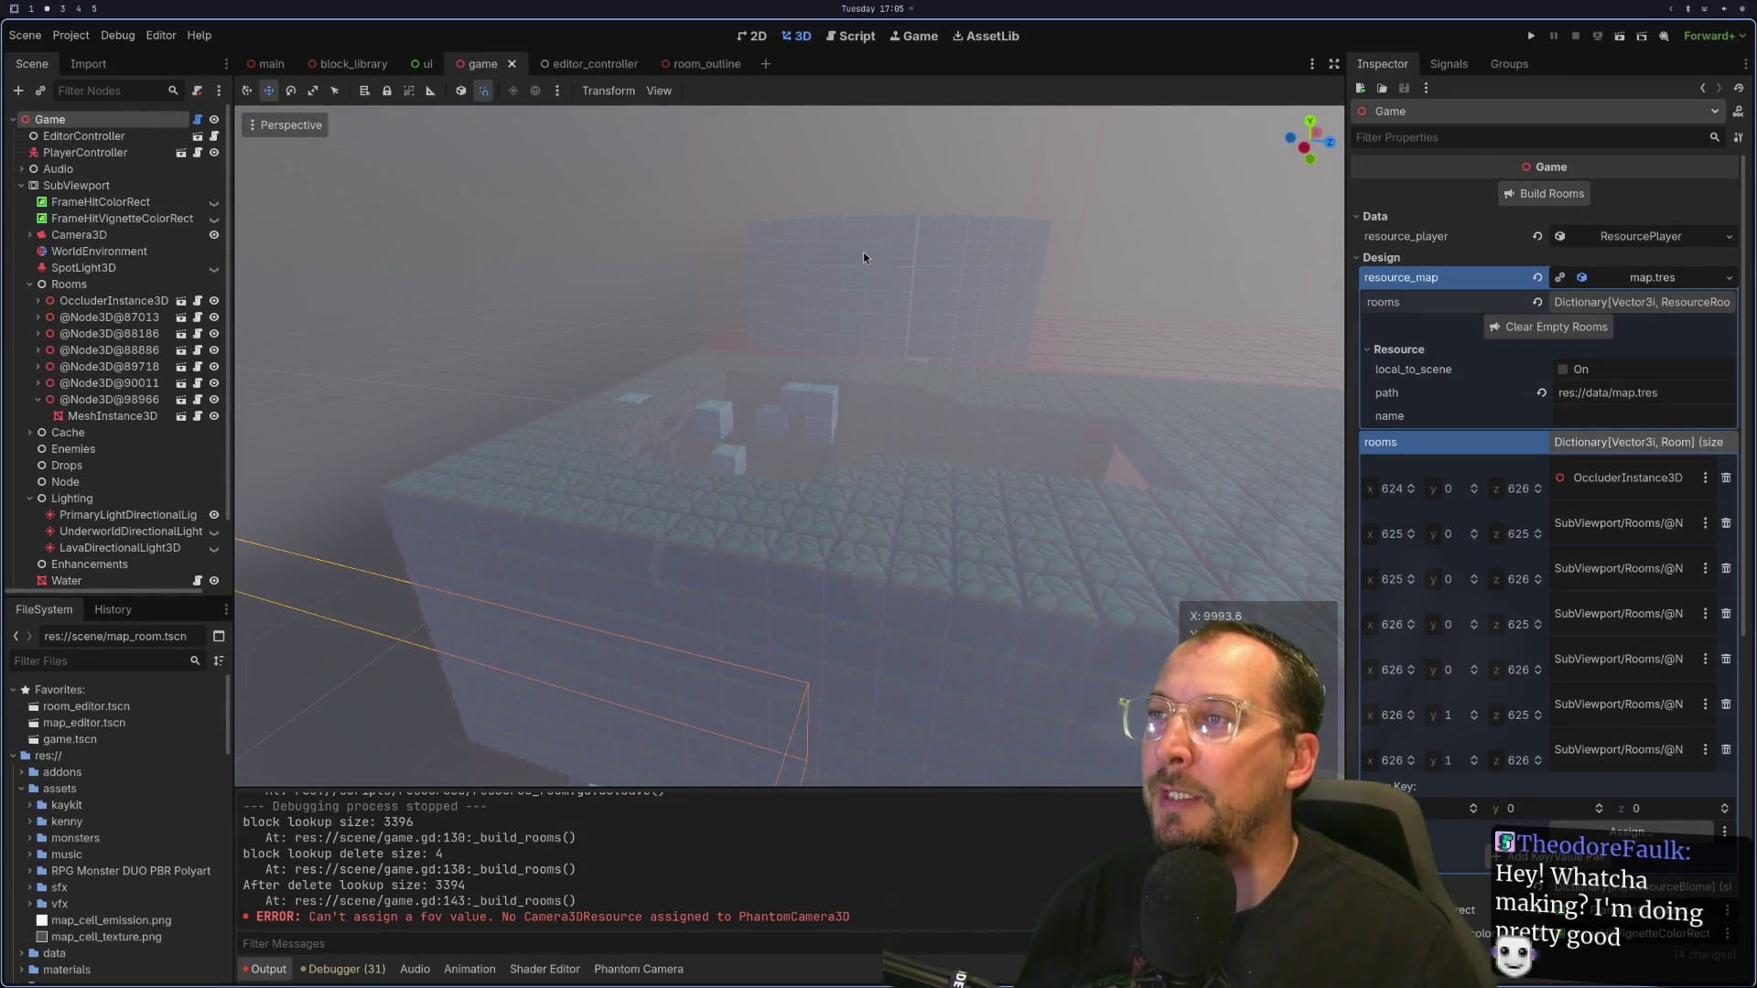
Step: Run the project until the debugger reports player_controller.gd line 164 accessing 'owner' on a freed object
{"action": "left_click", "coordinate": [1532, 39]}
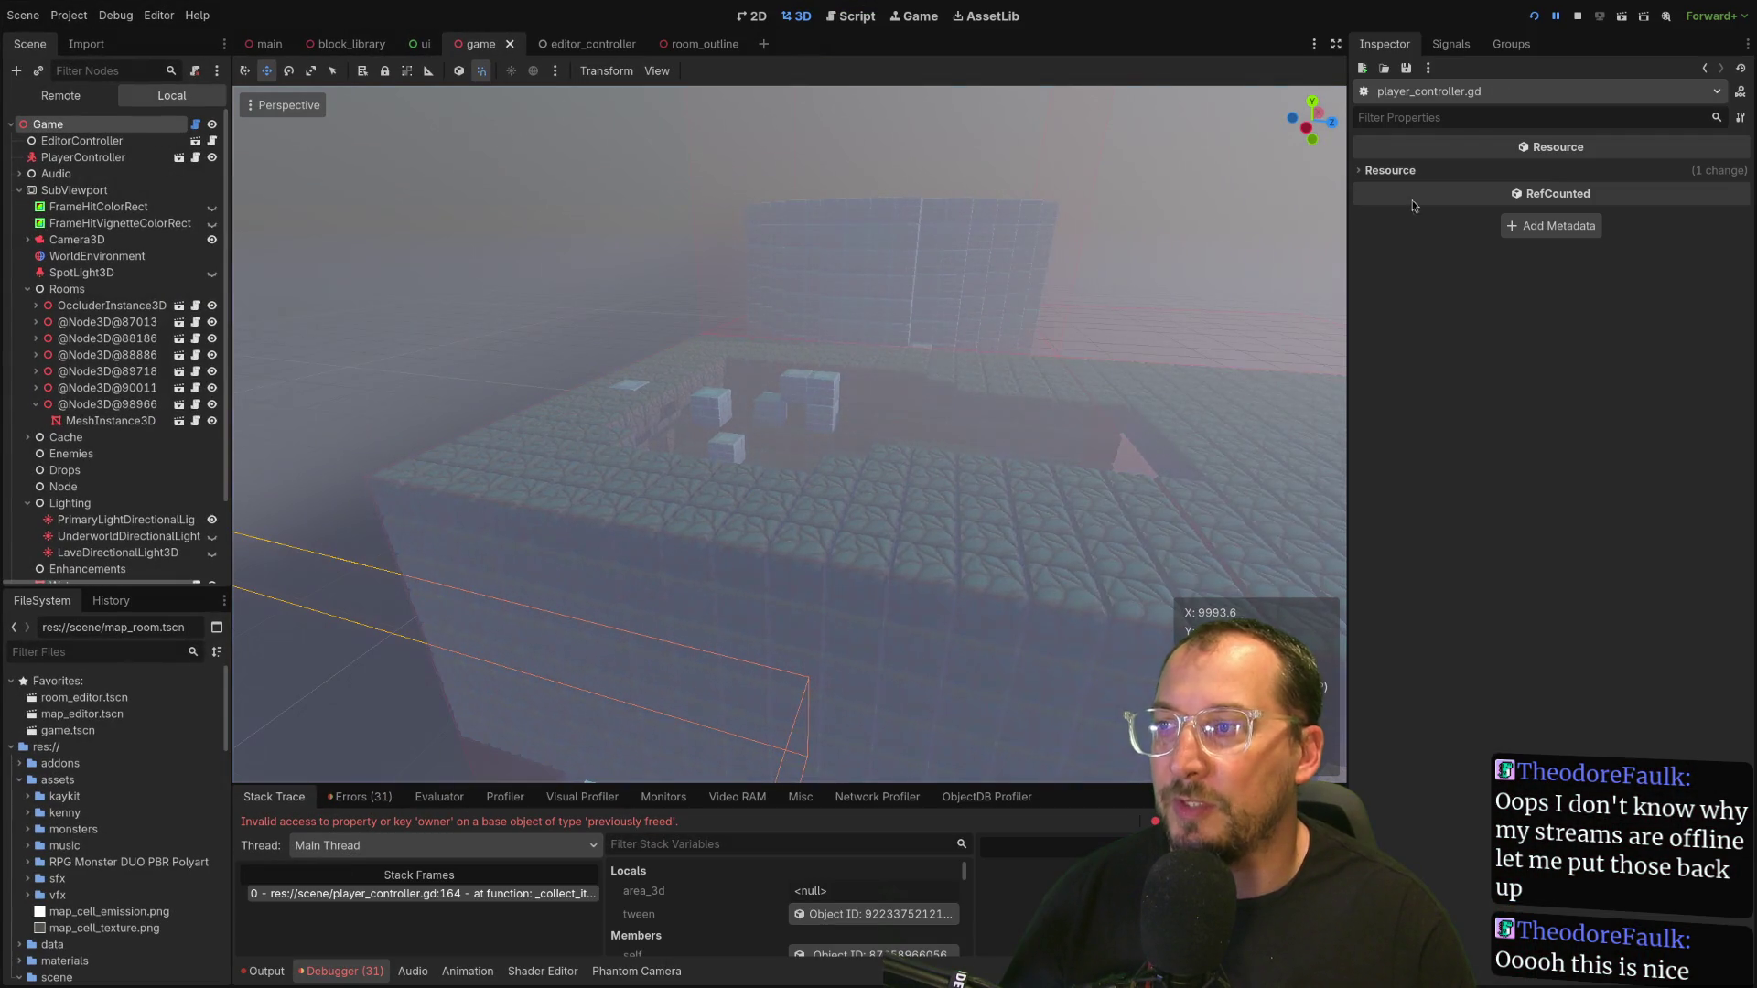
Step: Relaunch the game and walk through the blue water biome past the pillars to the brick tower
{"action": "left_click", "coordinate": [1535, 22]}
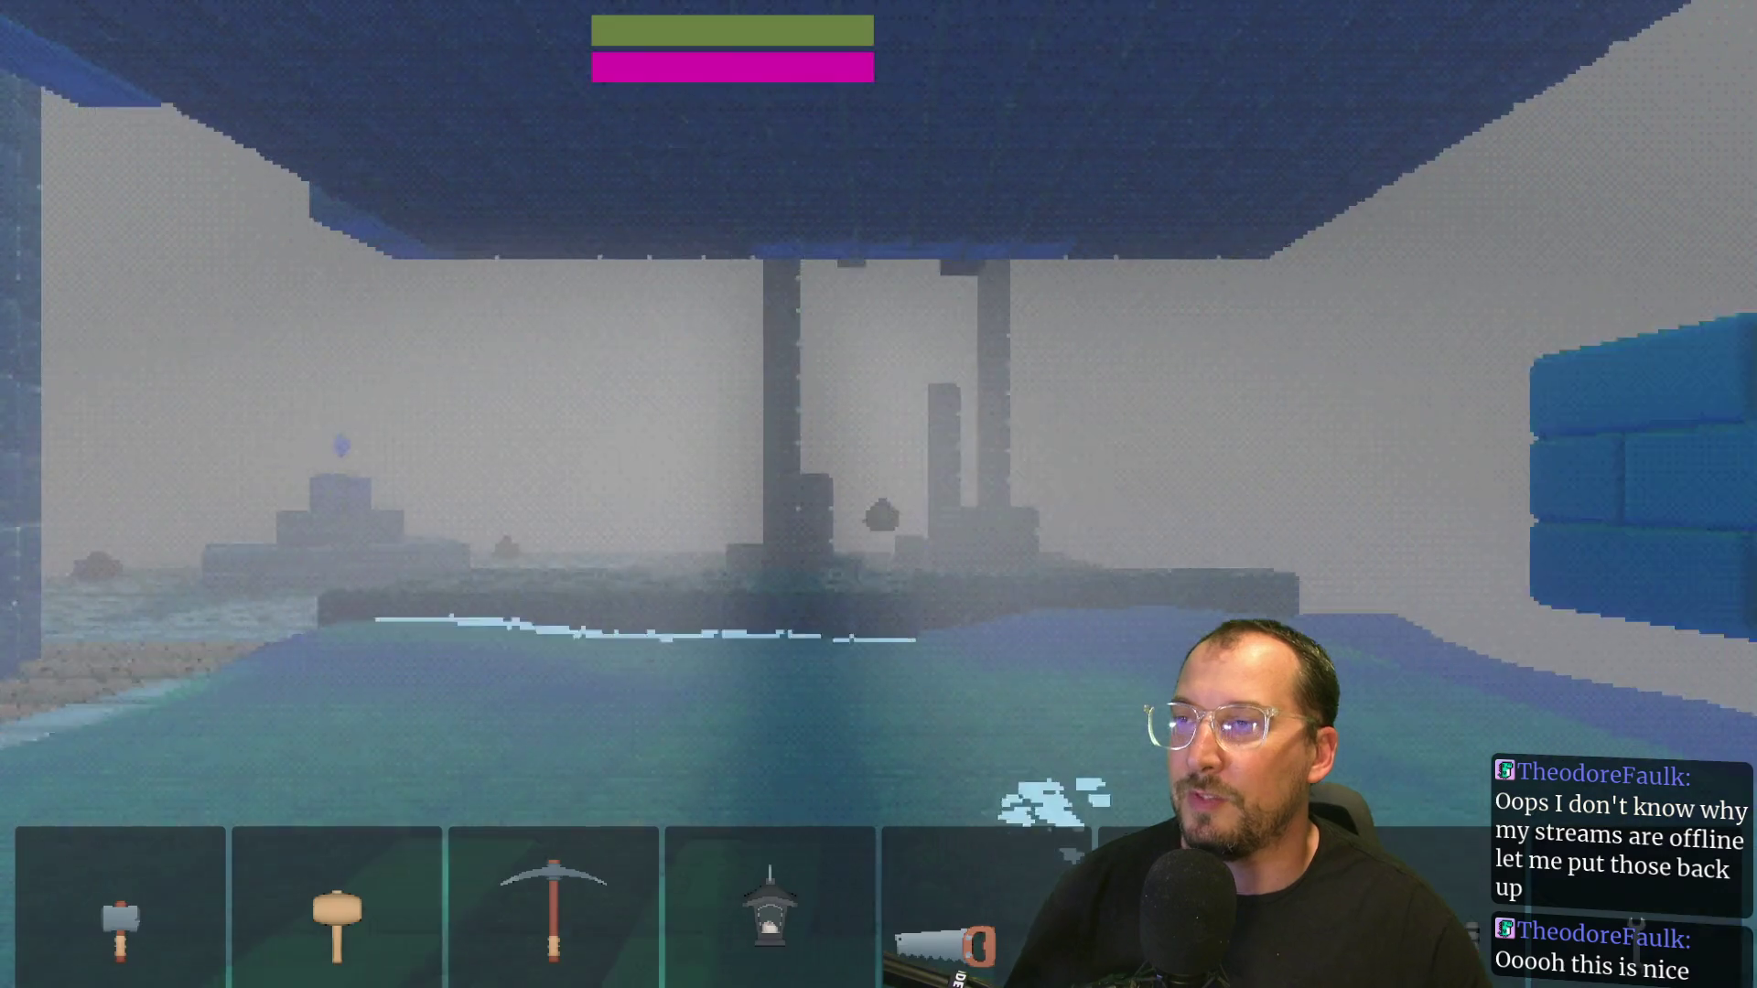
{"action": "key", "text": "w"}
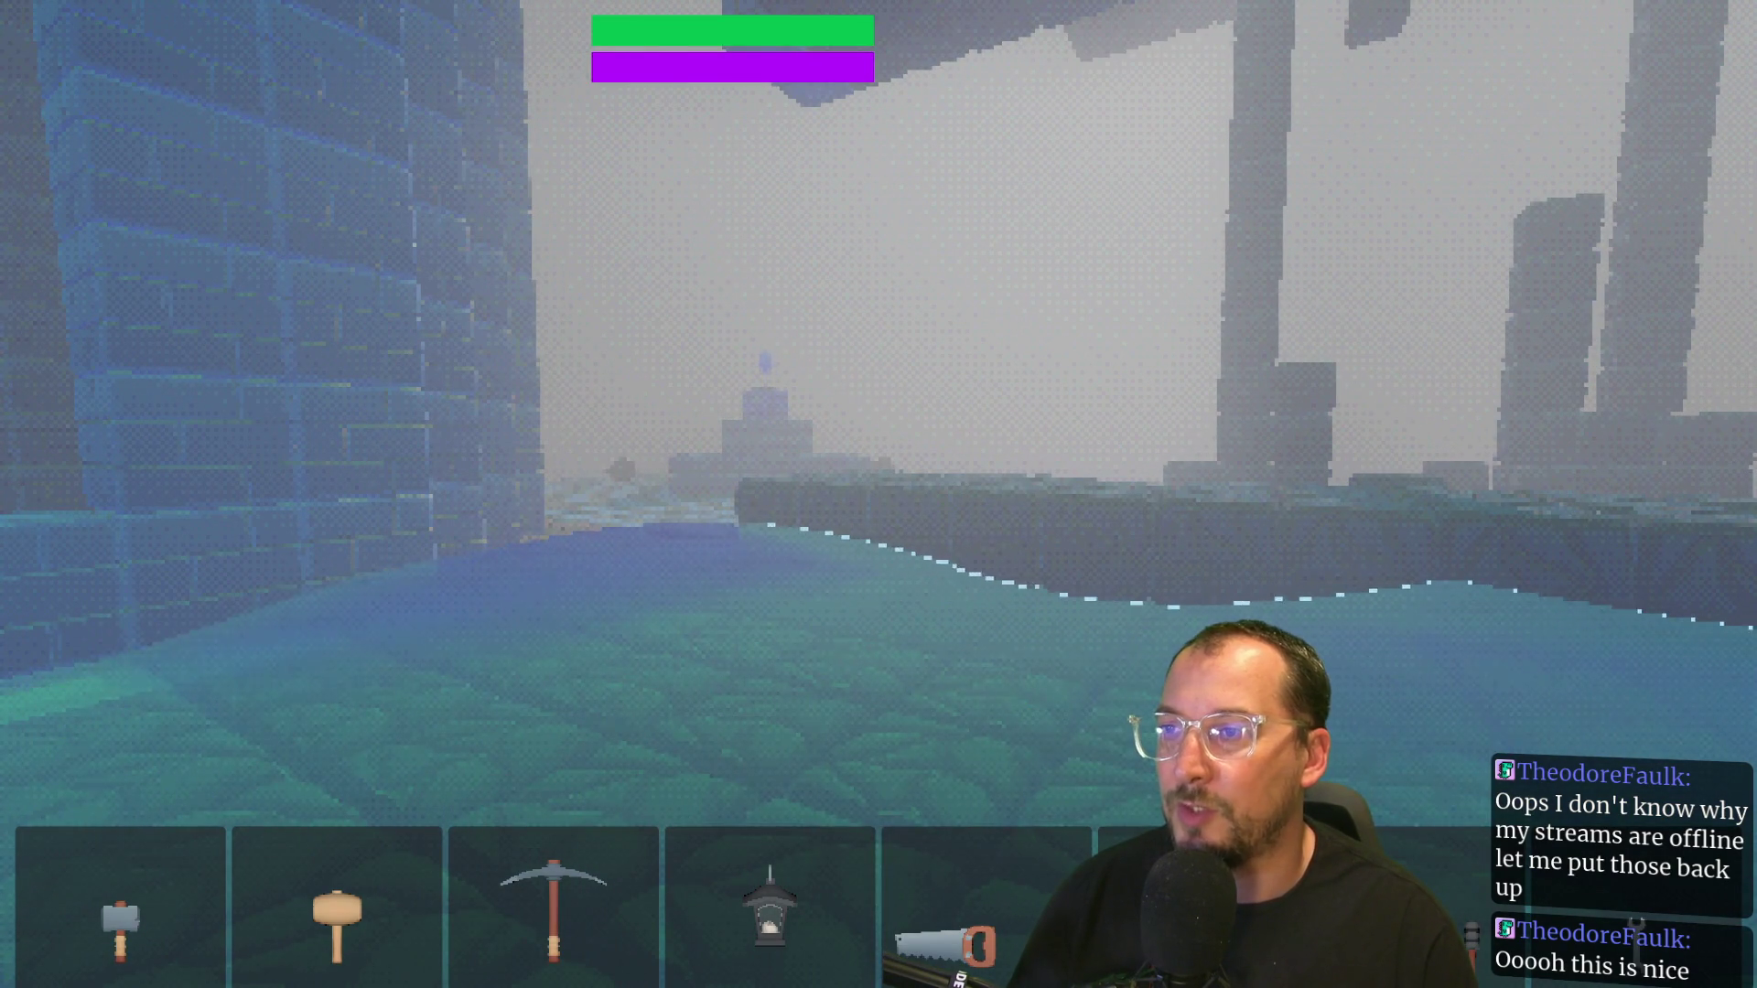
{"action": "key", "text": "w"}
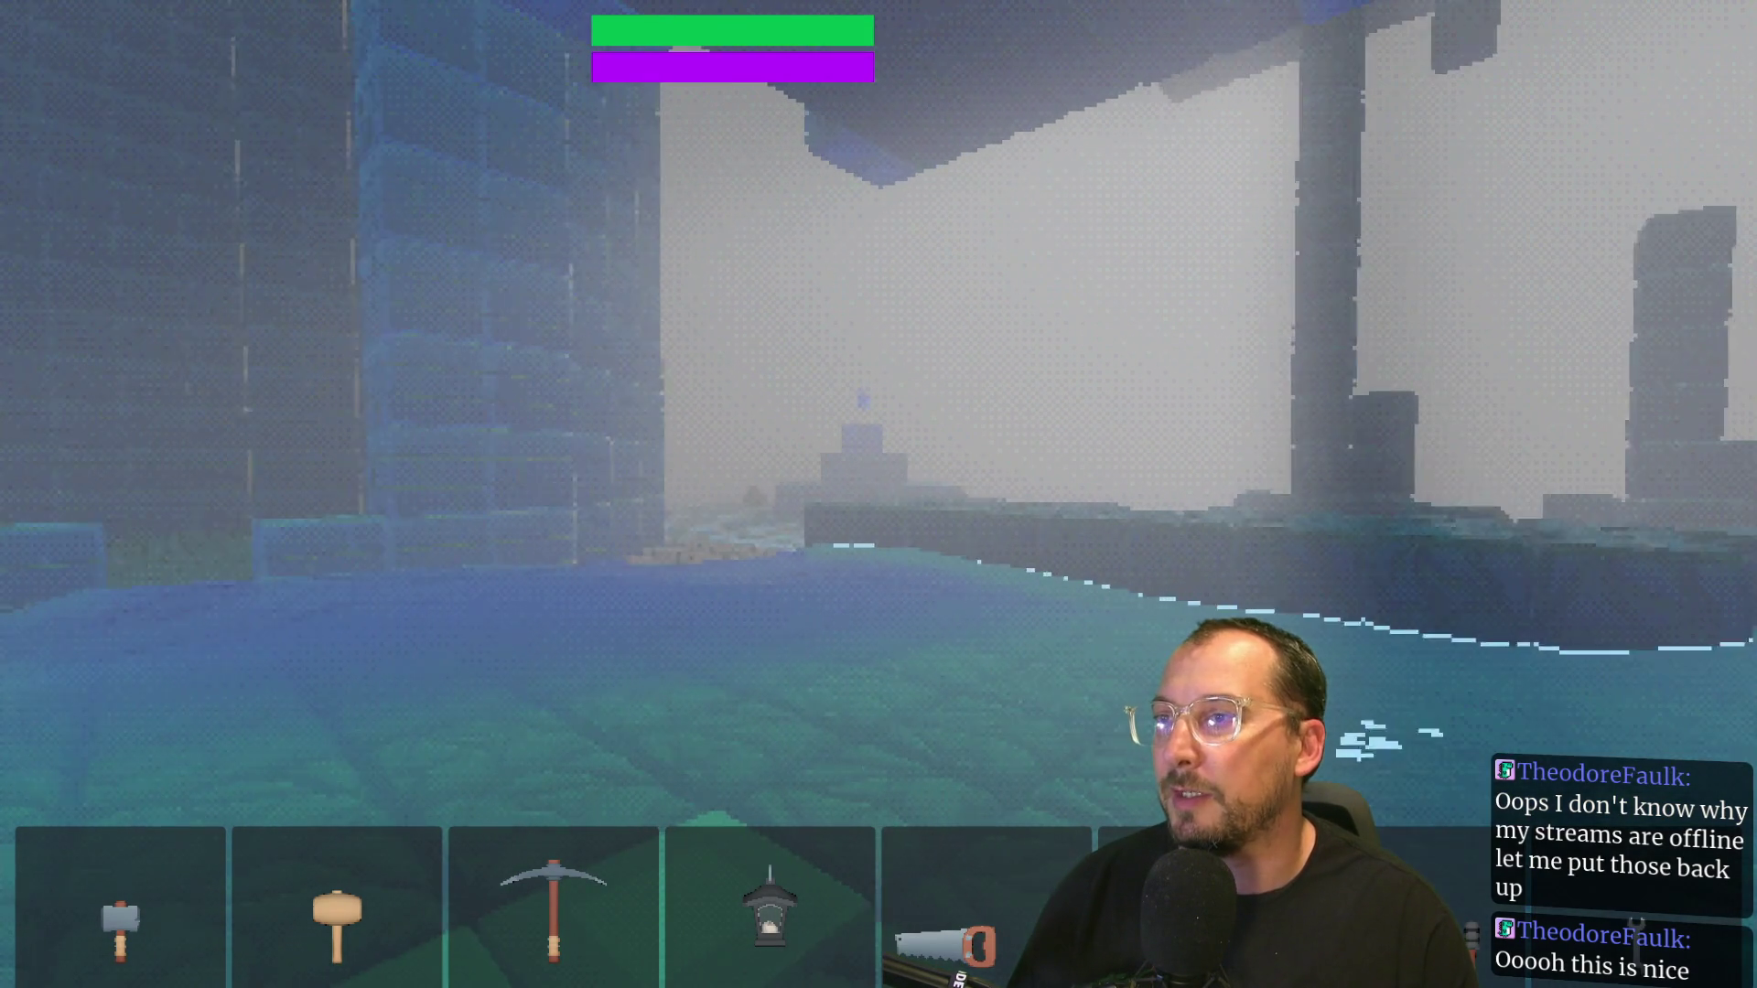
{"action": "key", "text": "w"}
{"action": "key", "text": "w"}
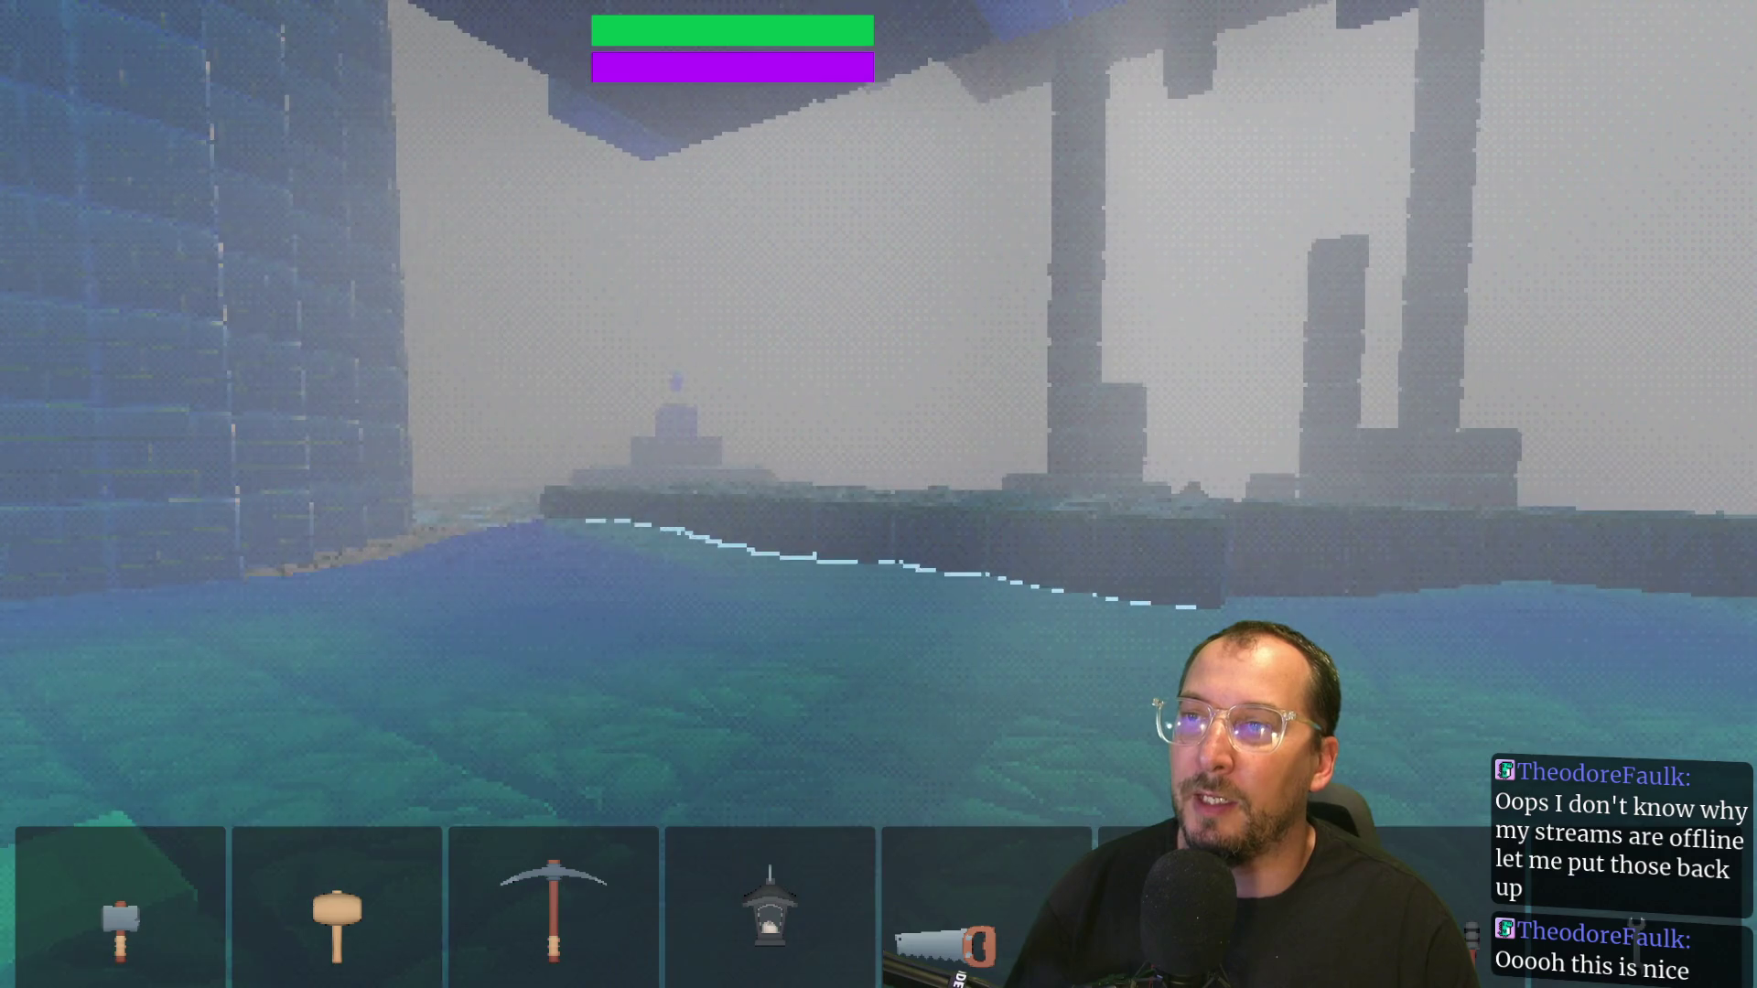
{"action": "key", "text": "w"}
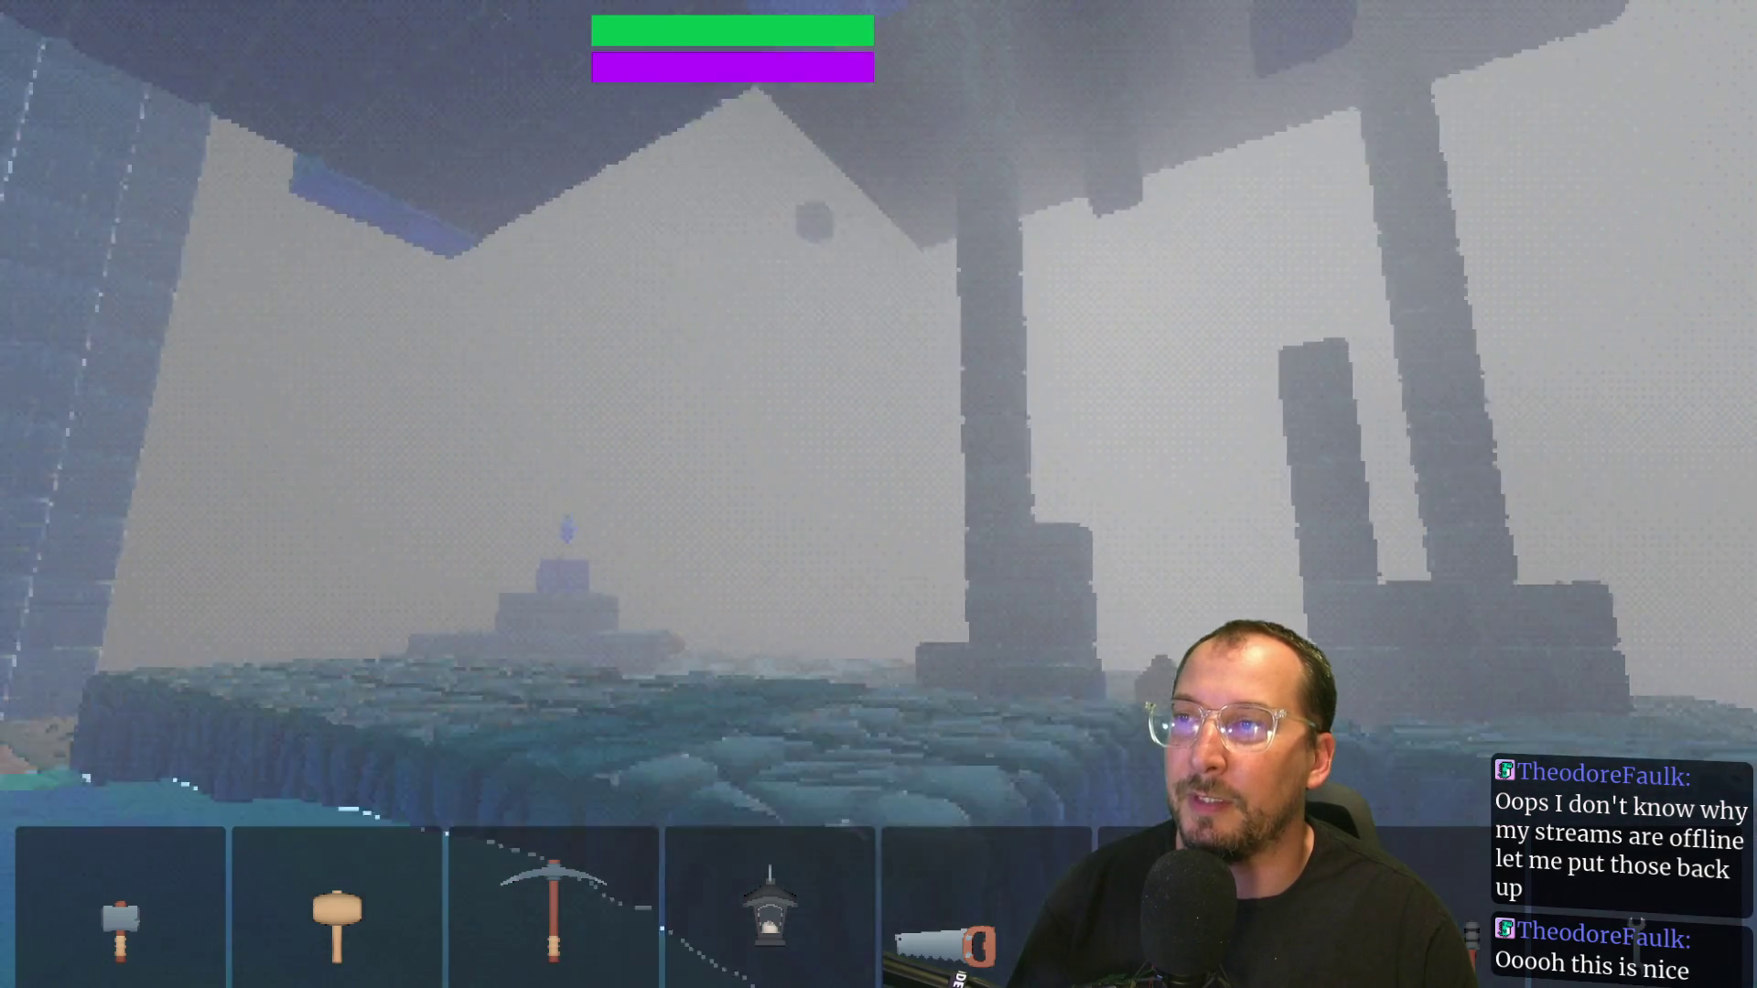
{"action": "key", "text": "w"}
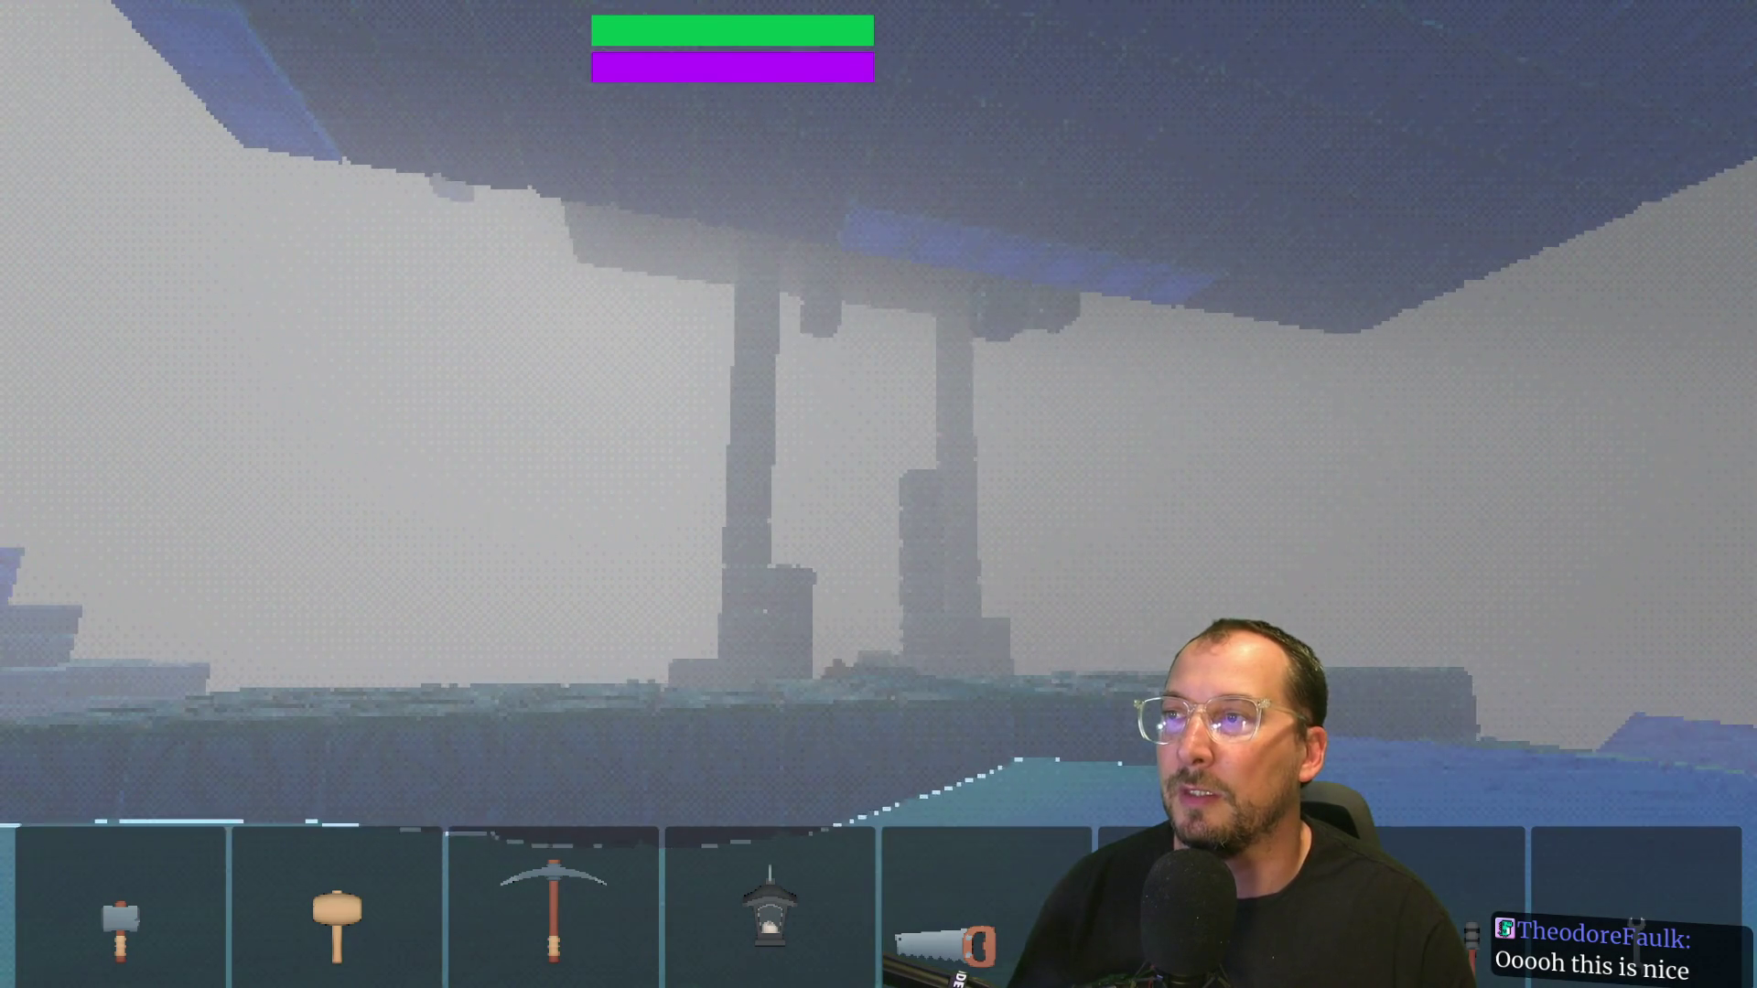
{"action": "key", "text": "w"}
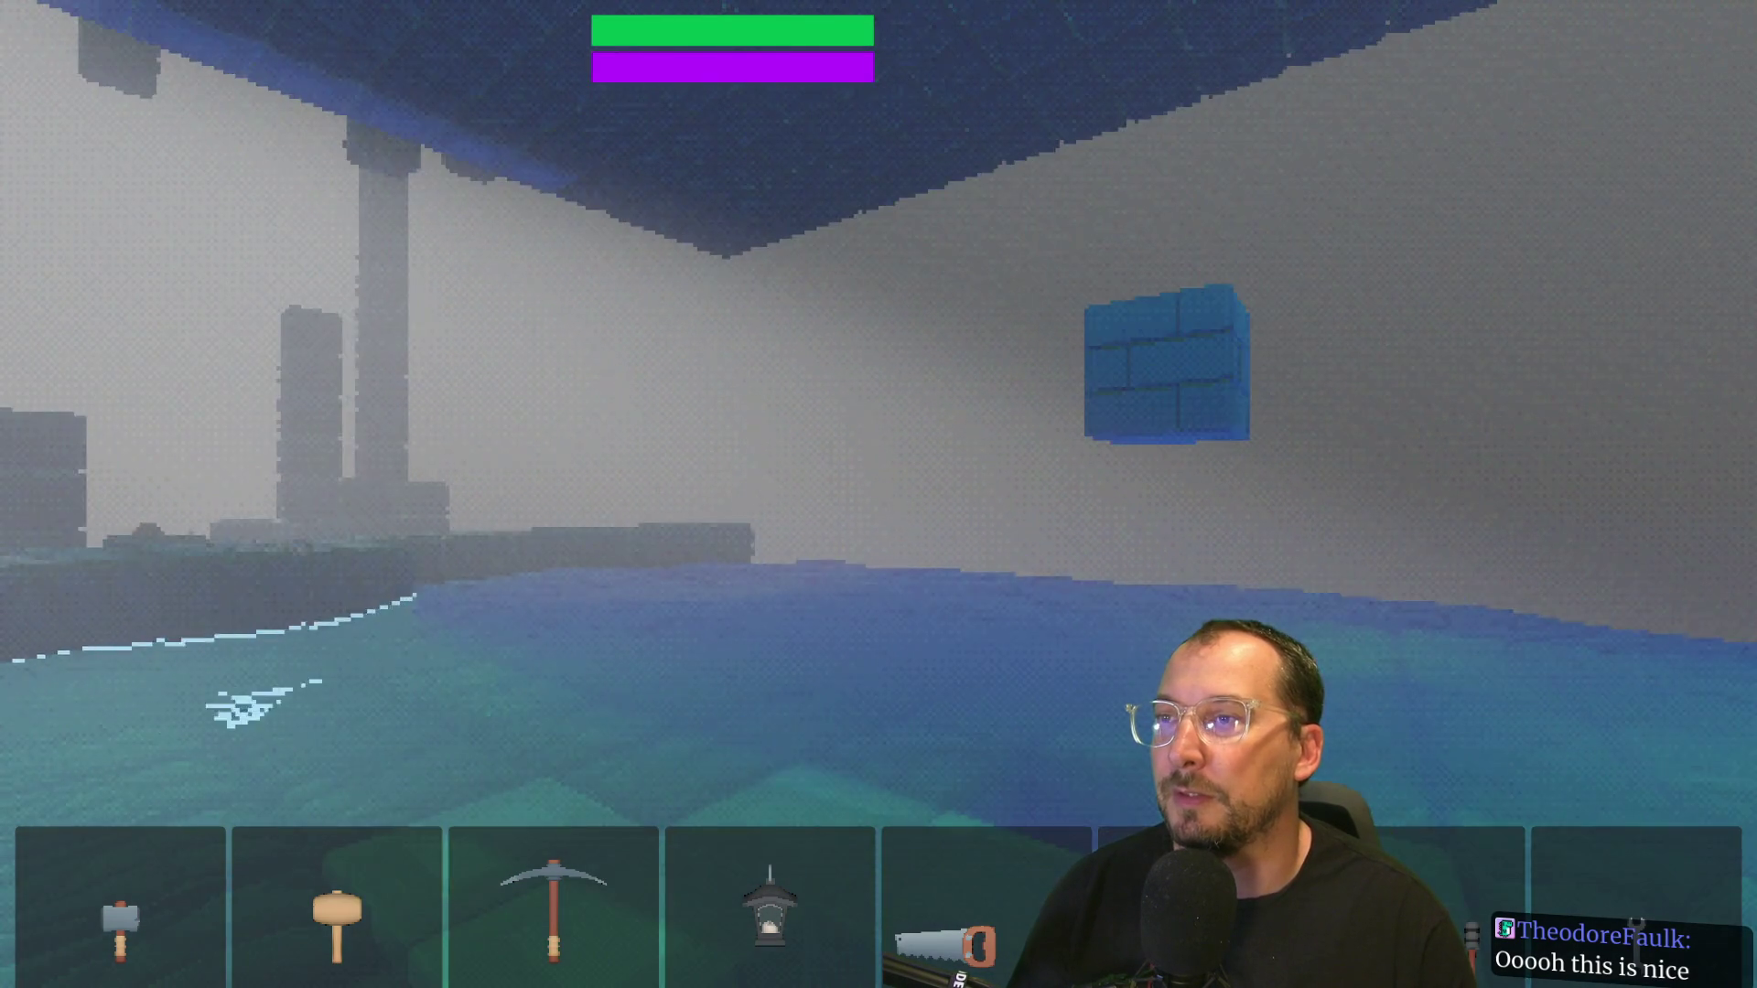
{"action": "key", "text": "w"}
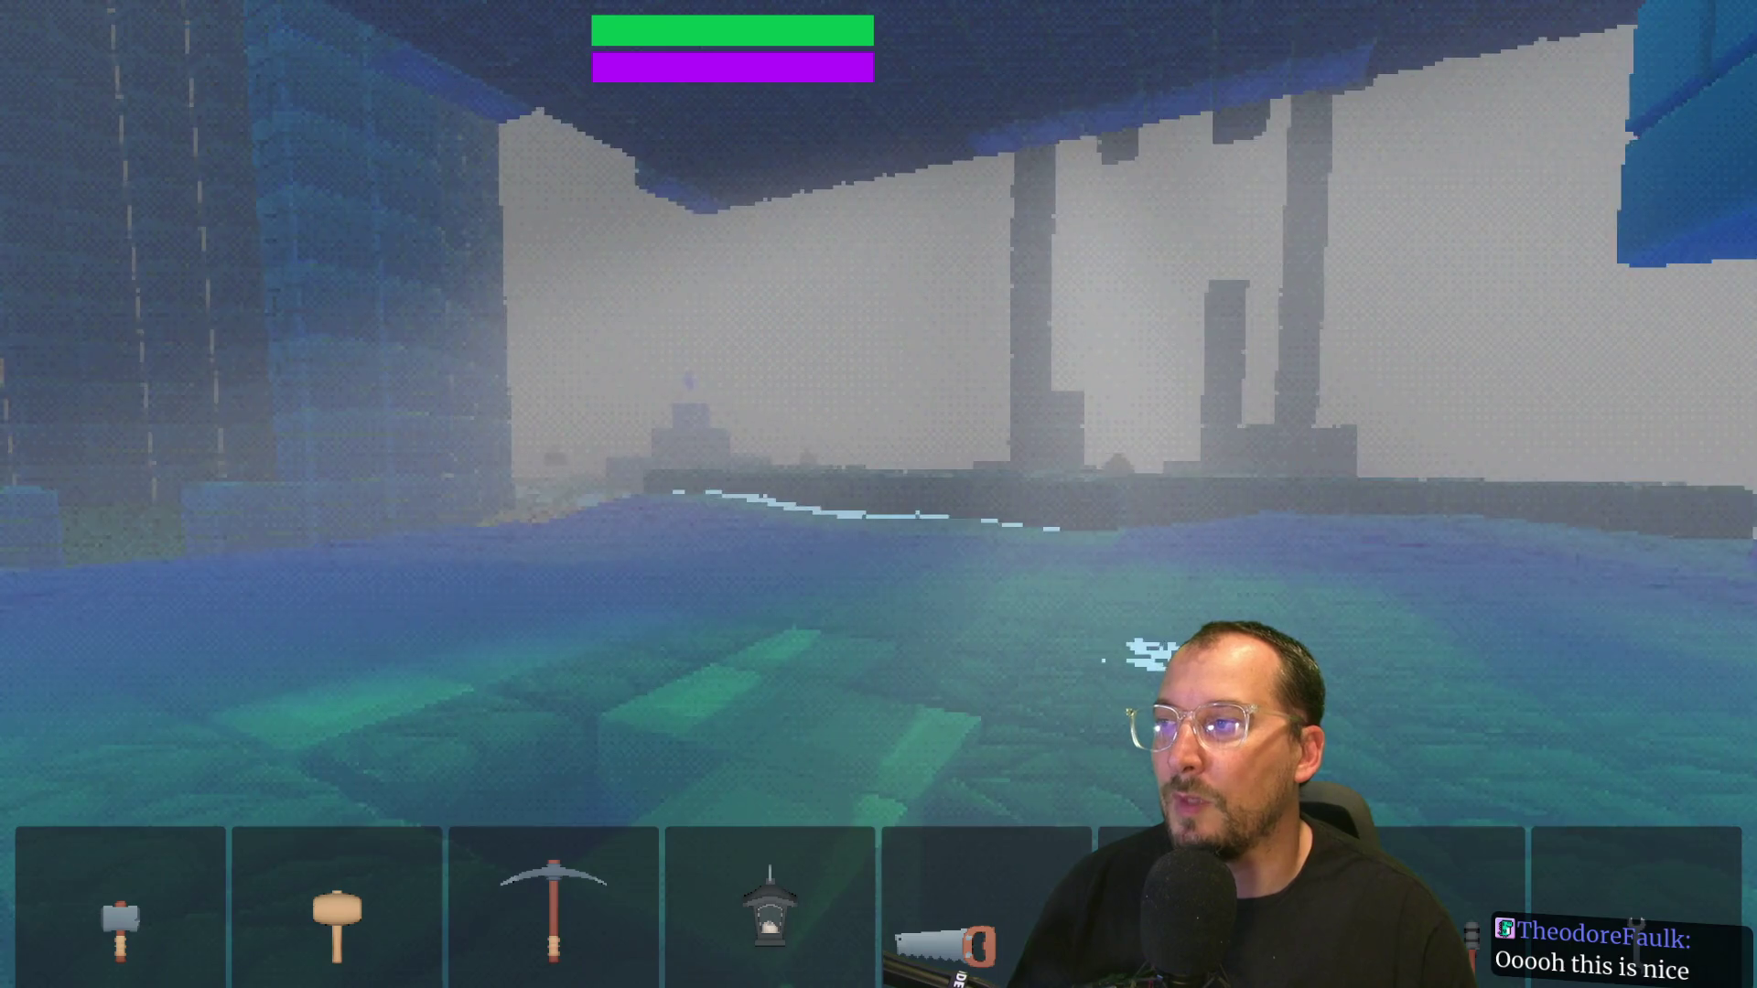
{"action": "key", "text": "w"}
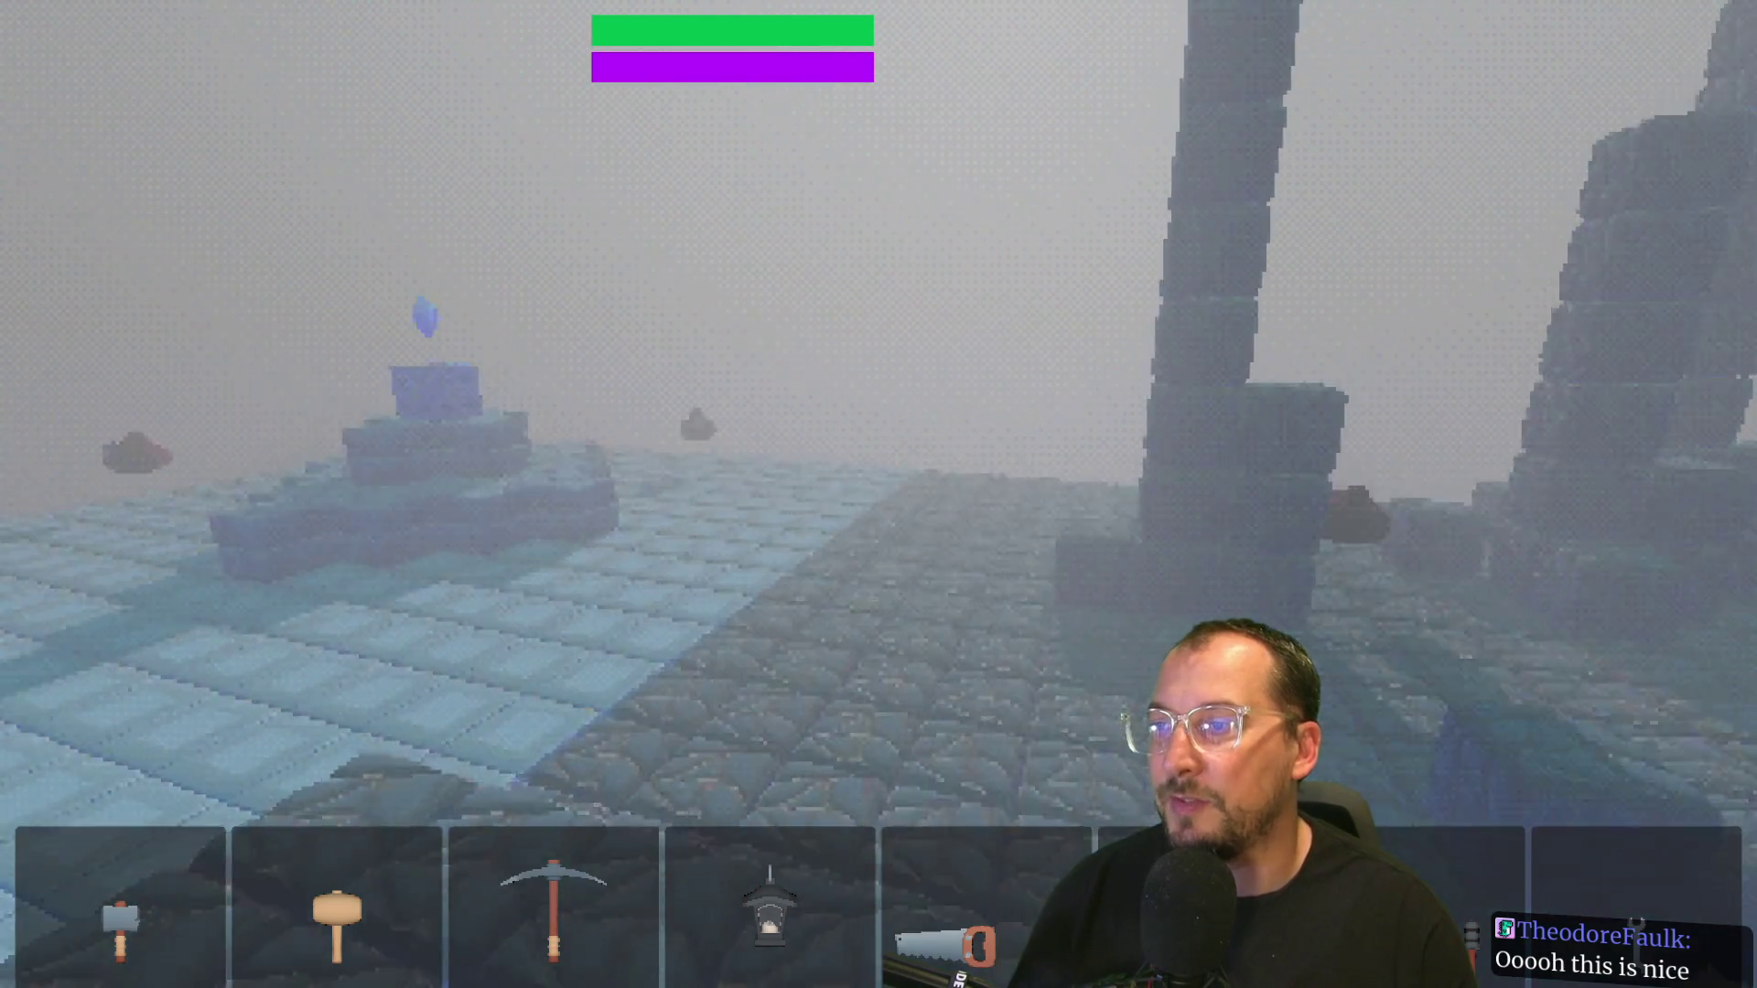
{"action": "key", "text": "w"}
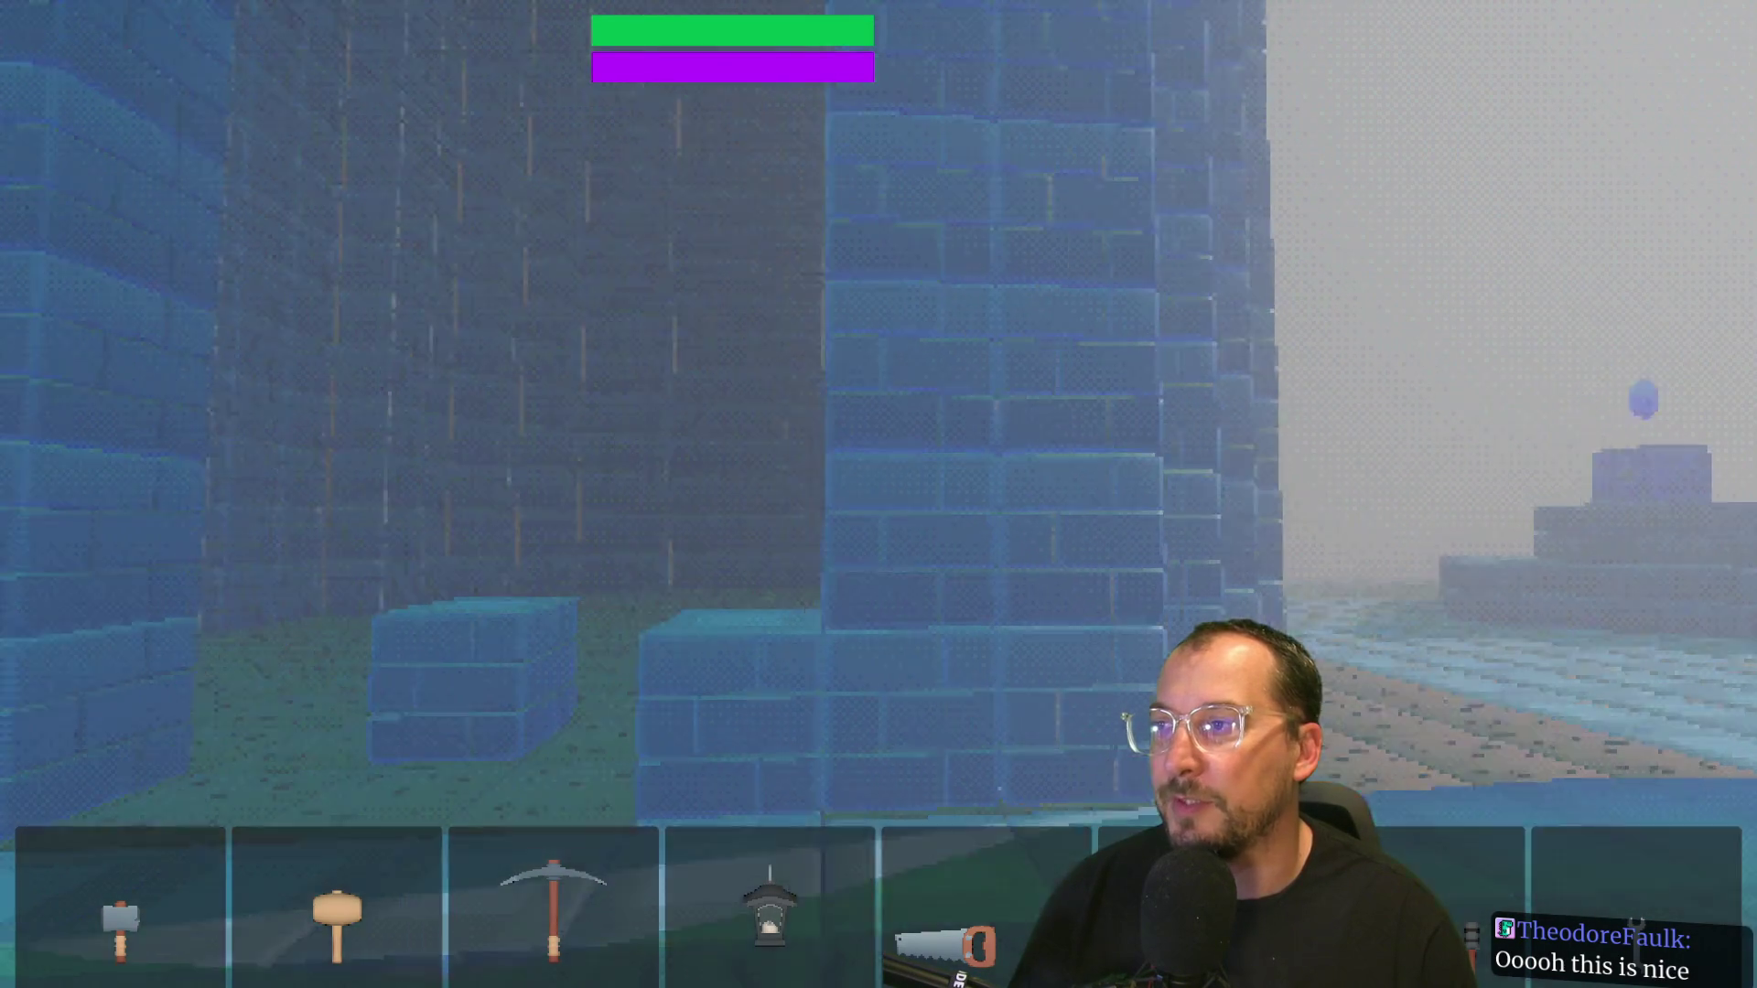
{"action": "key", "text": "w"}
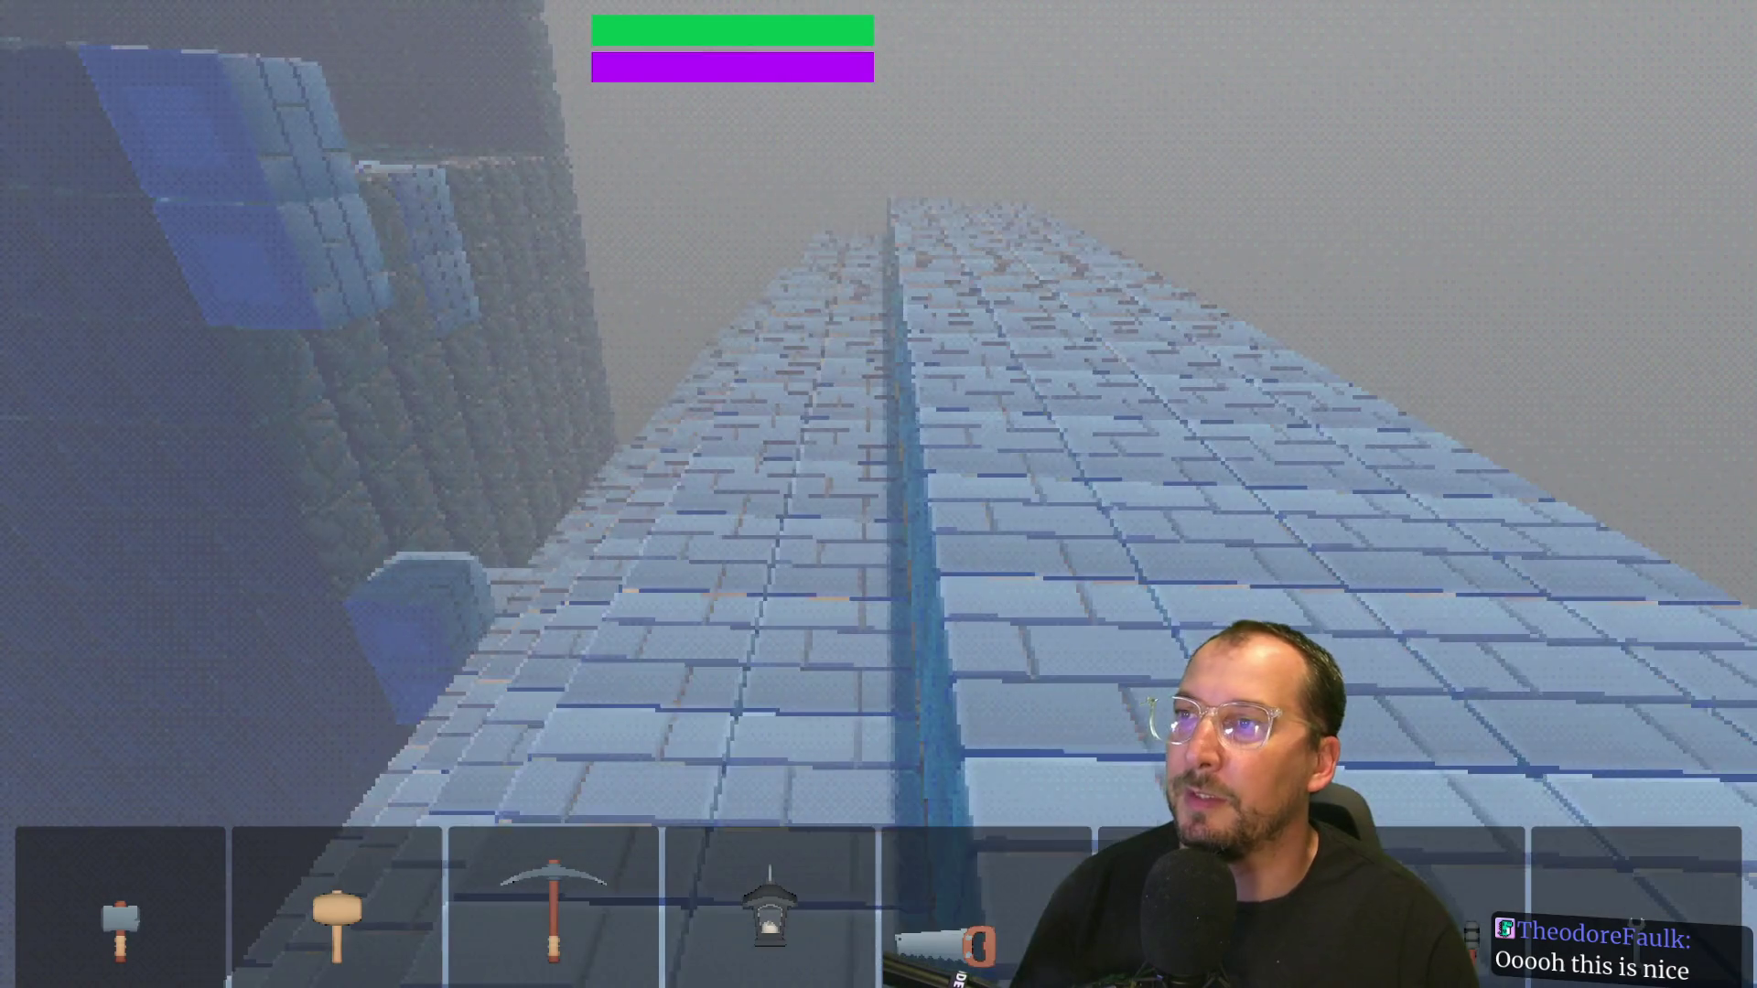
Step: Stop the game, look at game.gd in Neovim, then relaunch the game from Godot
{"action": "key", "text": "F8"}
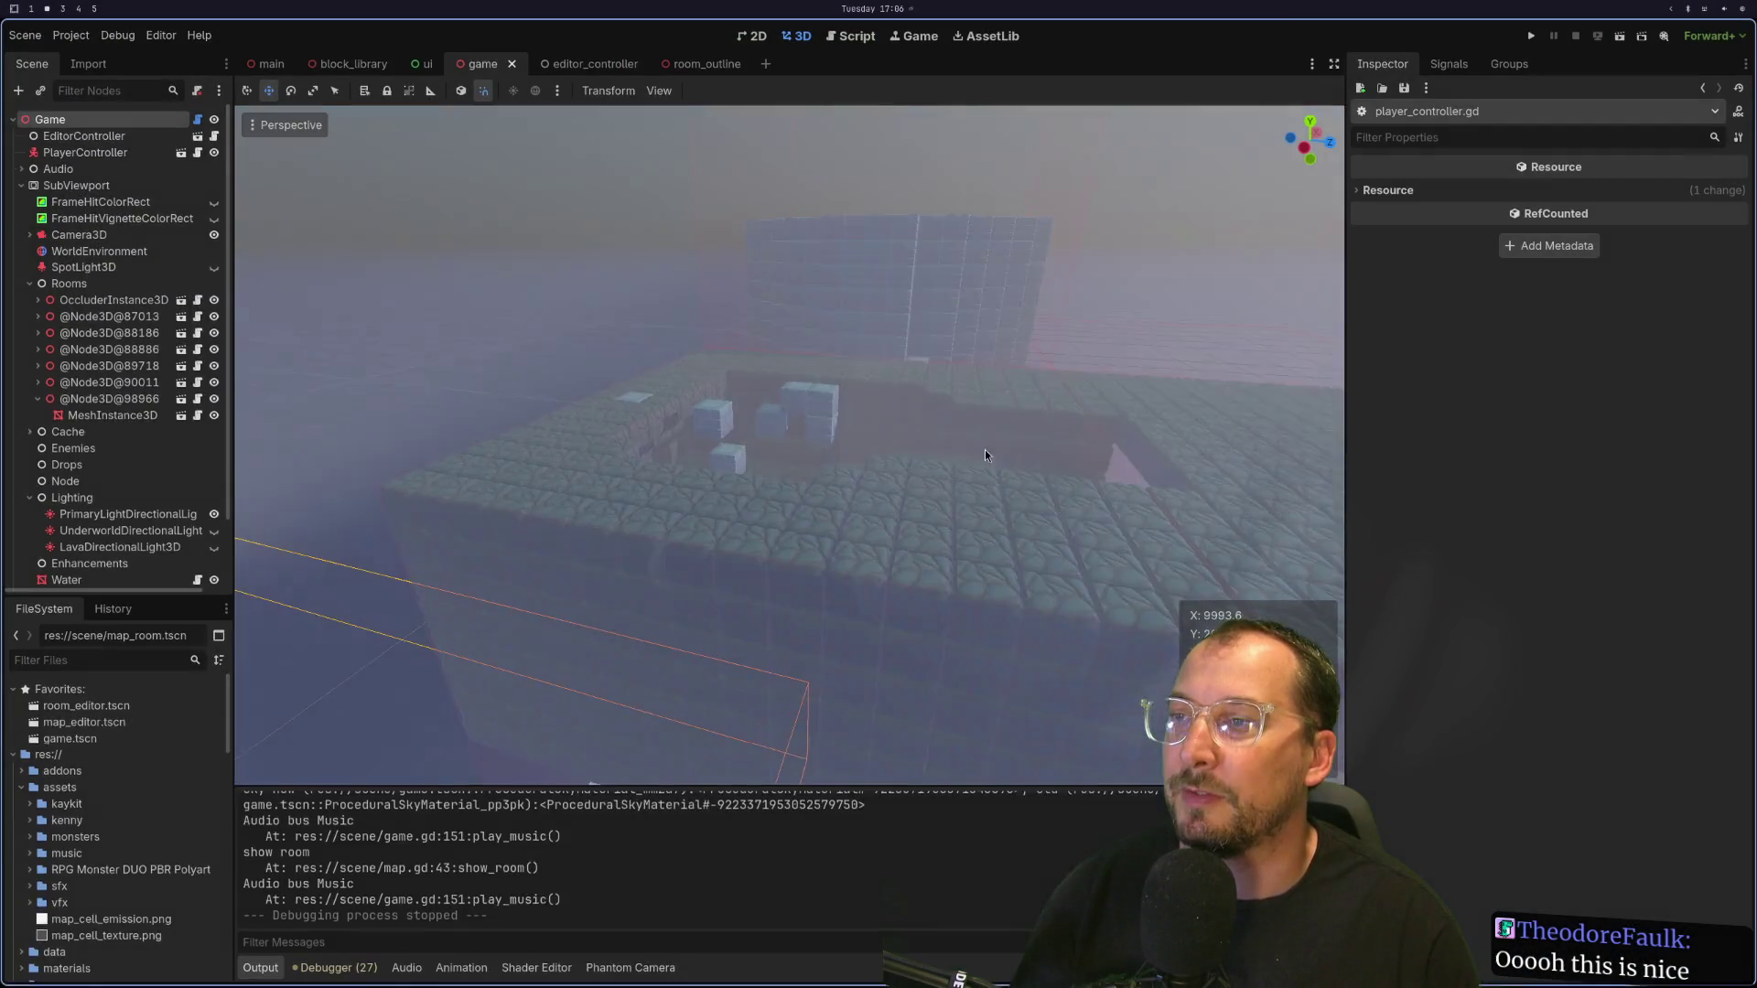
{"action": "key", "text": "super+1"}
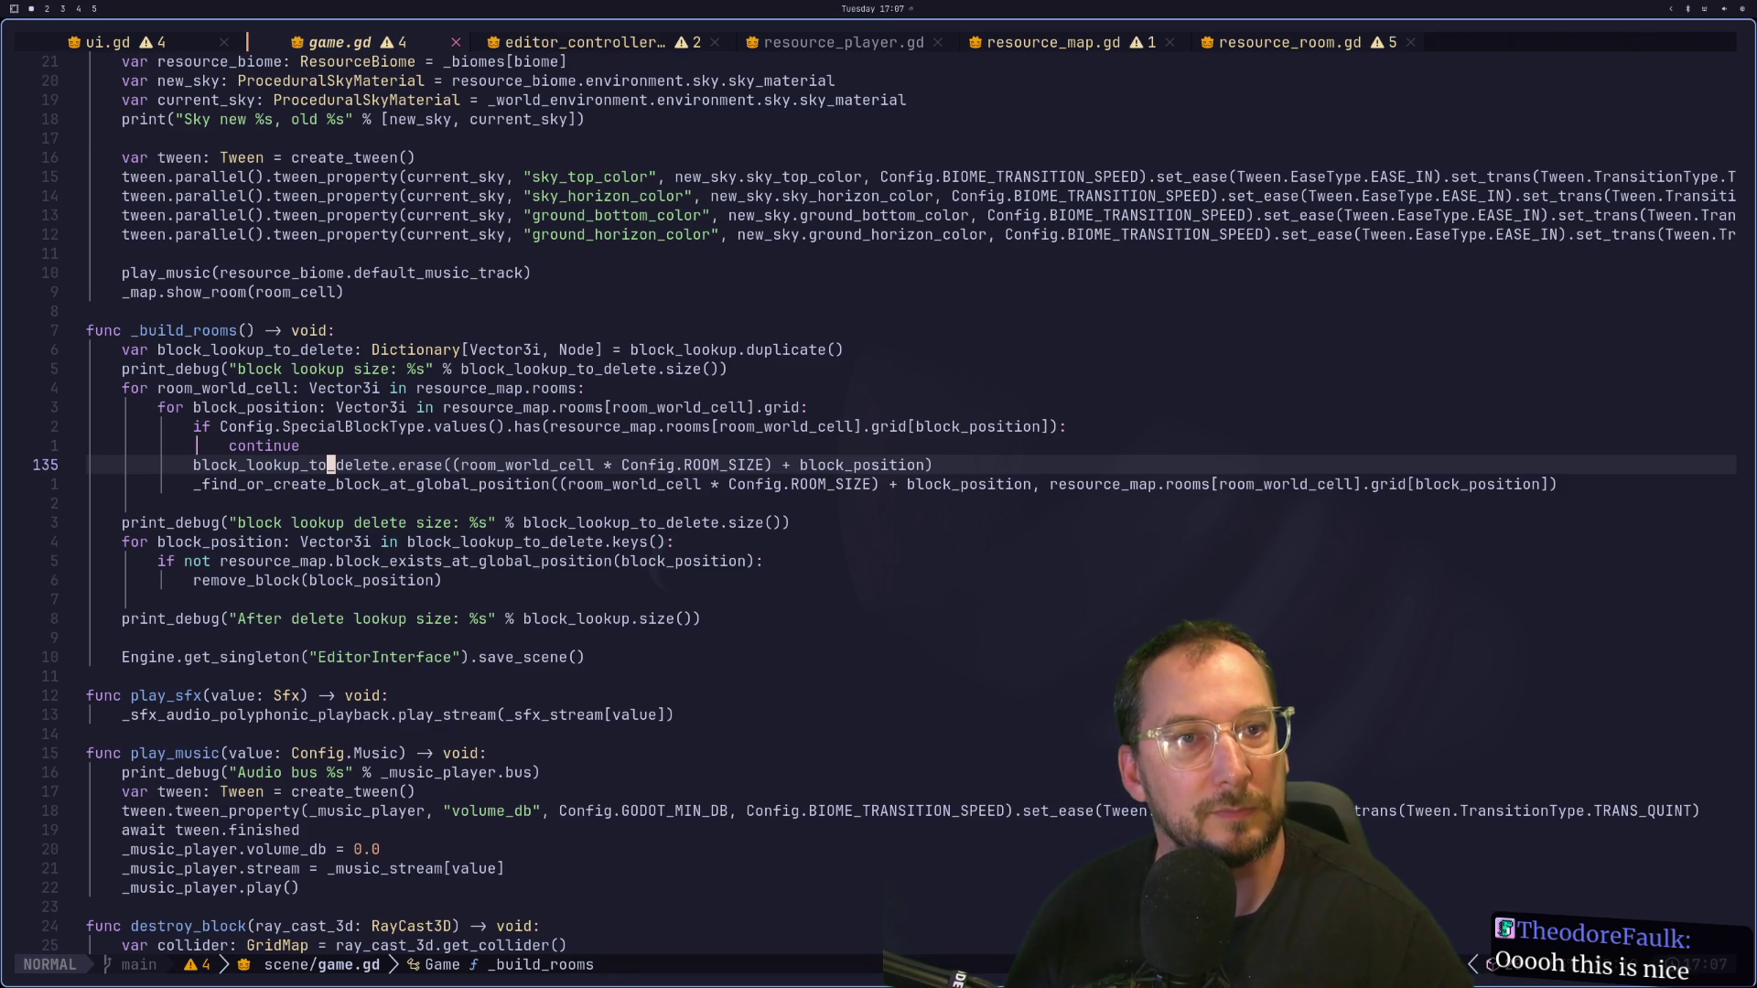
{"action": "key", "text": "super+4"}
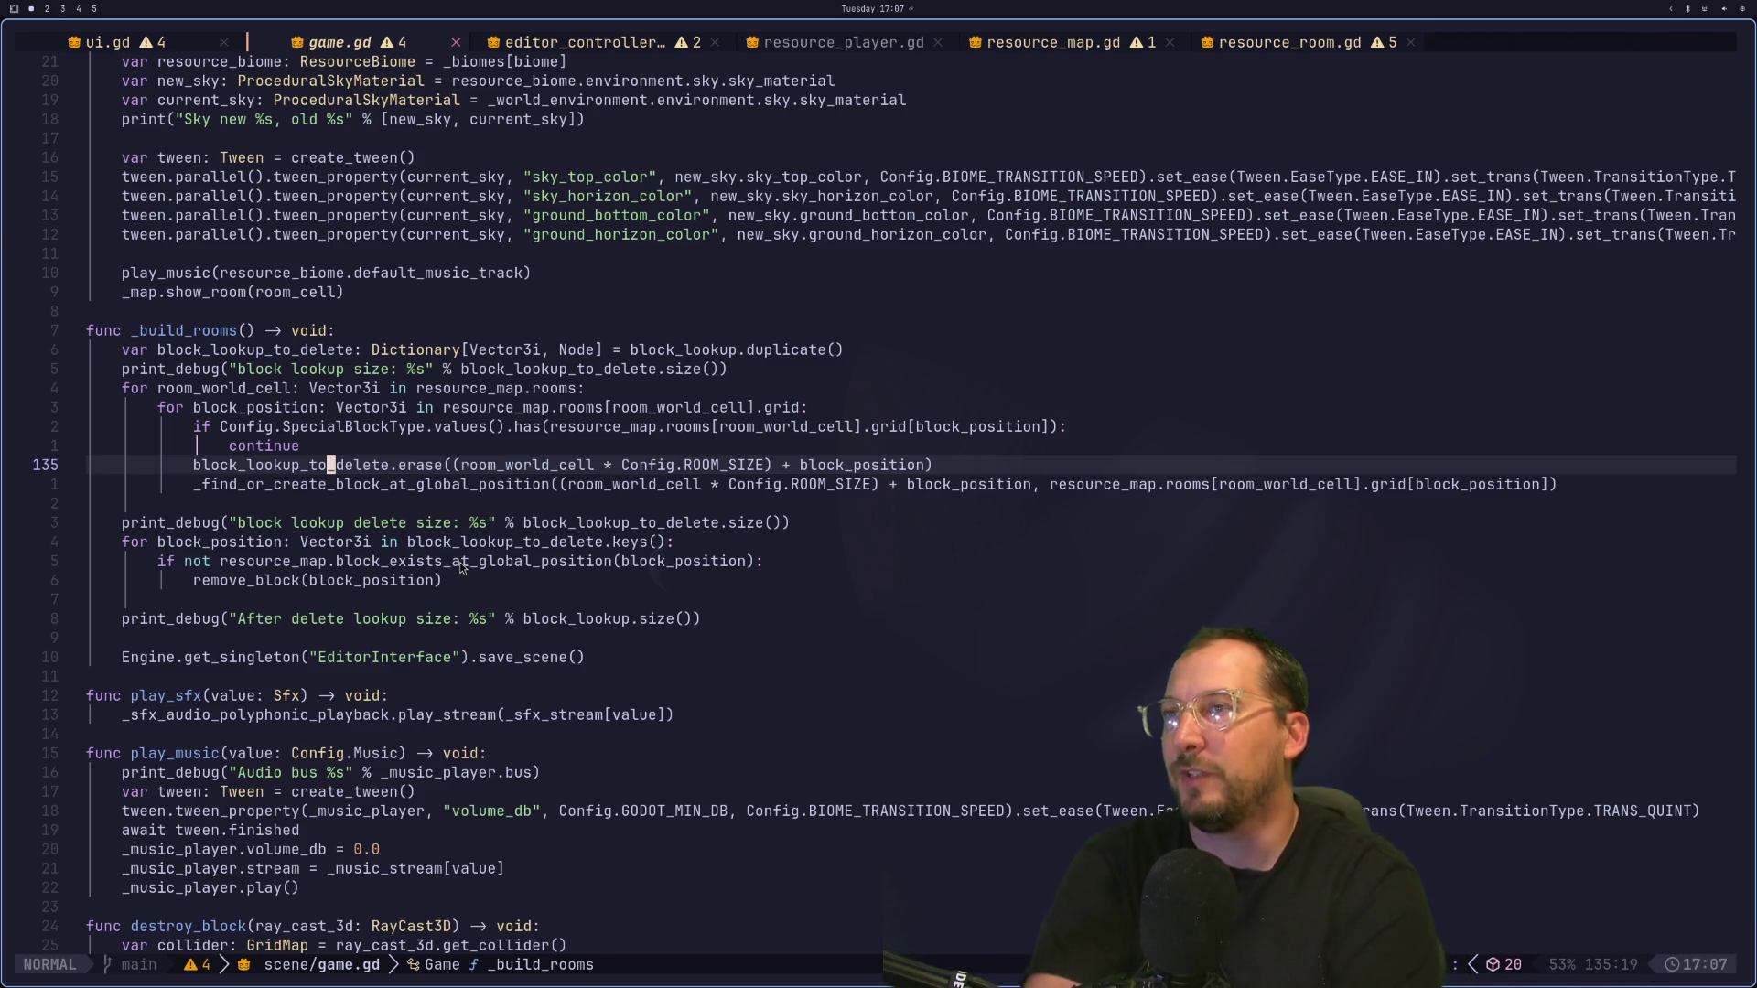
{"action": "key", "text": "super+2"}
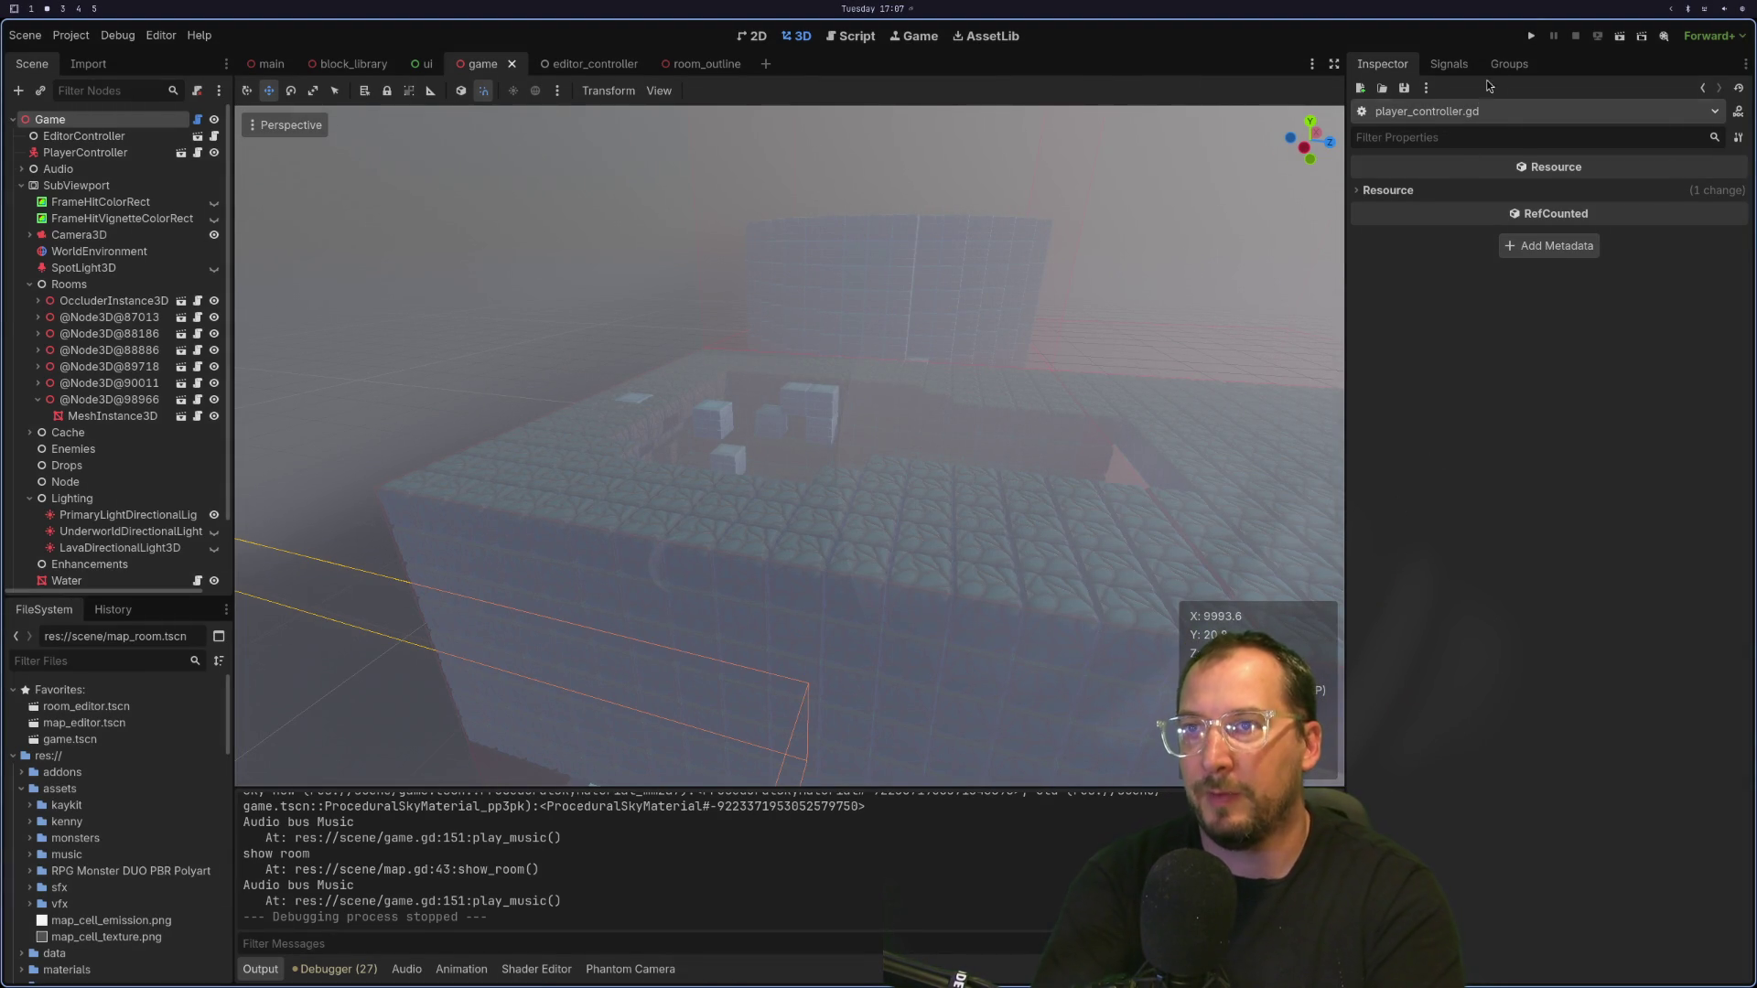
{"action": "left_click", "coordinate": [1530, 40]}
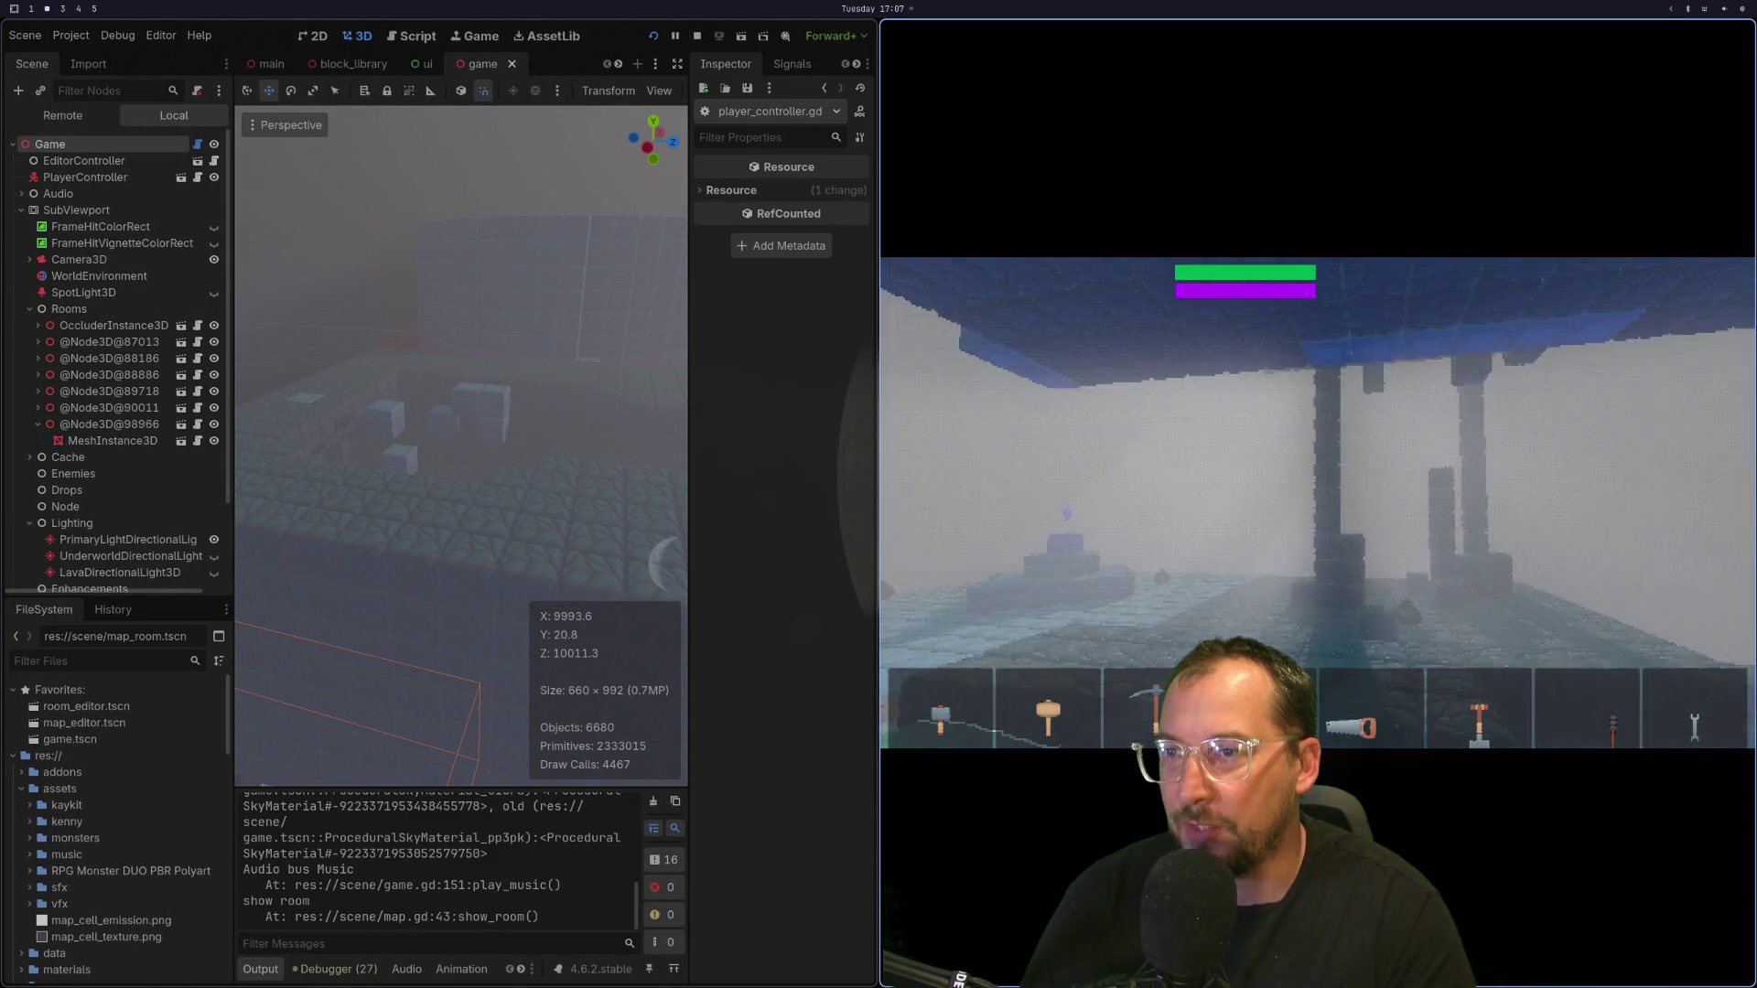
Step: Stop the game again and step between the SpecialBlockType check and continue lines in _build_rooms
{"action": "key", "text": "F8"}
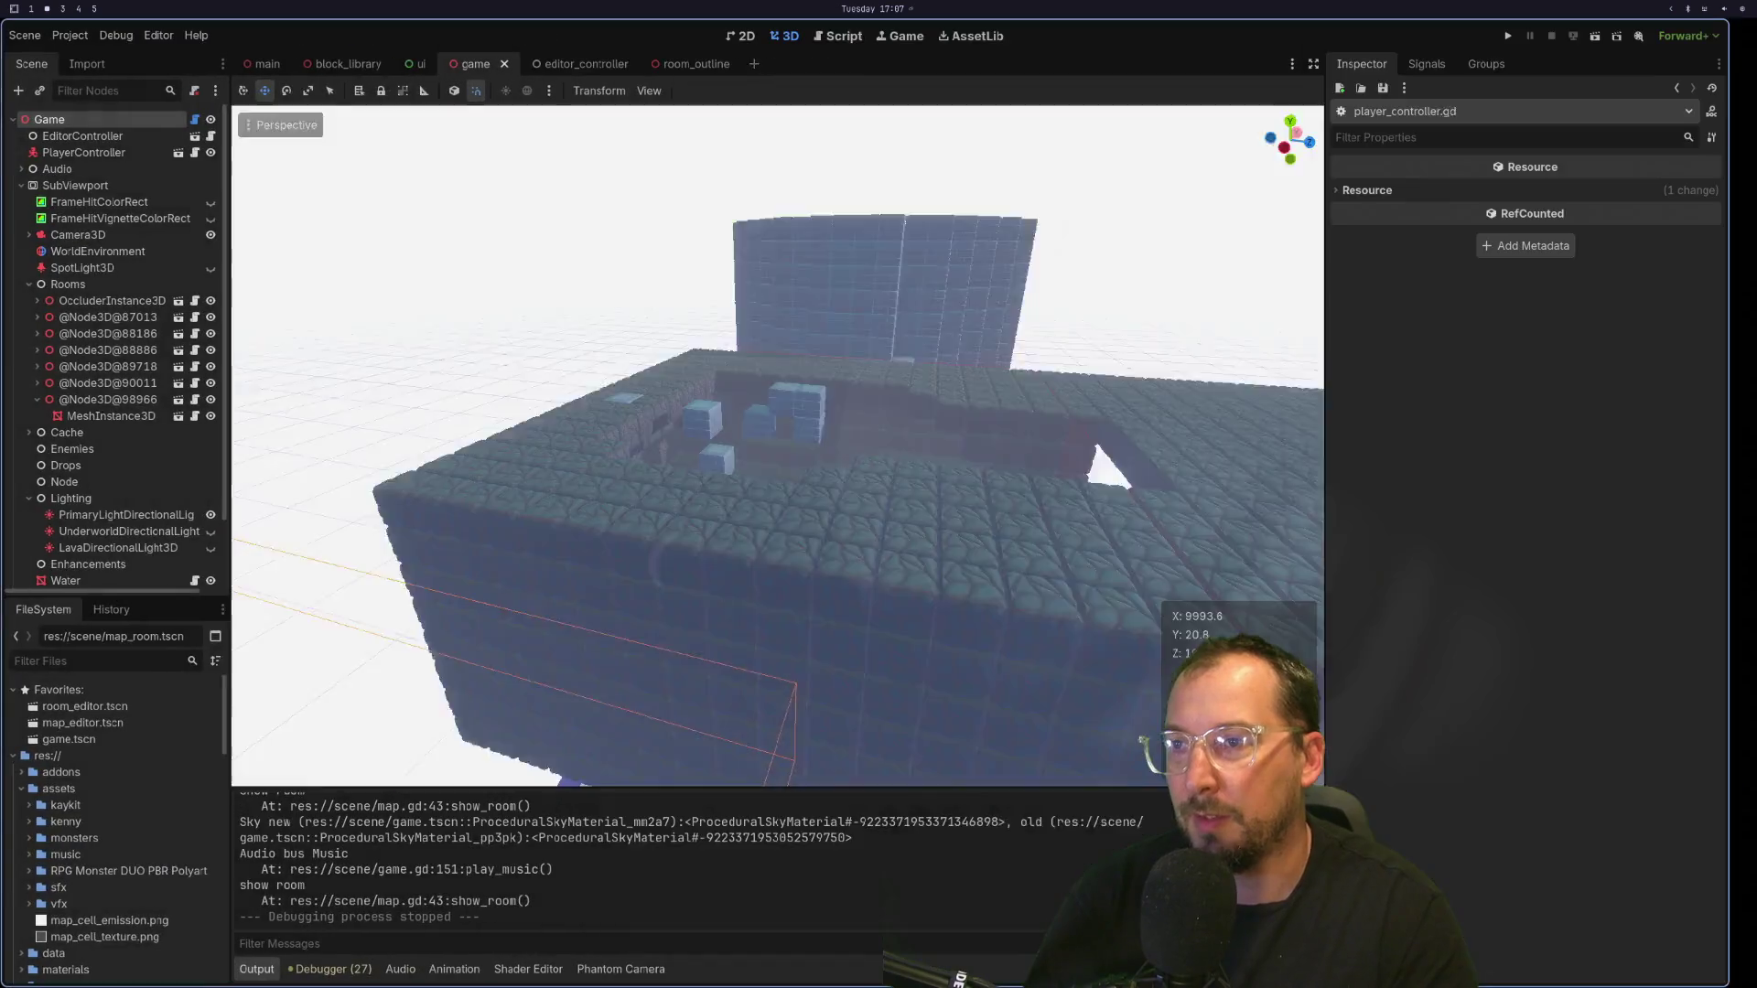
{"action": "key", "text": "super+1"}
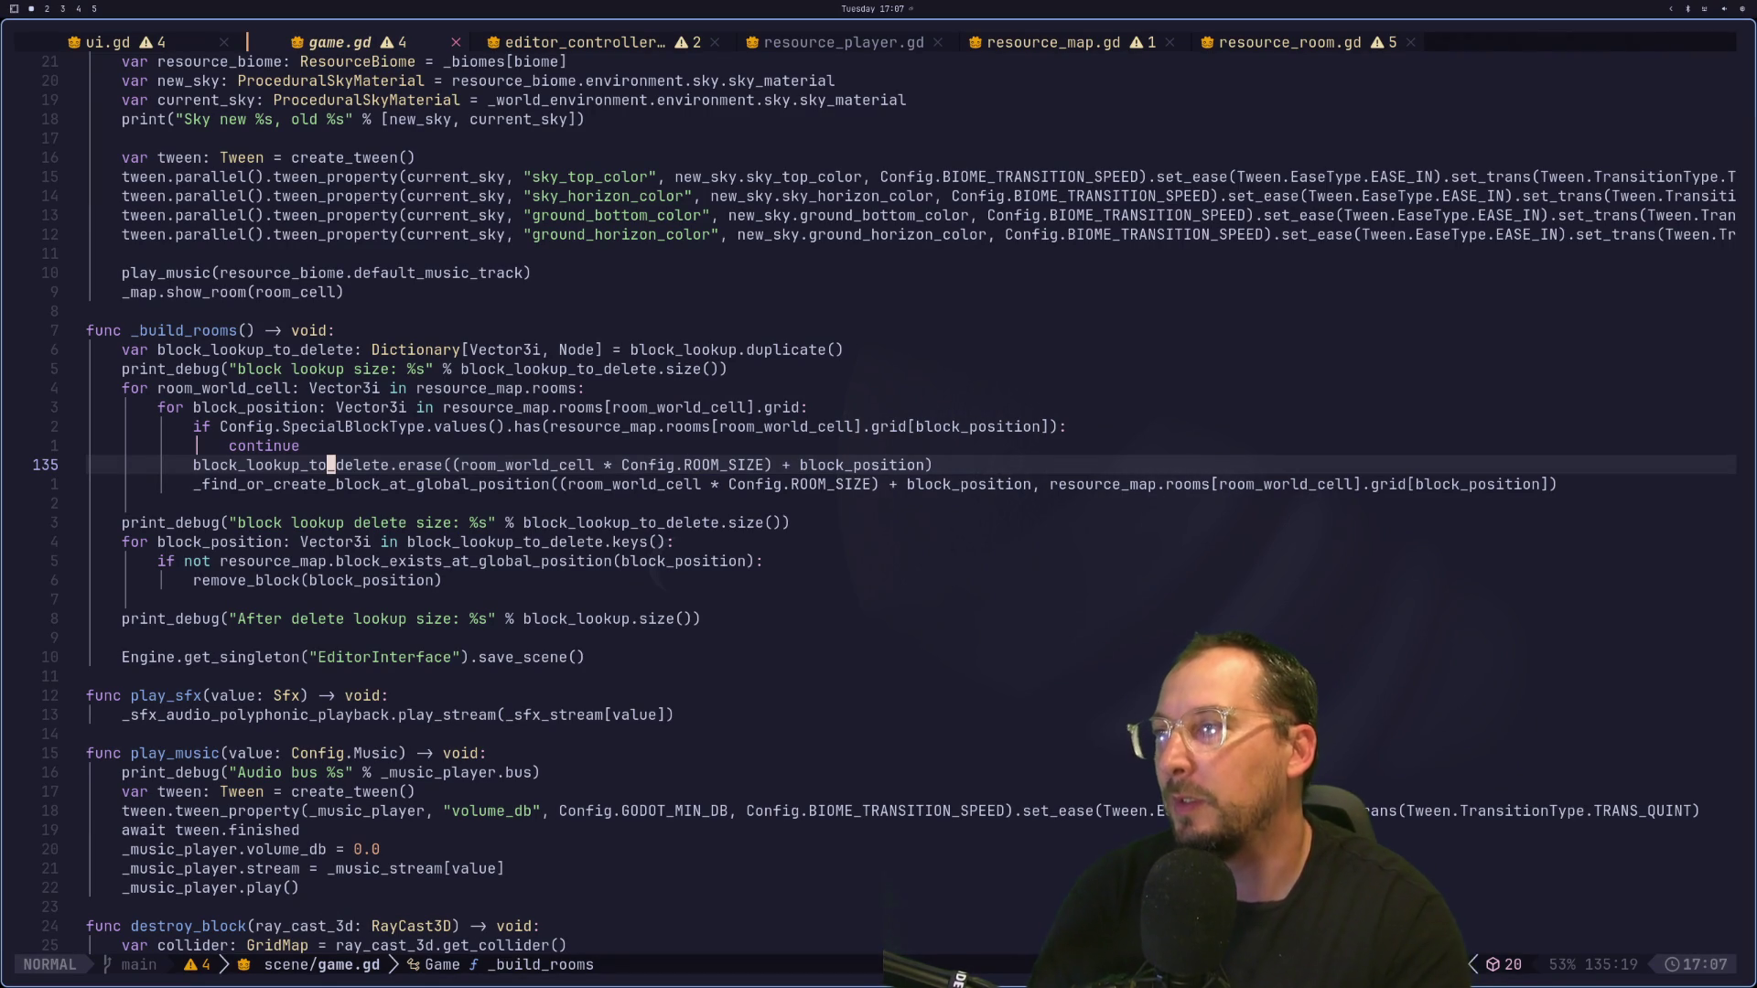
{"action": "key", "text": "k"}
{"action": "key", "text": "k"}
{"action": "key", "text": "k"}
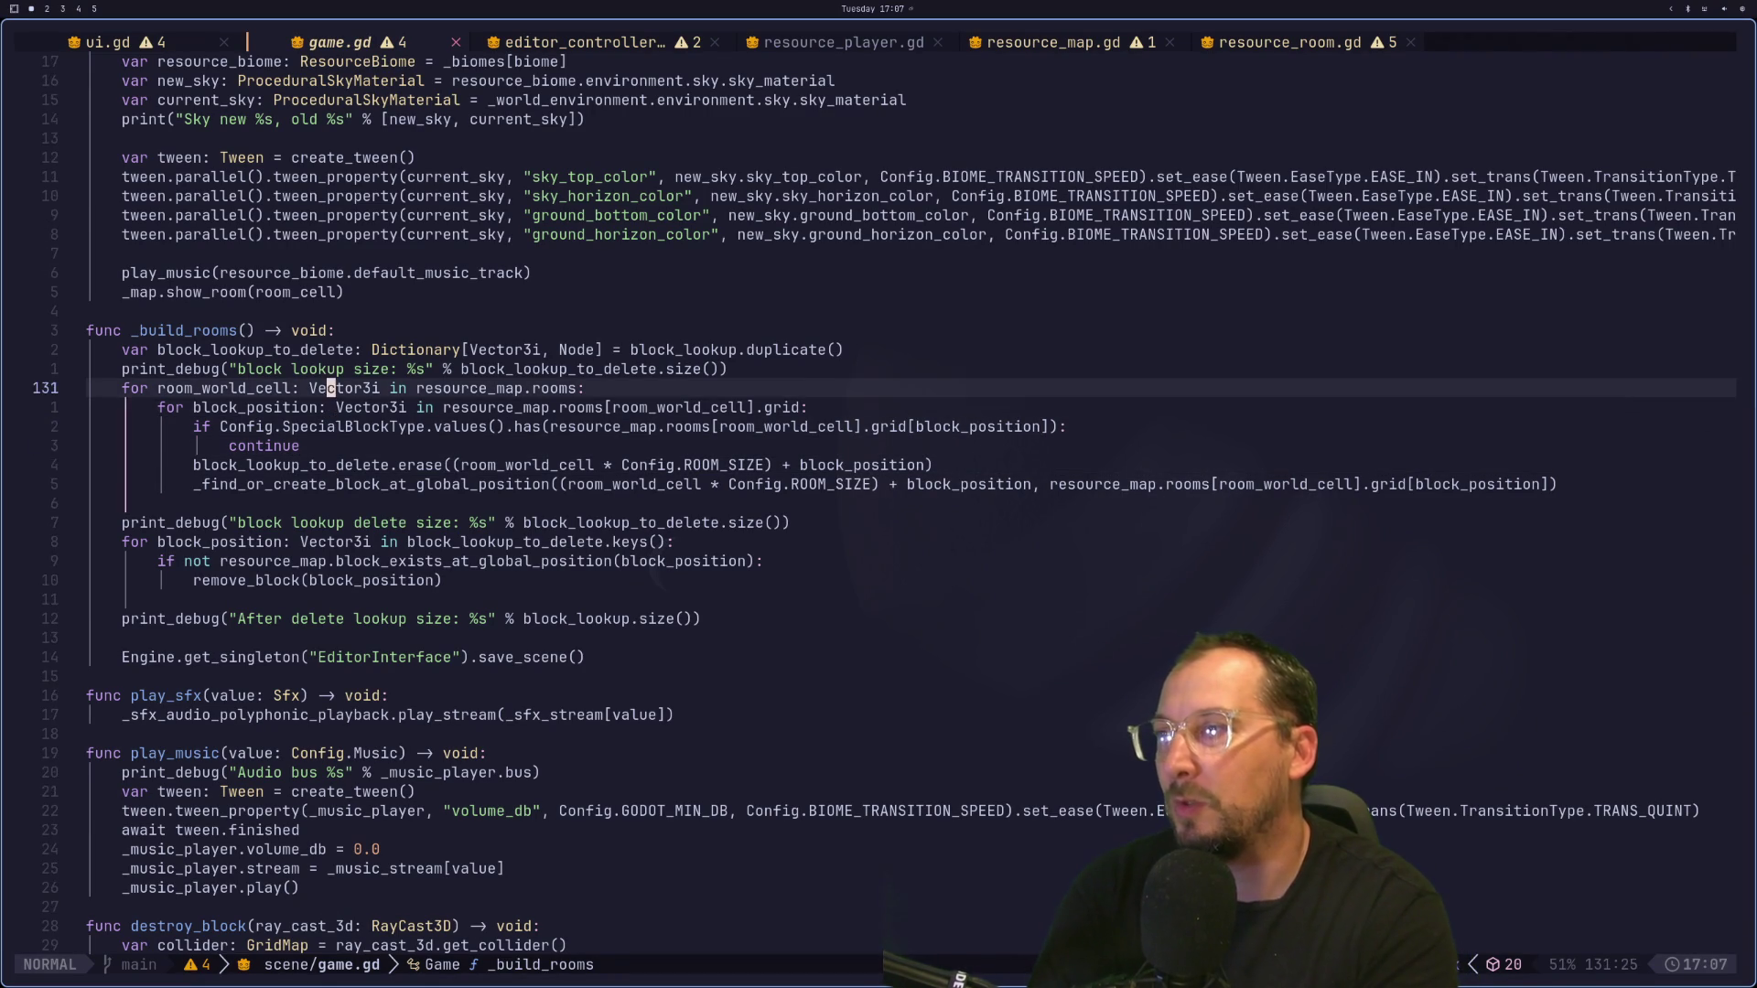
{"action": "key", "text": "j"}
{"action": "key", "text": "j"}
{"action": "key", "text": "j"}
{"action": "key", "text": "k"}
{"action": "key", "text": "k"}
{"action": "key", "text": "k"}
{"action": "key", "text": "j"}
{"action": "key", "text": "j"}
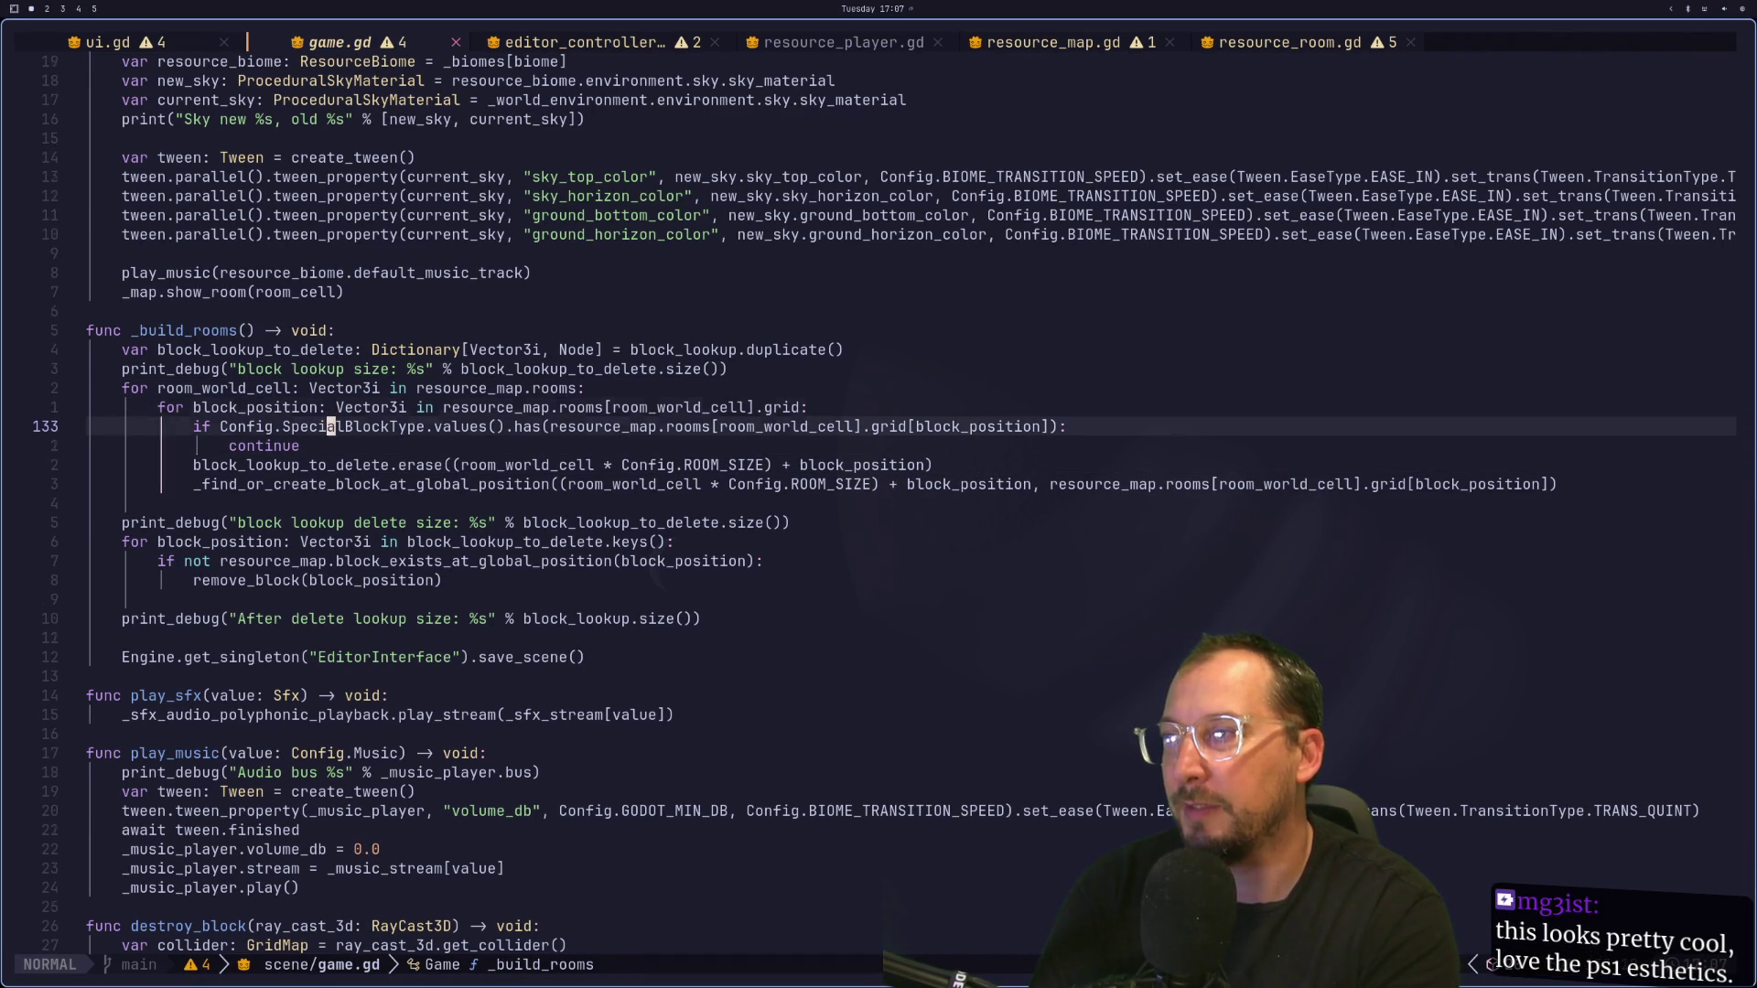
{"action": "key", "text": "k"}
{"action": "key", "text": "j"}
{"action": "key", "text": "j"}
{"action": "key", "text": "j"}
{"action": "key", "text": "k"}
{"action": "key", "text": "k"}
{"action": "key", "text": "k"}
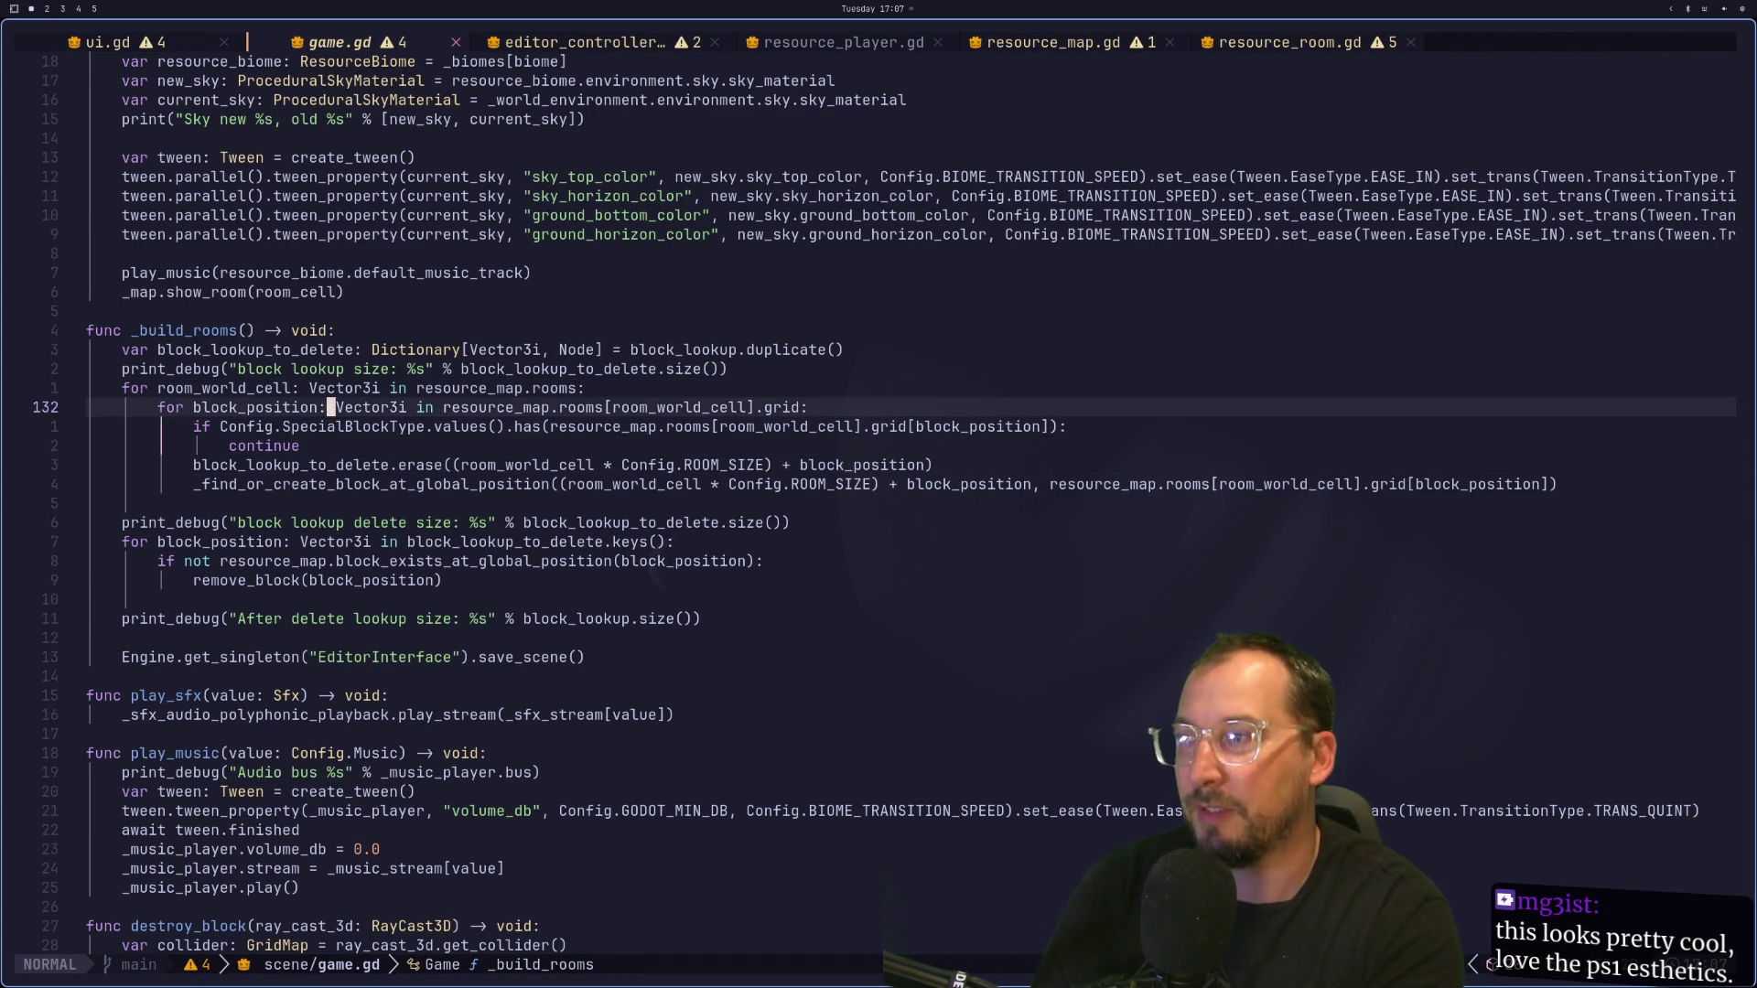
{"action": "key", "text": "j"}
{"action": "key", "text": "j"}
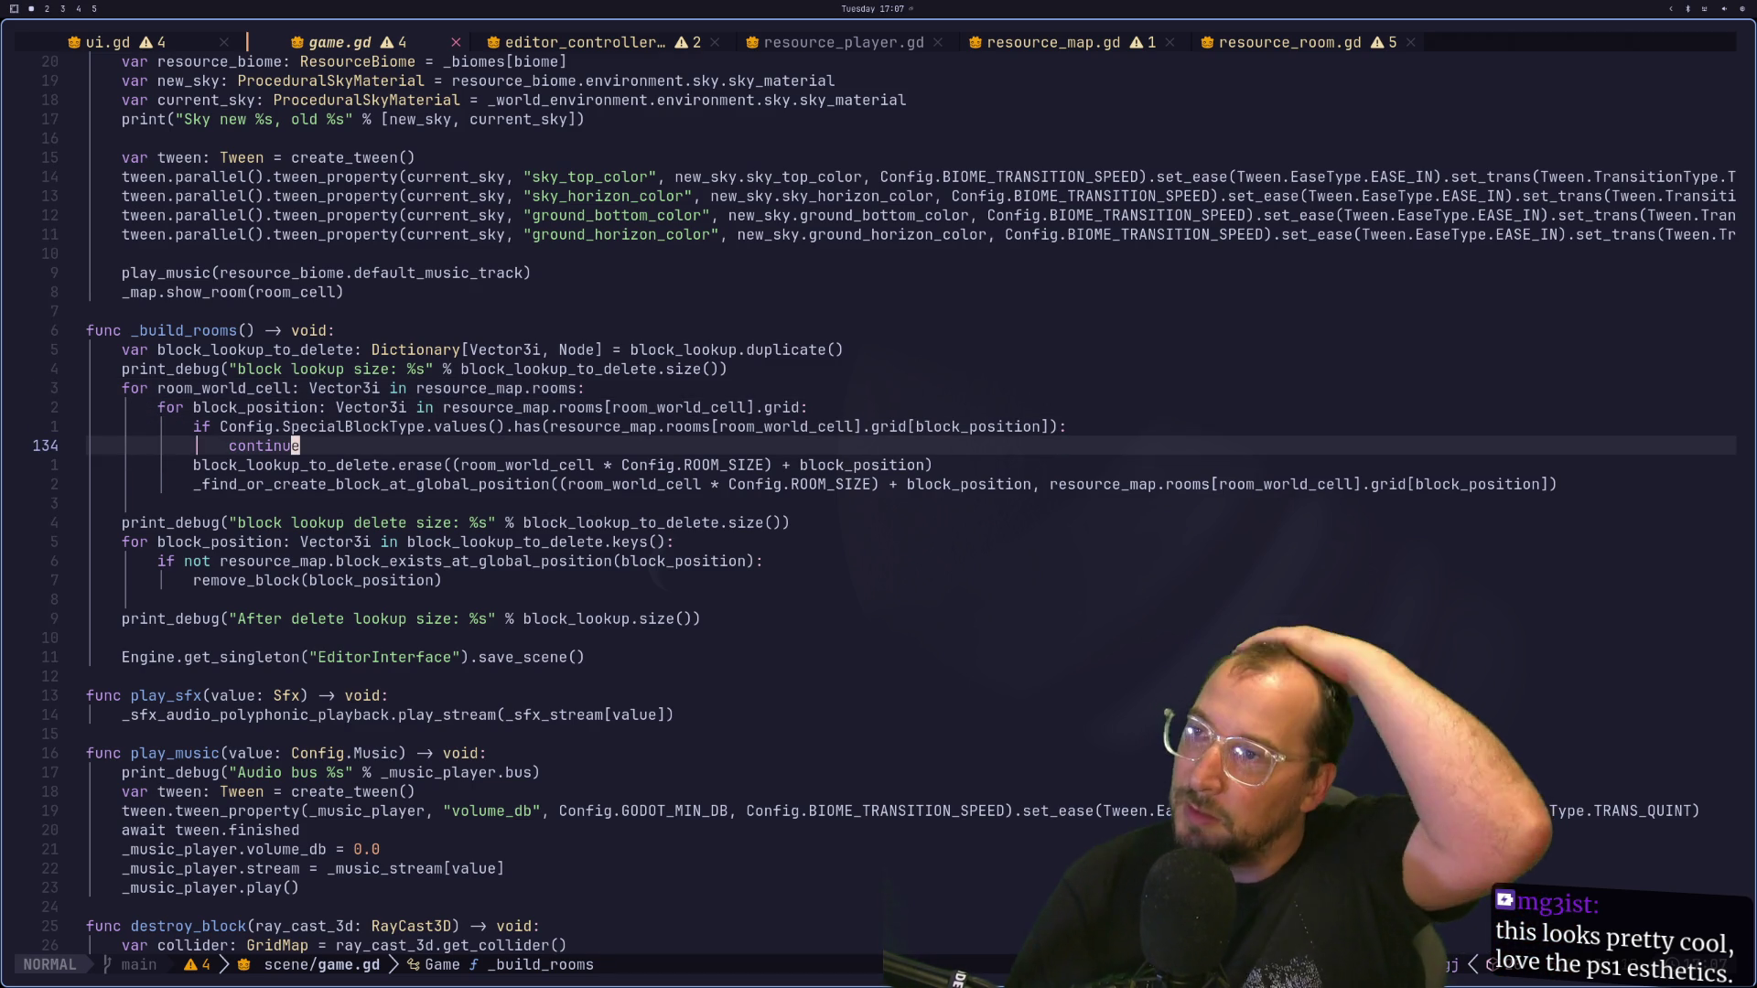
{"action": "key", "text": "super+2"}
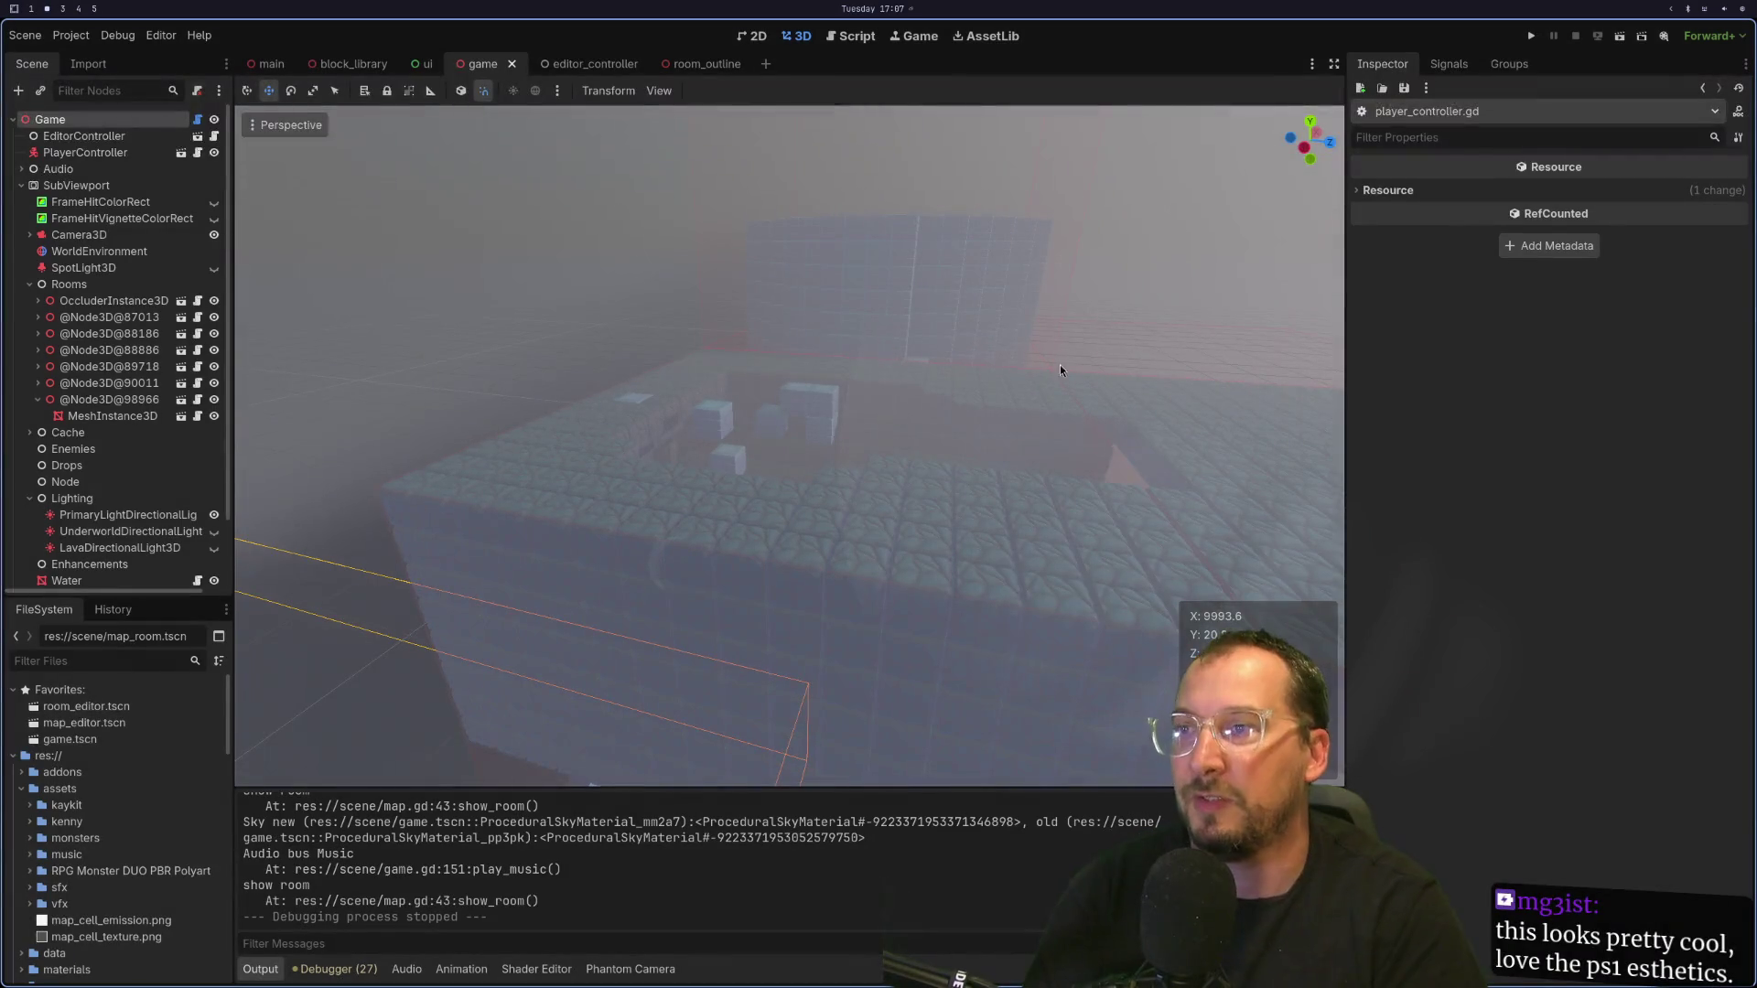
Step: Run the game, climb onto the tiled platform, then drop into the water and swim toward the tower
{"action": "left_click", "coordinate": [1533, 36]}
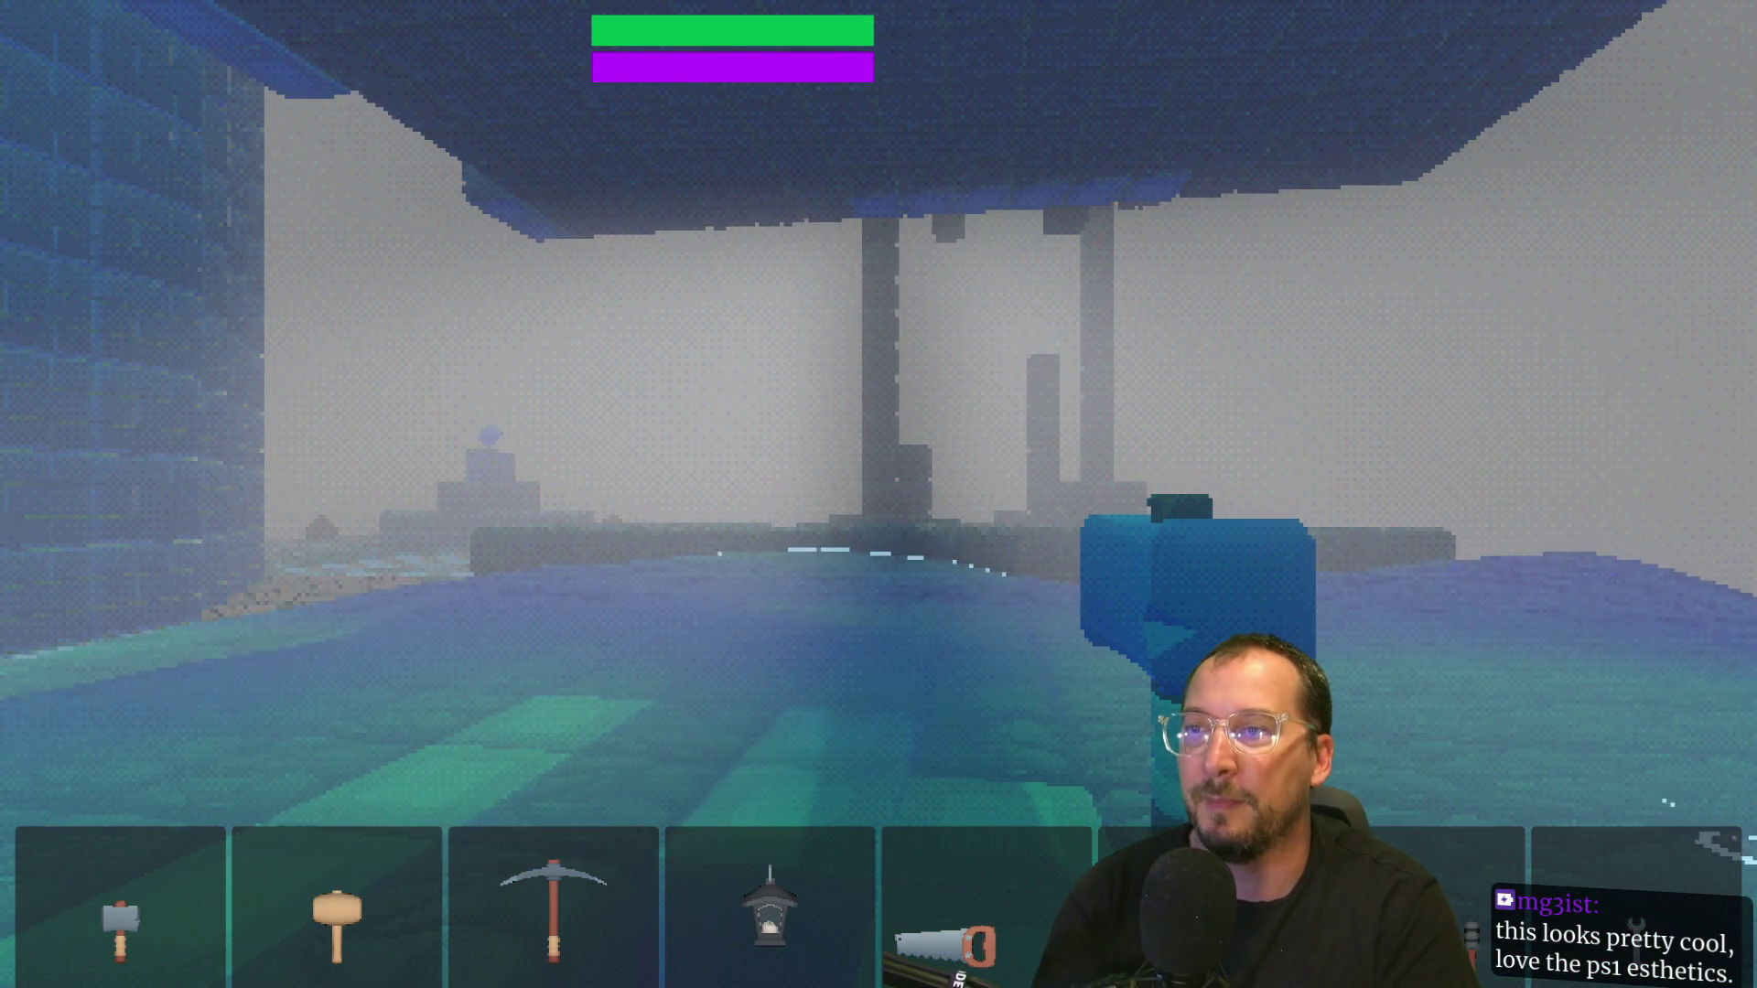
{"action": "key", "text": "w"}
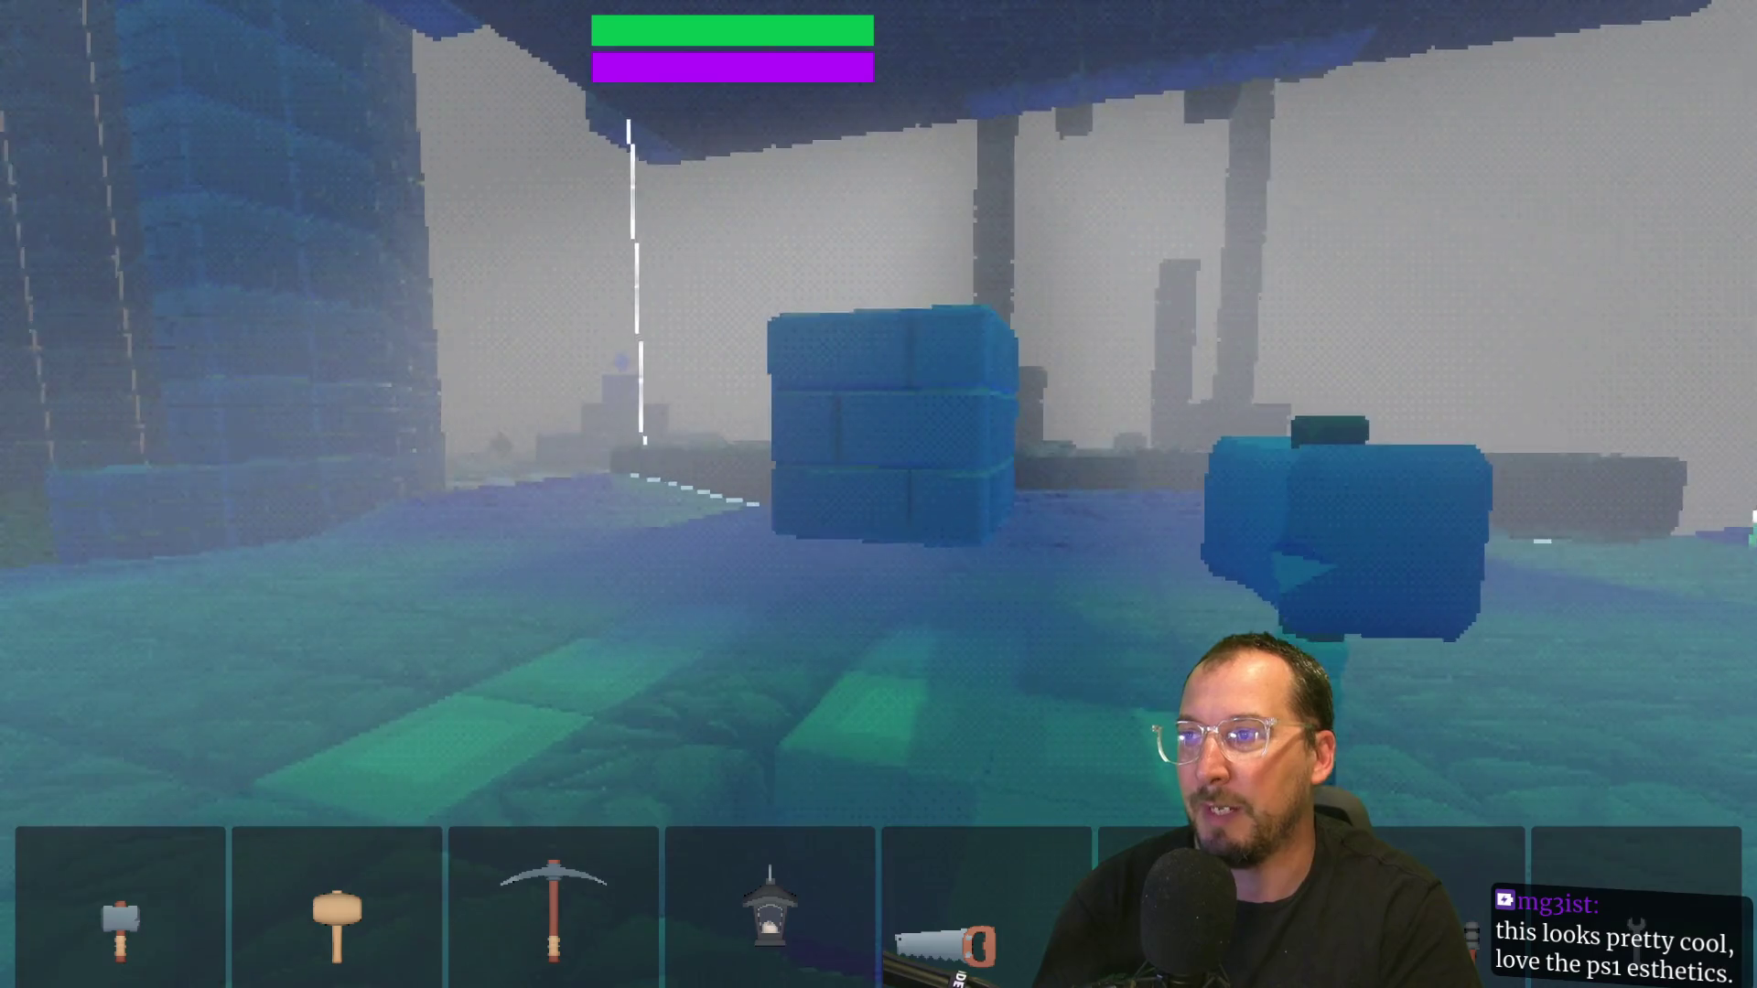
{"action": "key", "text": "w"}
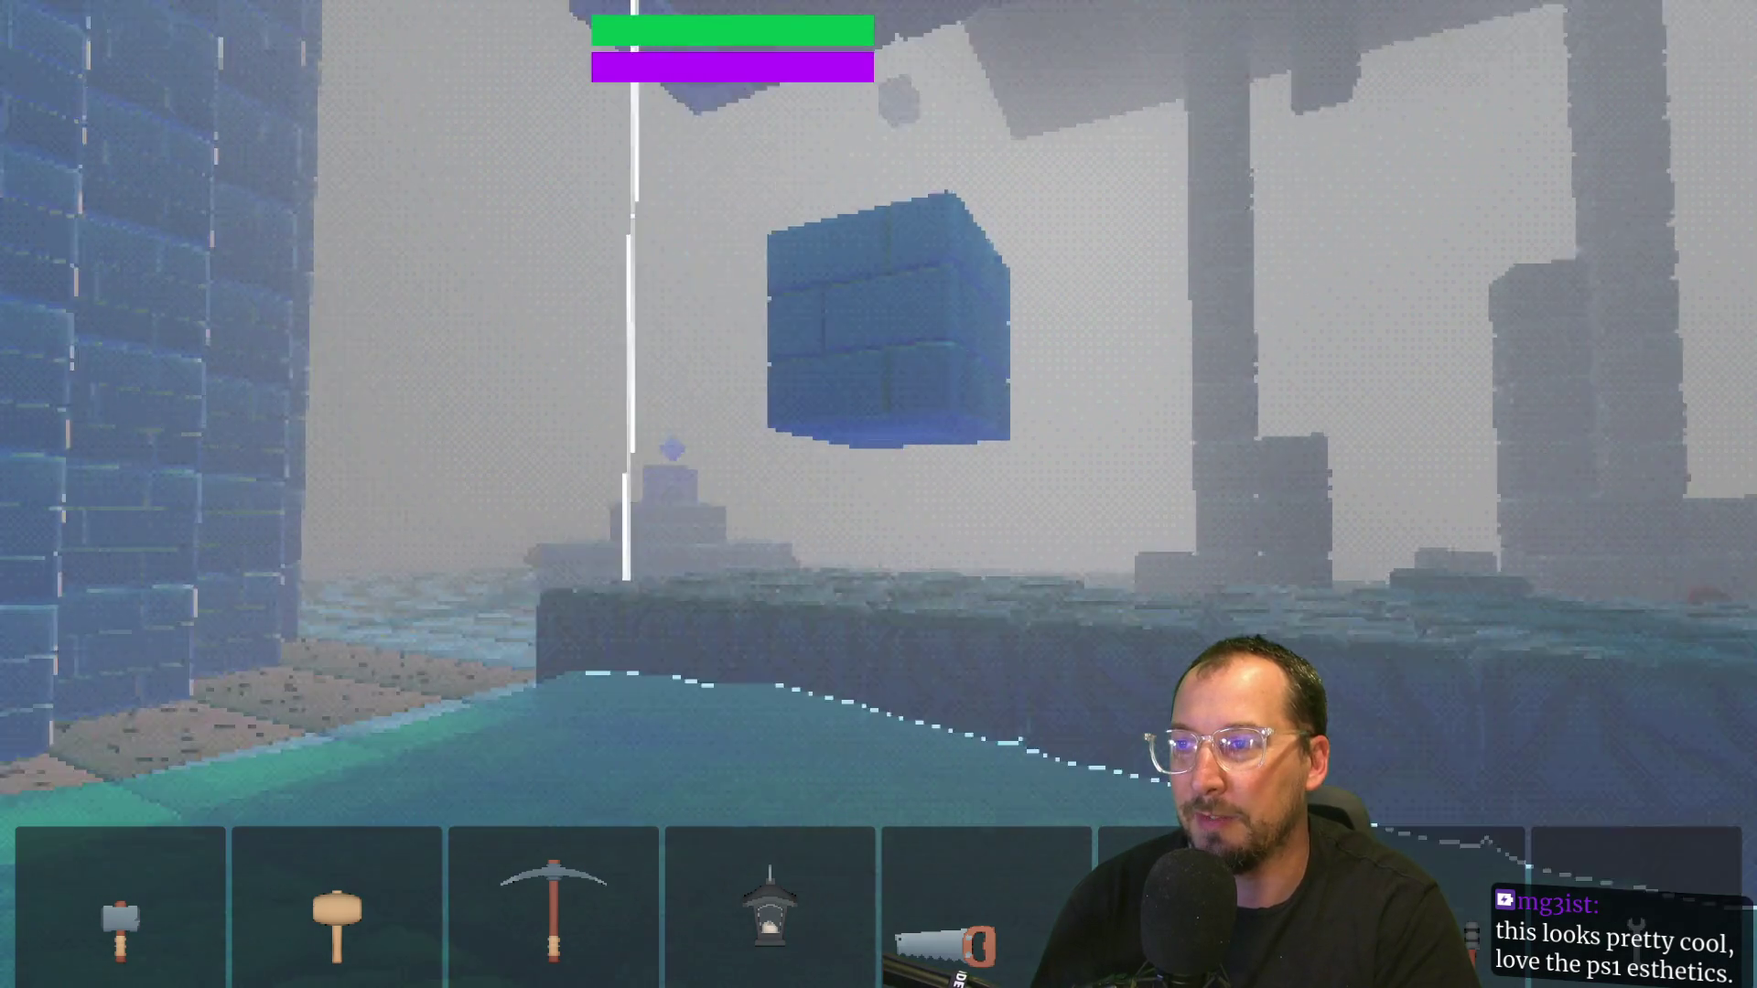
{"action": "key", "text": "space"}
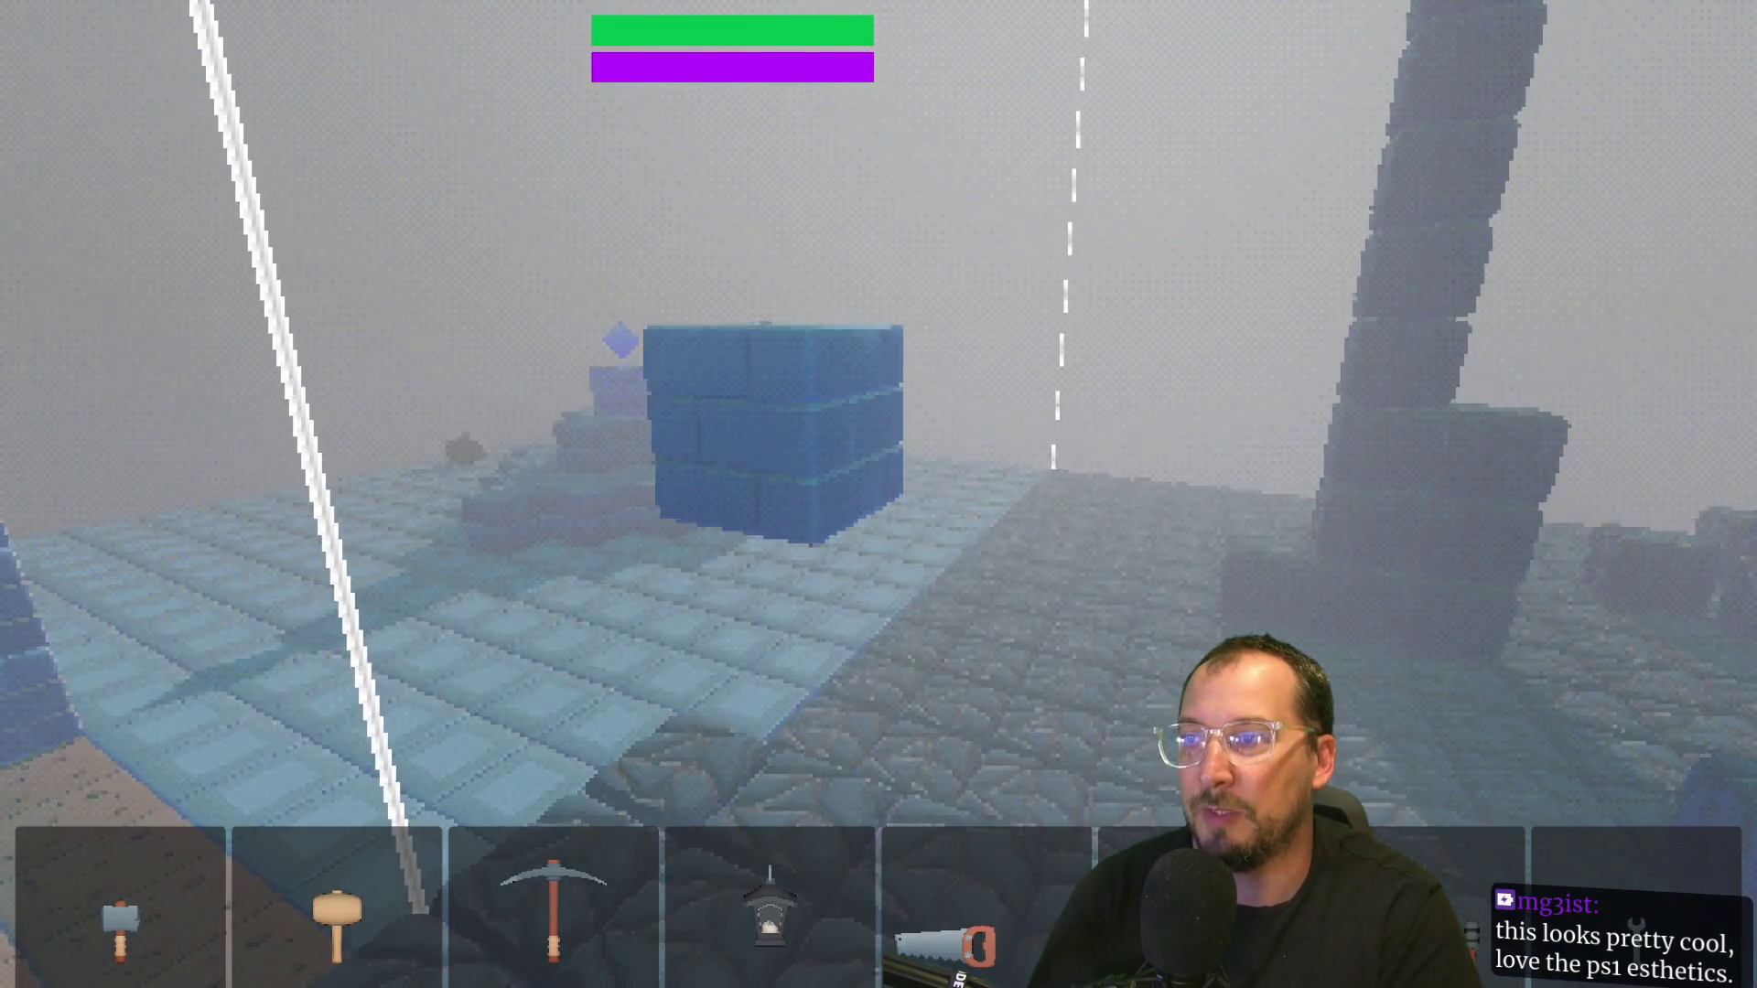
{"action": "key", "text": "w"}
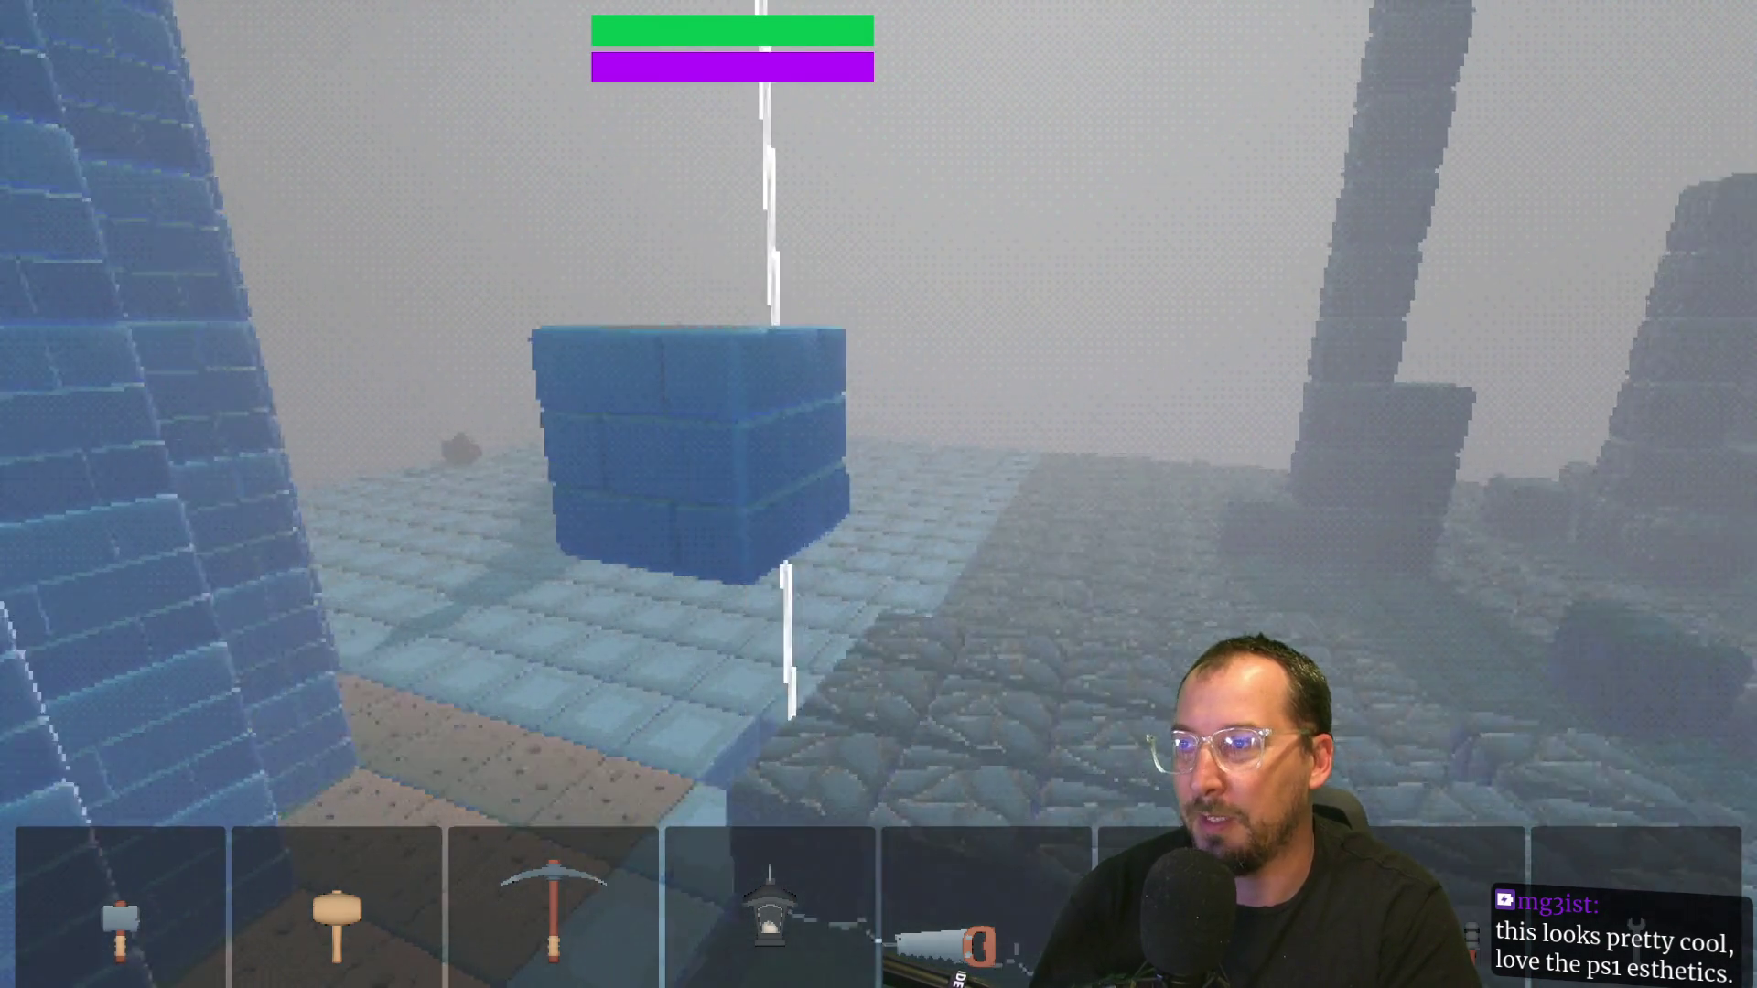
{"action": "key", "text": "w"}
{"action": "key", "text": "w"}
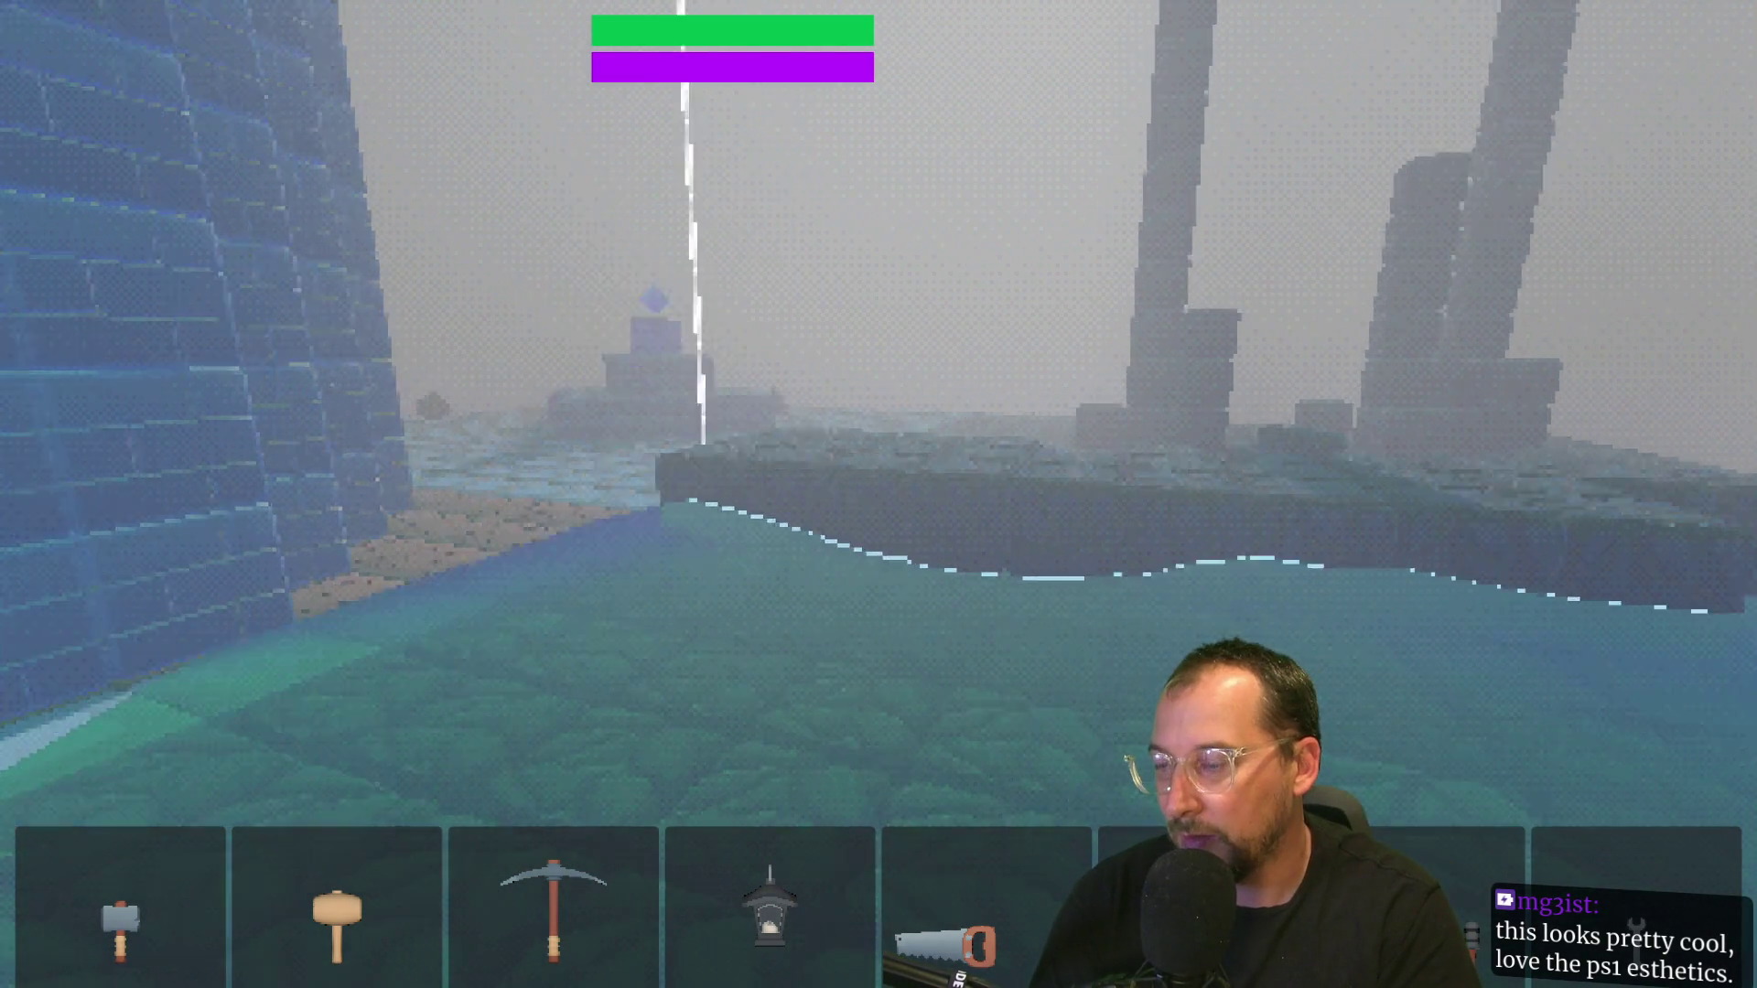
{"action": "key", "text": "w"}
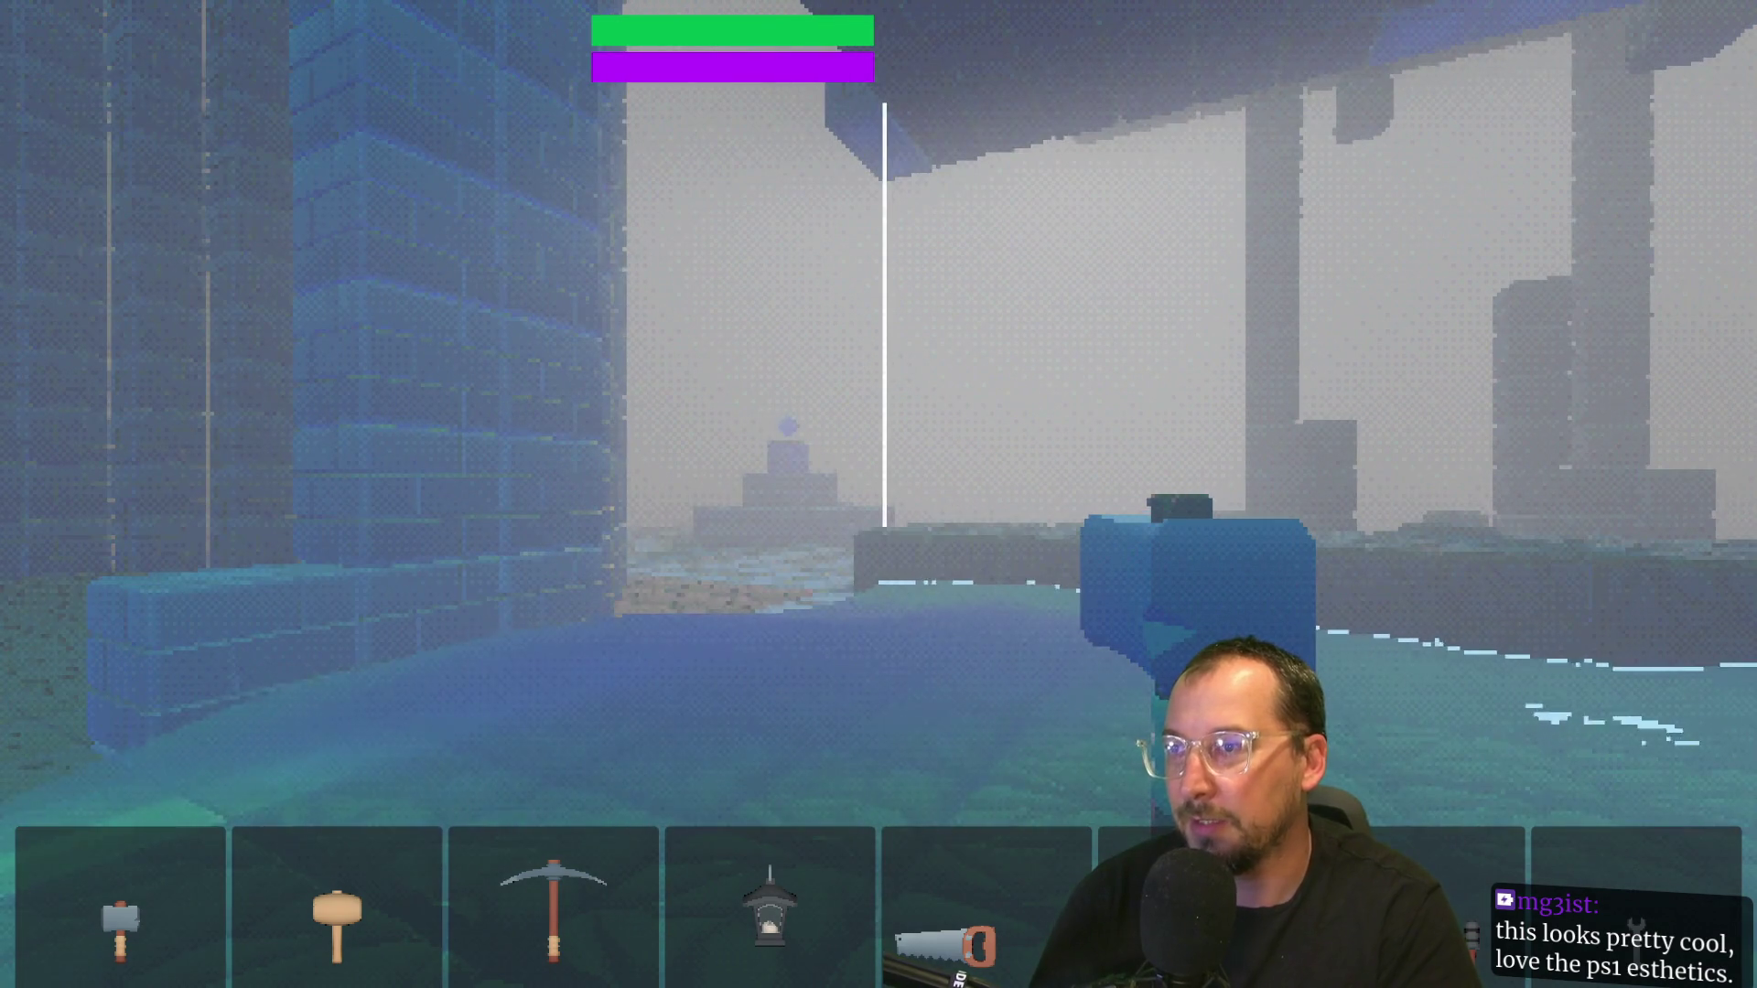
{"action": "key", "text": "w"}
Step: Cycle the held item through pickaxe and lantern, ending on the blue block
{"action": "key", "text": "3"}
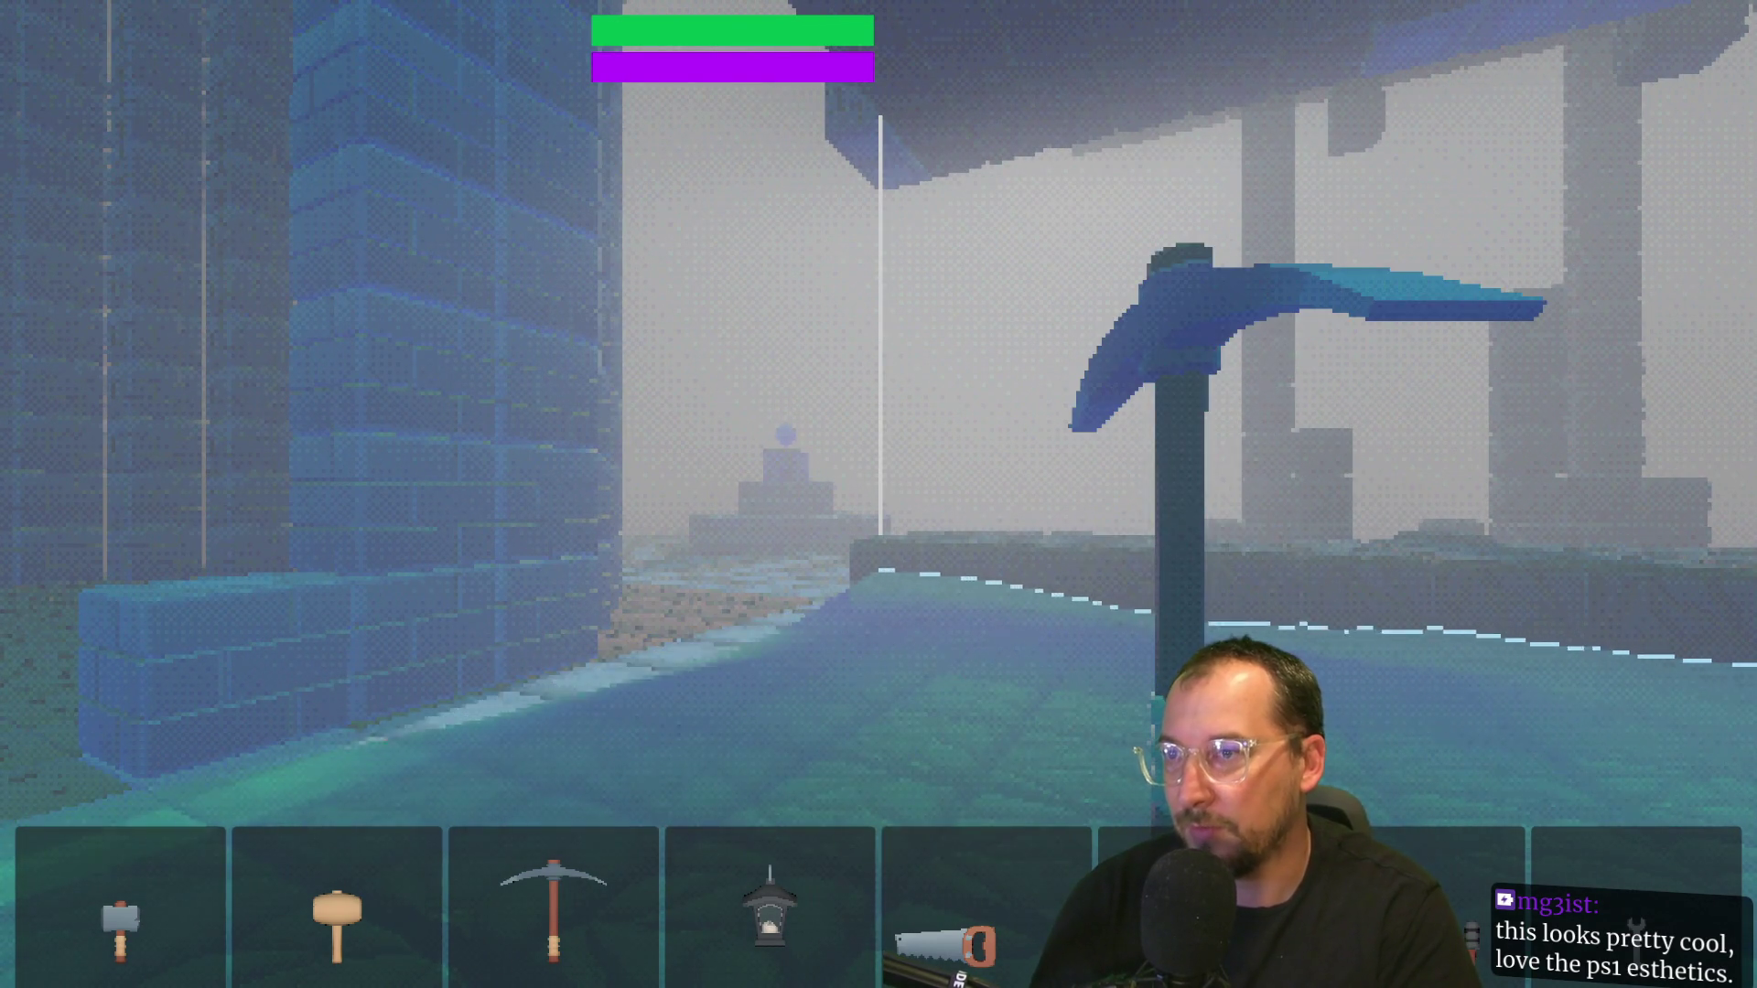
{"action": "key", "text": "4"}
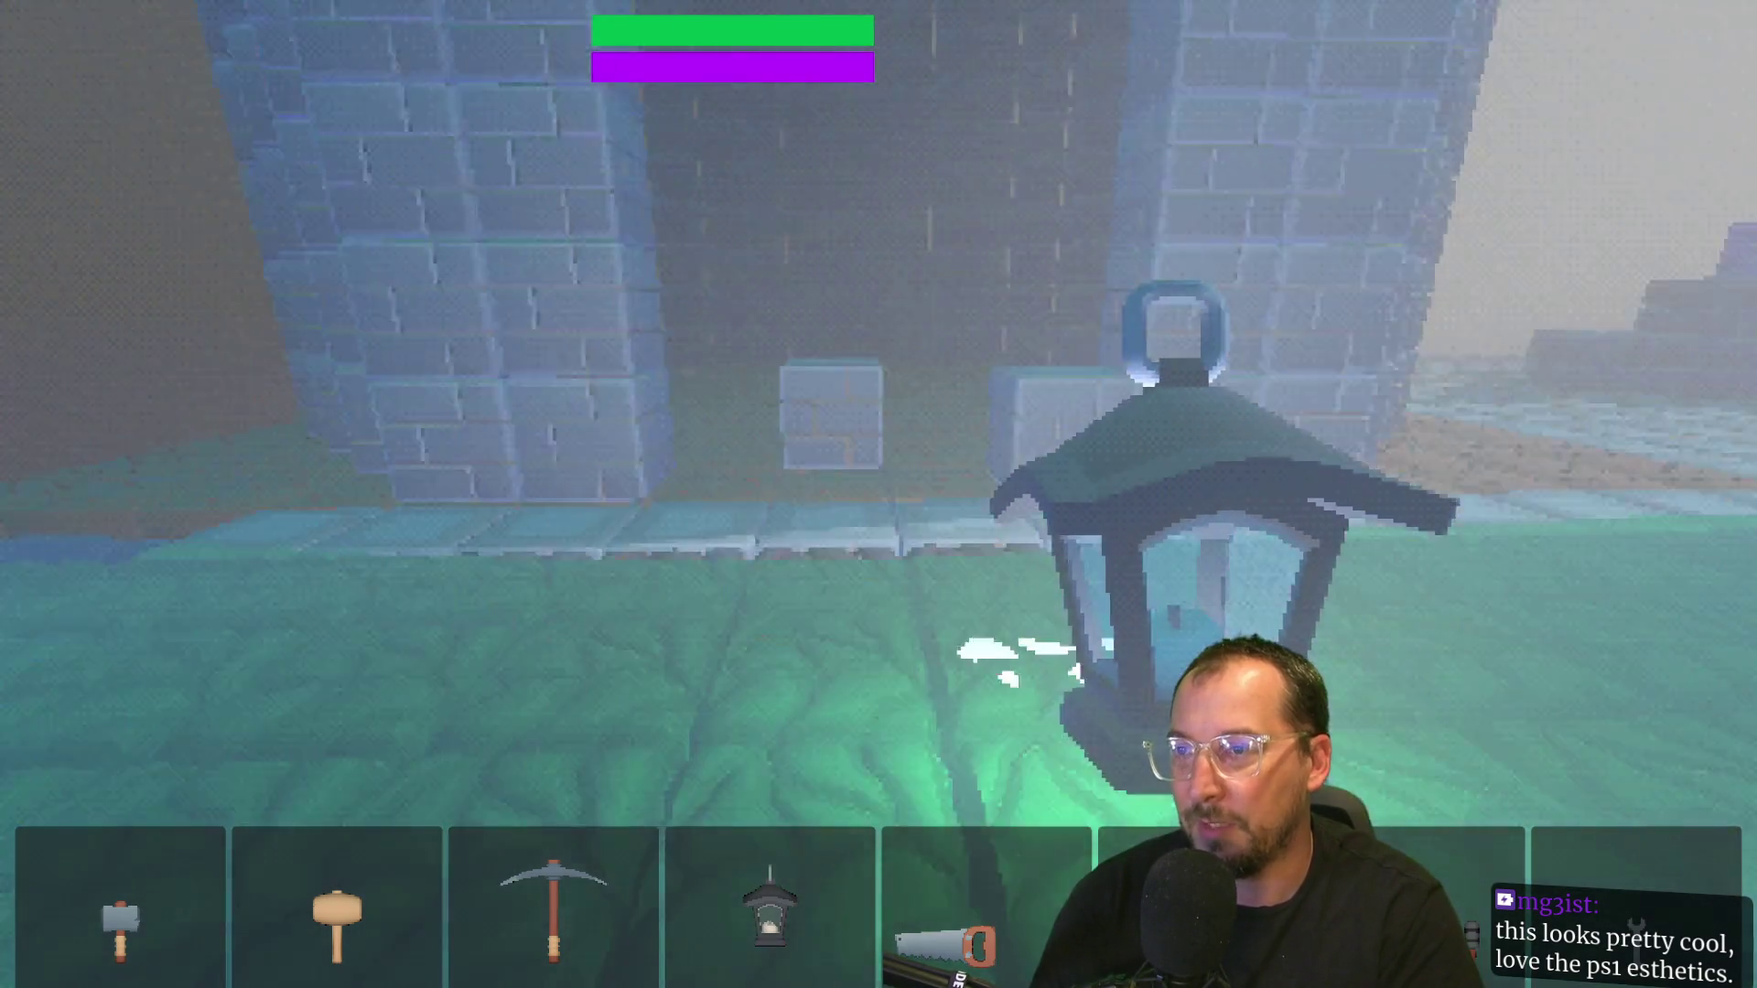
{"action": "key", "text": "5"}
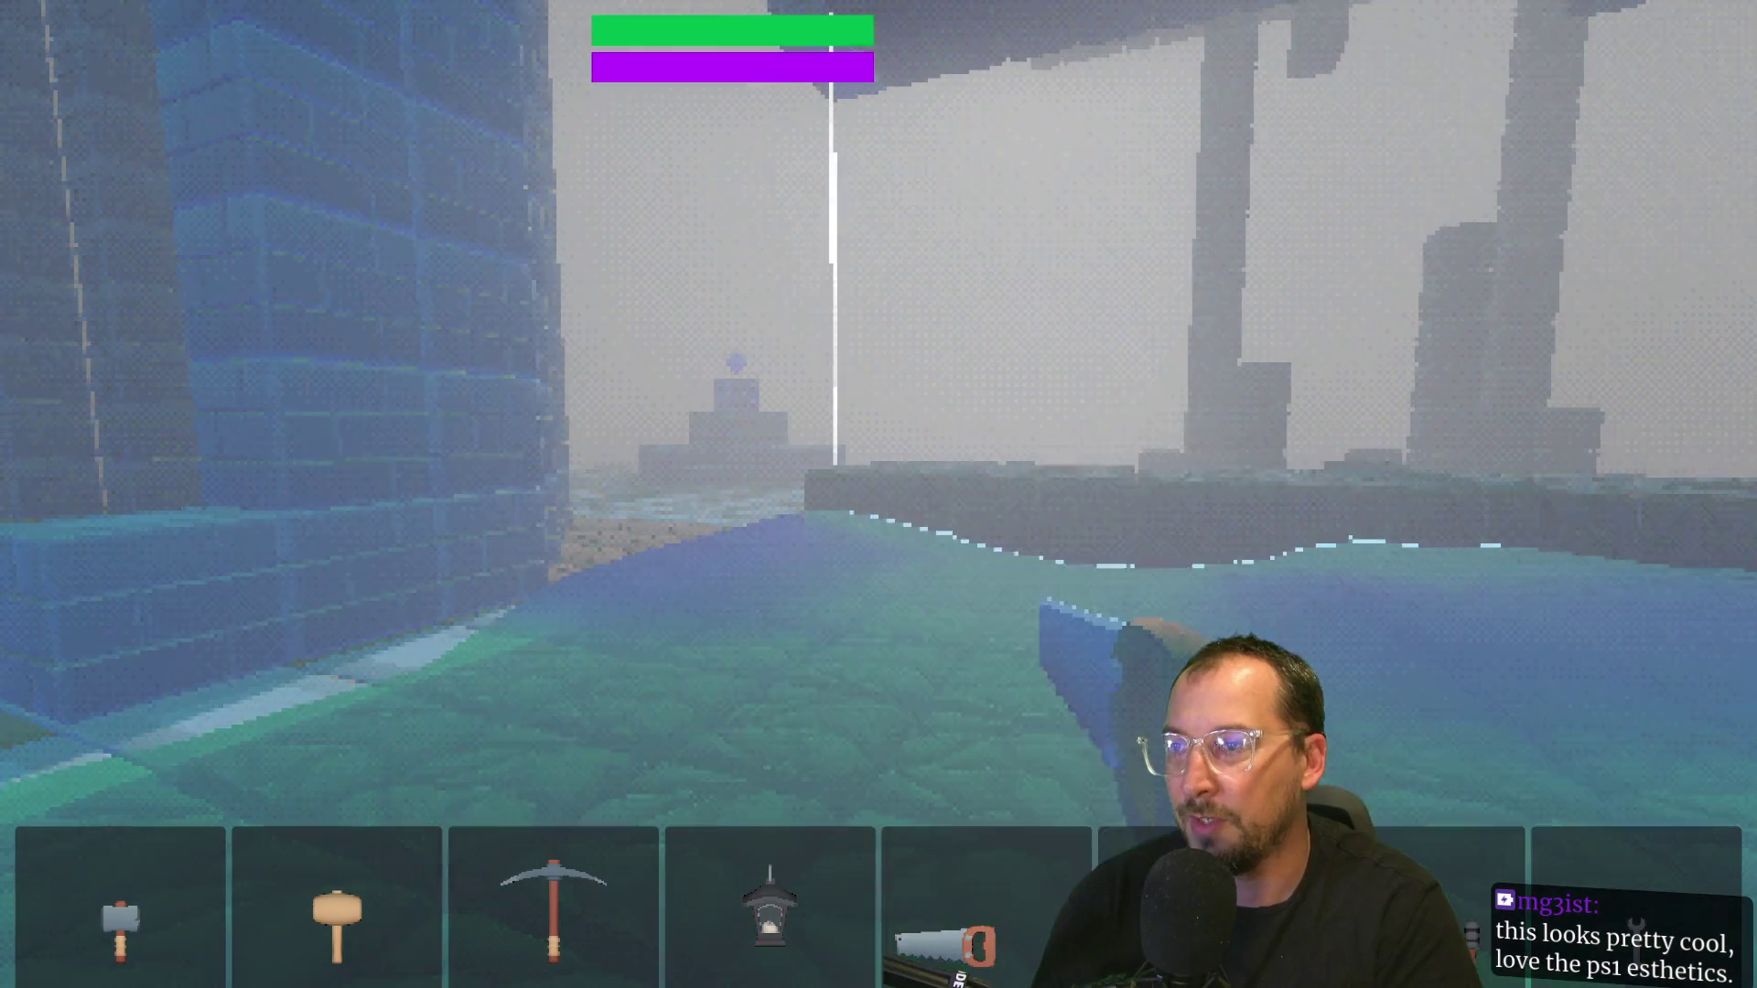
{"action": "key", "text": "4"}
{"action": "key", "text": "3"}
{"action": "key", "text": "4"}
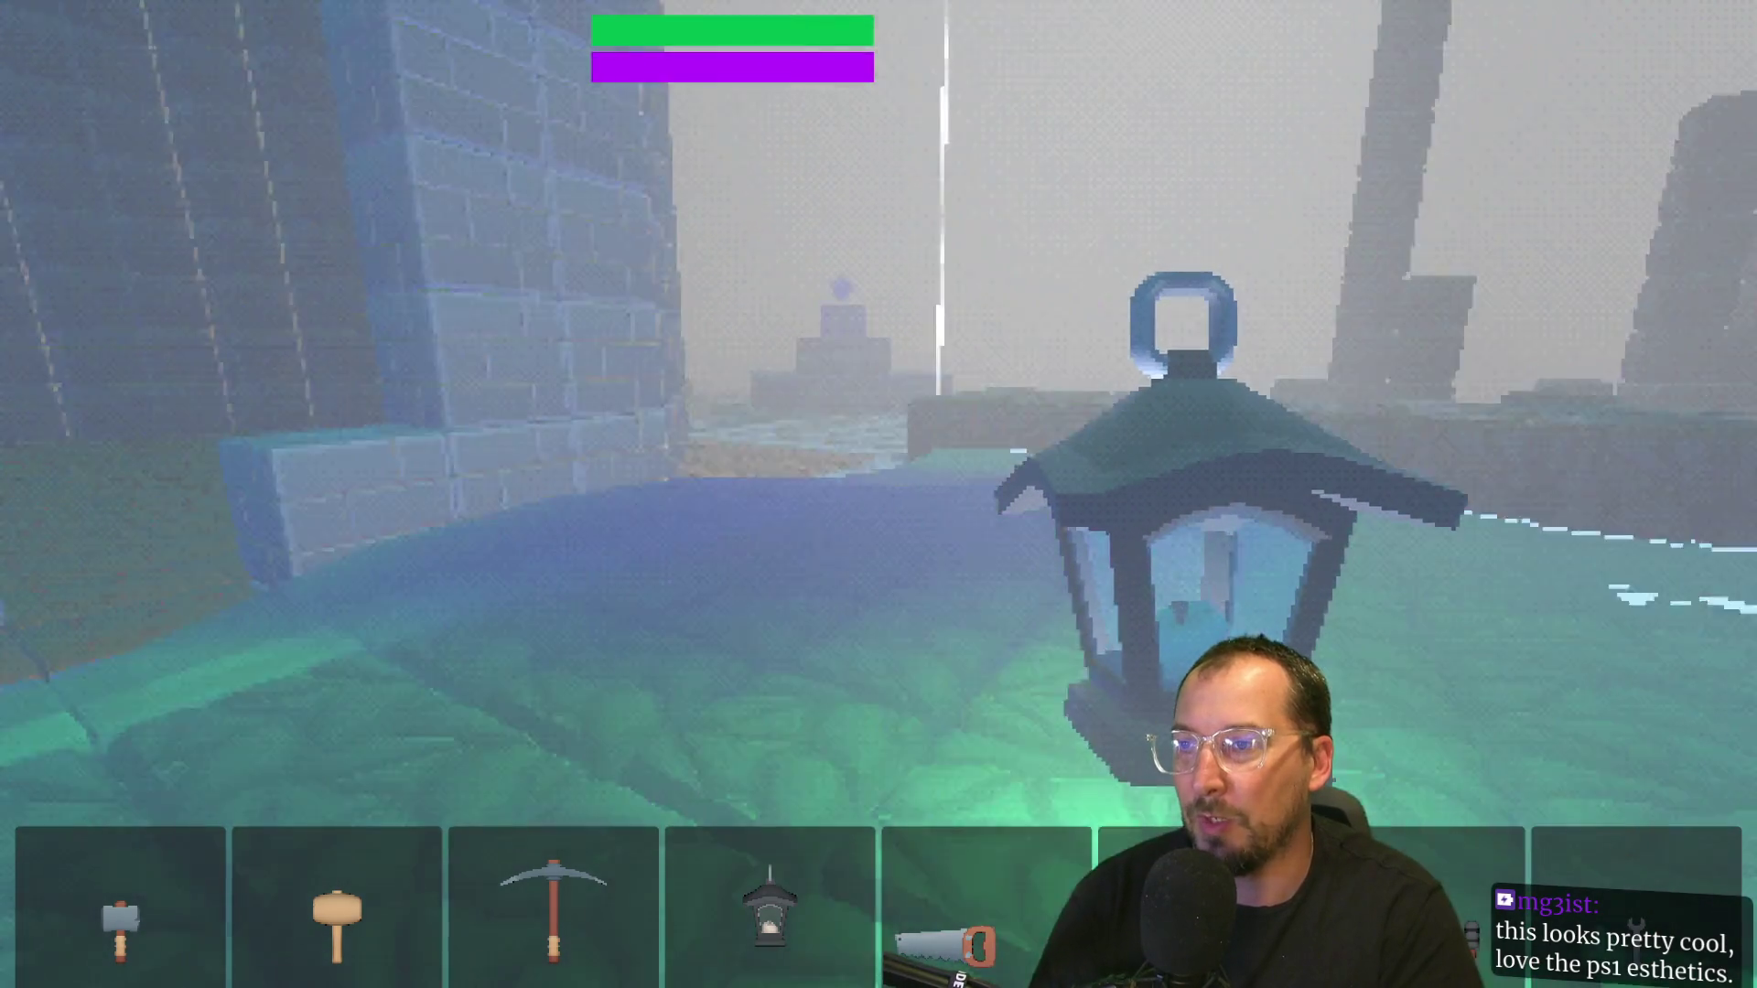
{"action": "key", "text": "6"}
Step: Walk past the stone pillars and out of the water to the stepped structure with the gem
{"action": "key", "text": "w"}
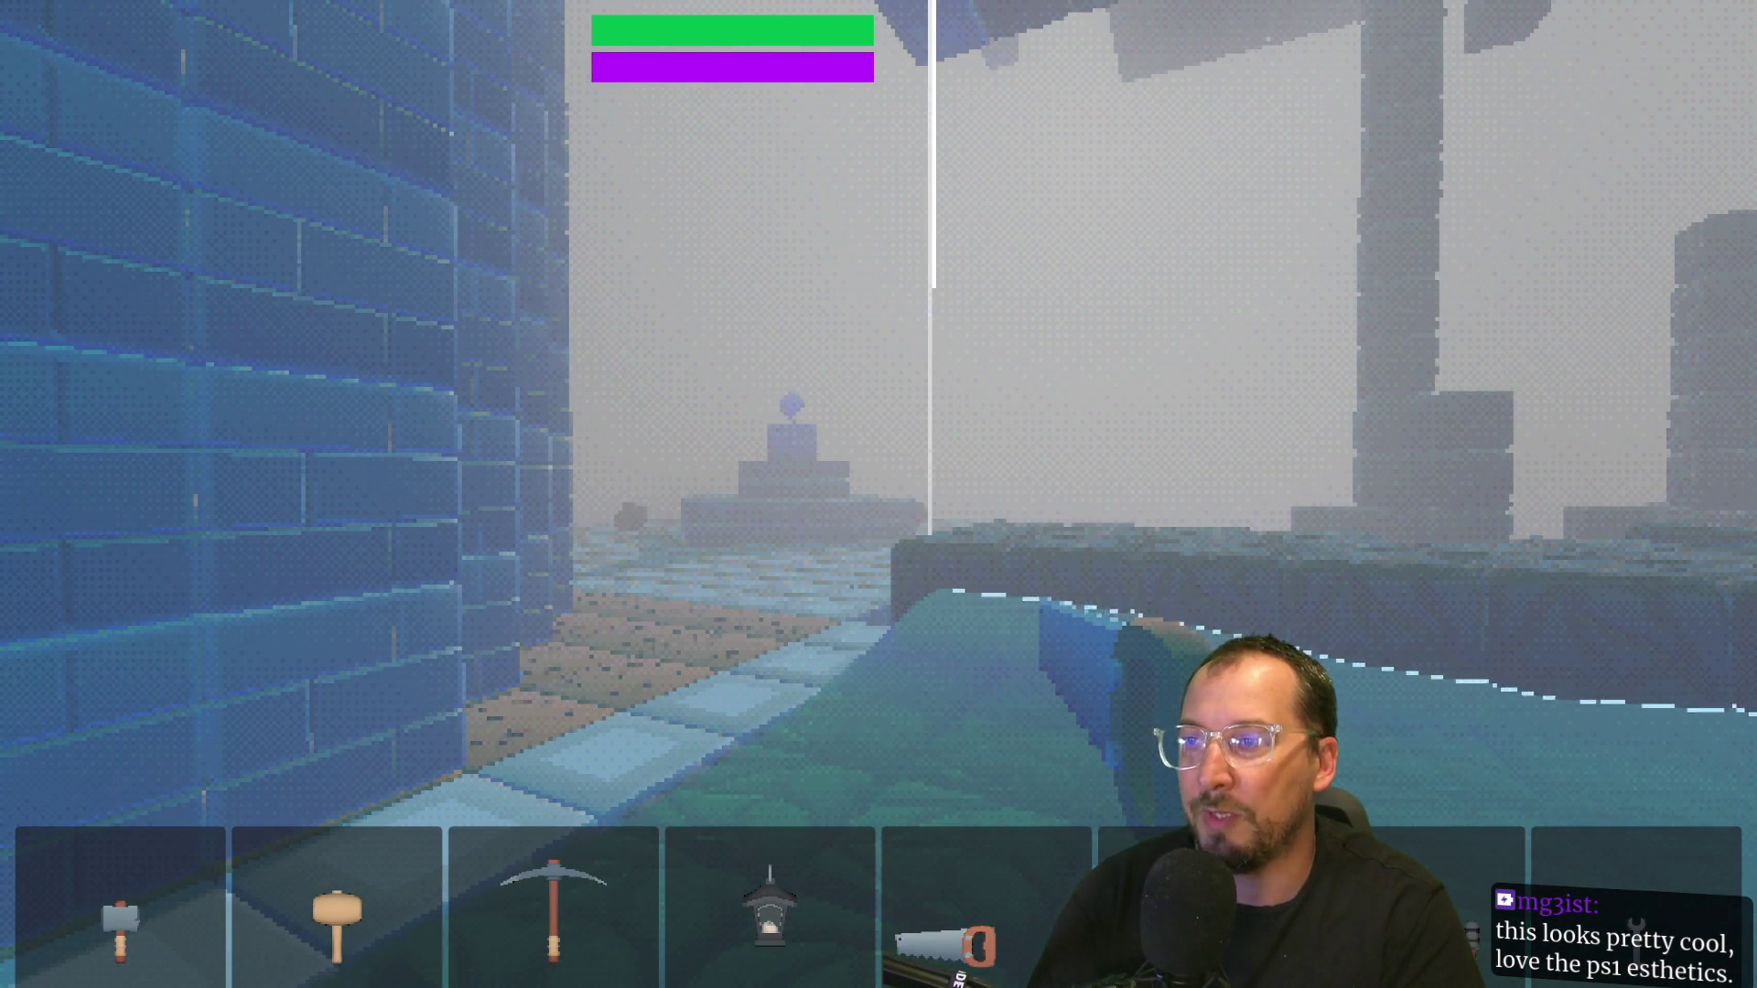
{"action": "key", "text": "w"}
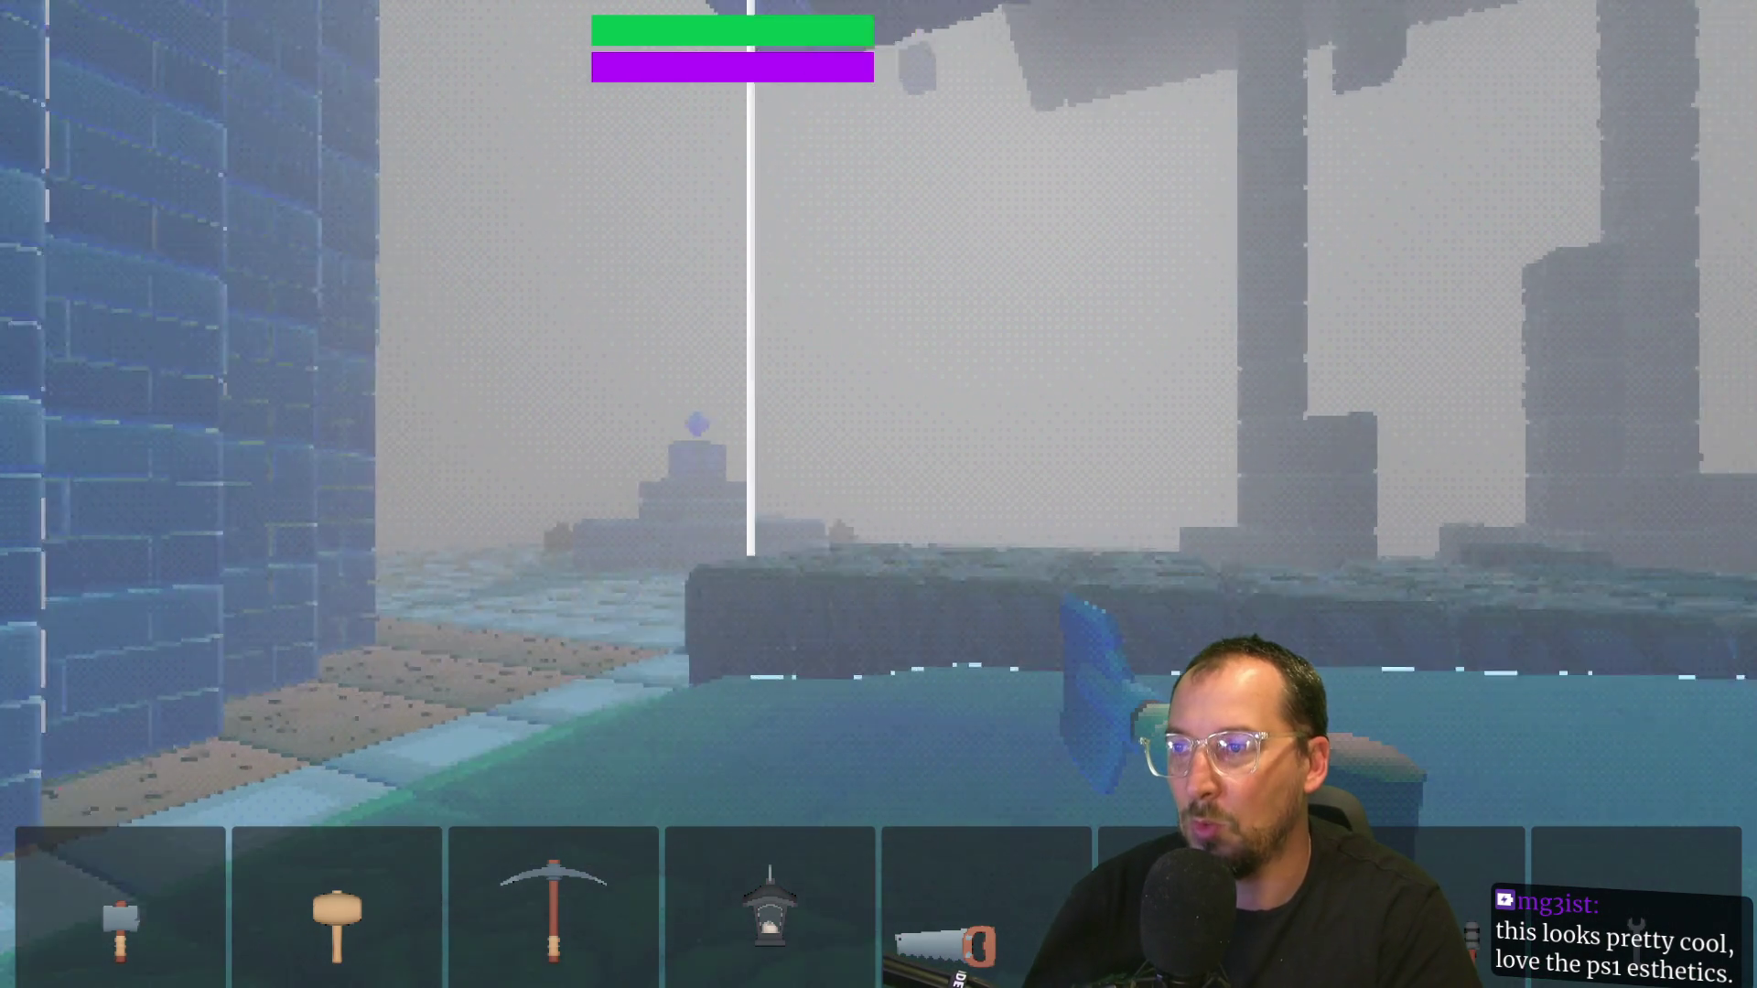
{"action": "key", "text": "w"}
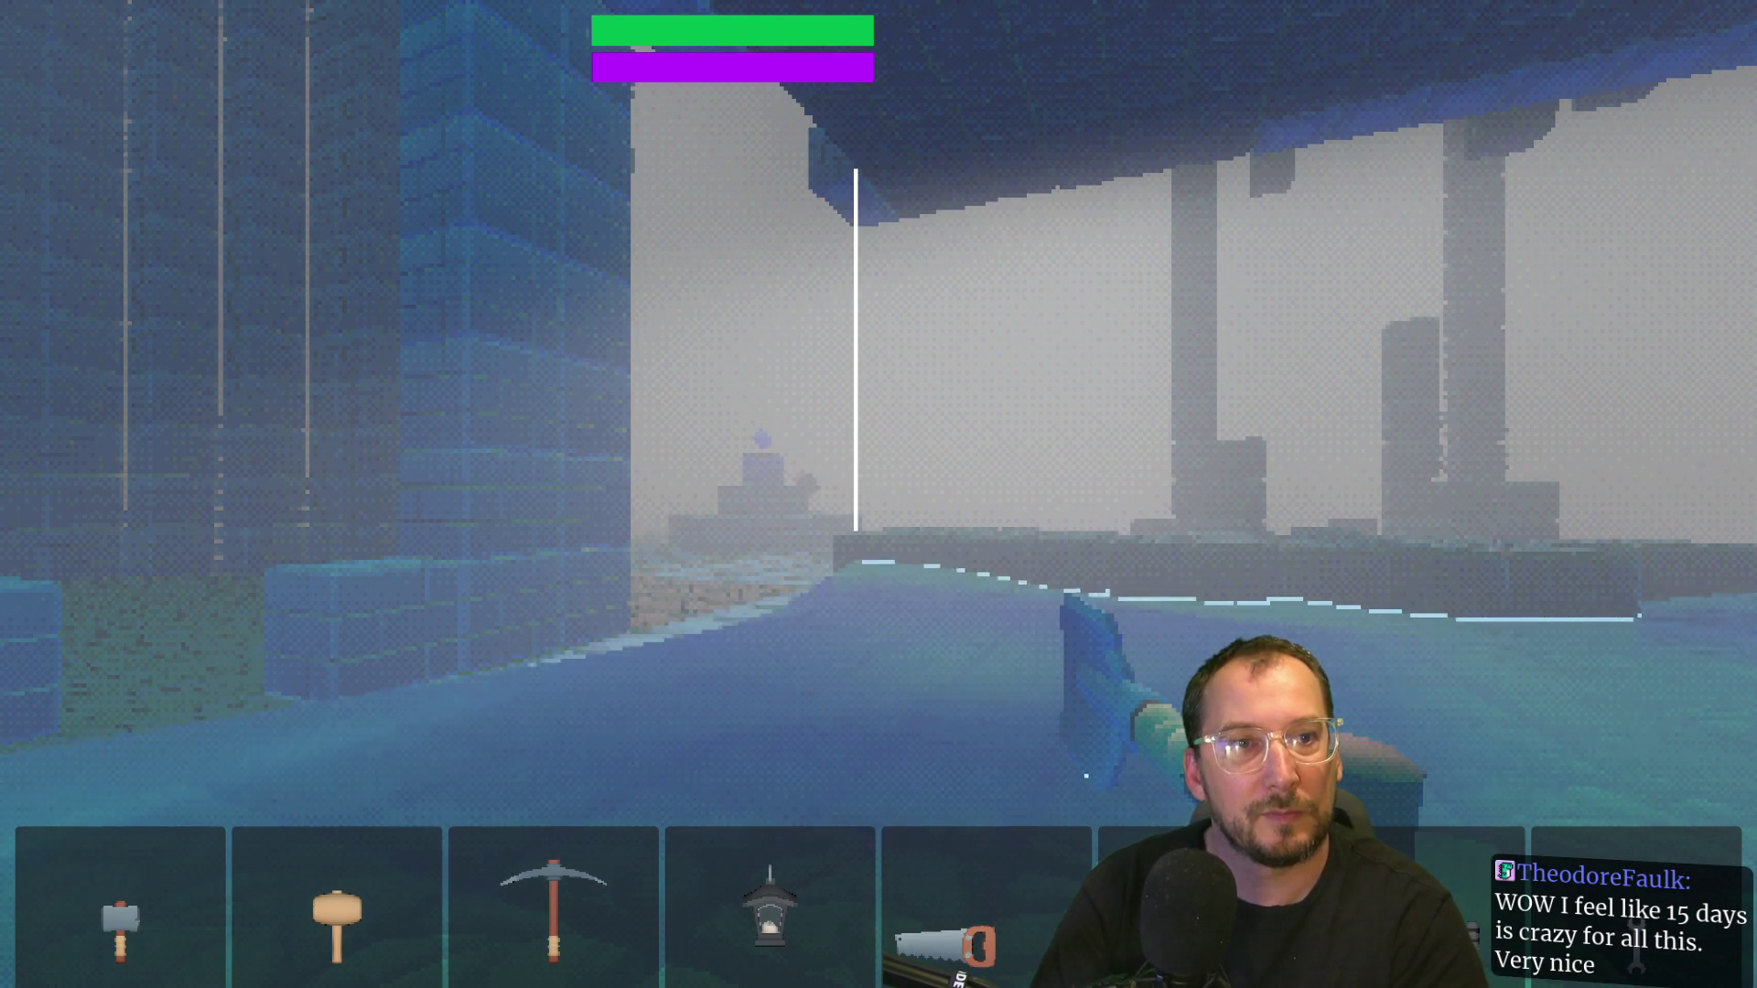
{"action": "key", "text": "w"}
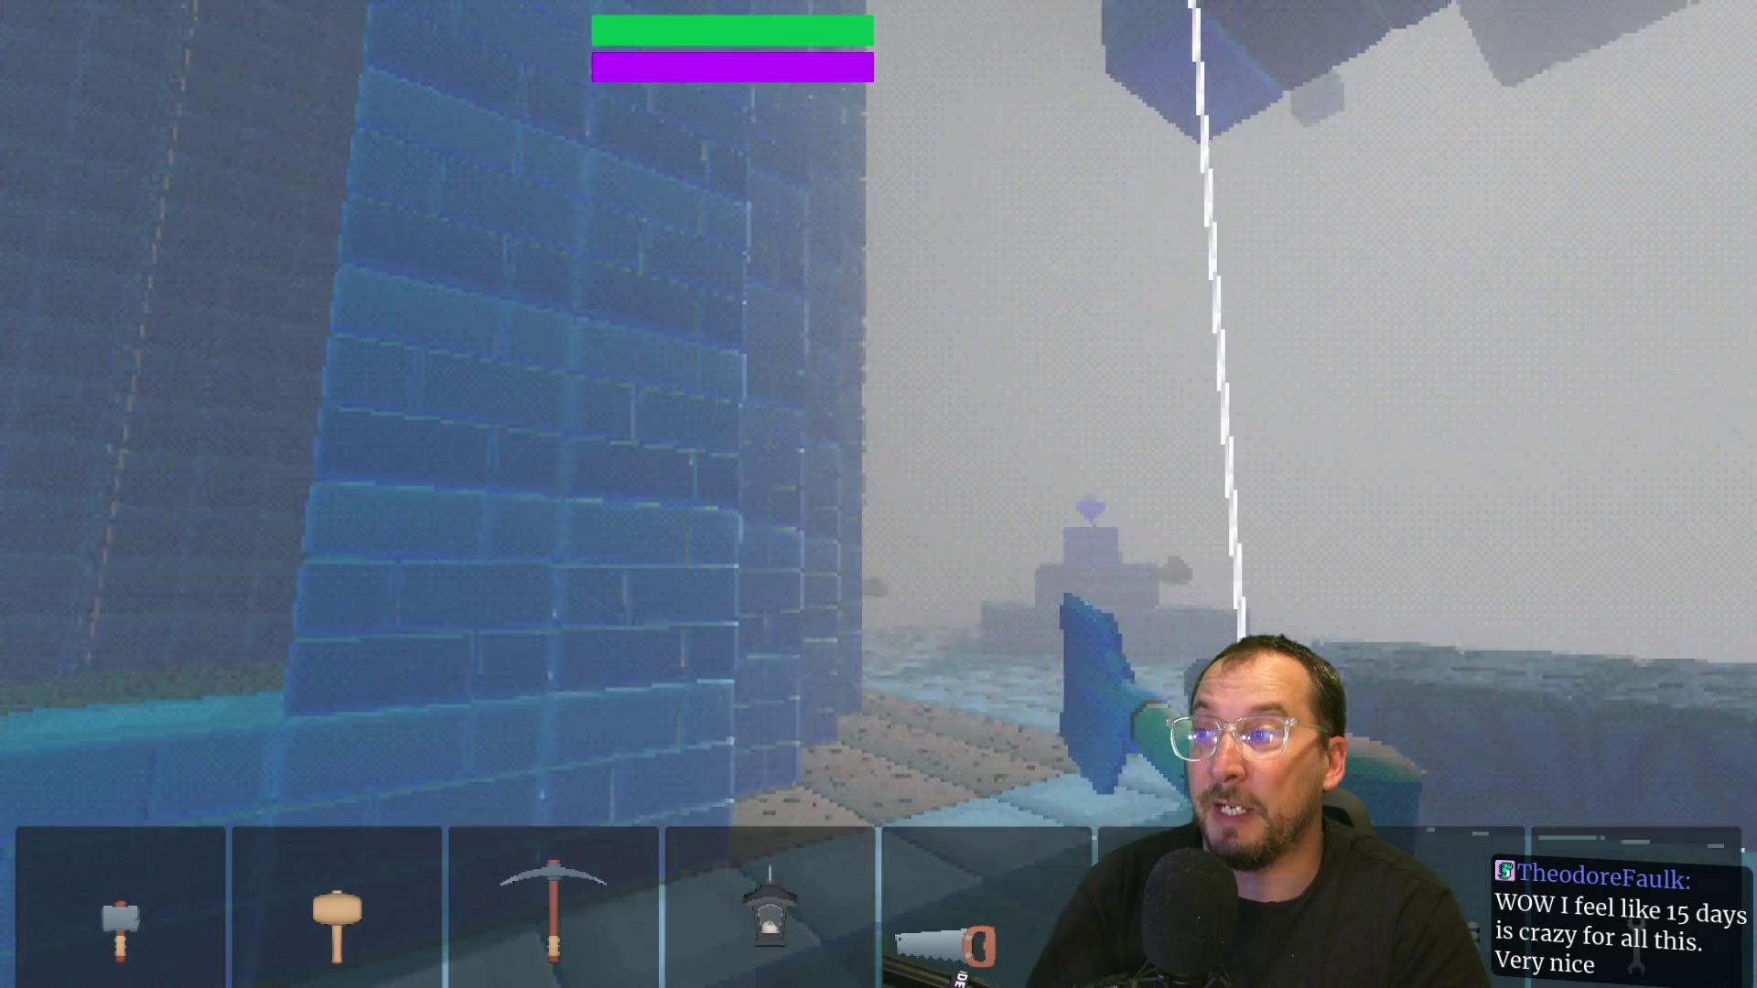
{"action": "key", "text": "w"}
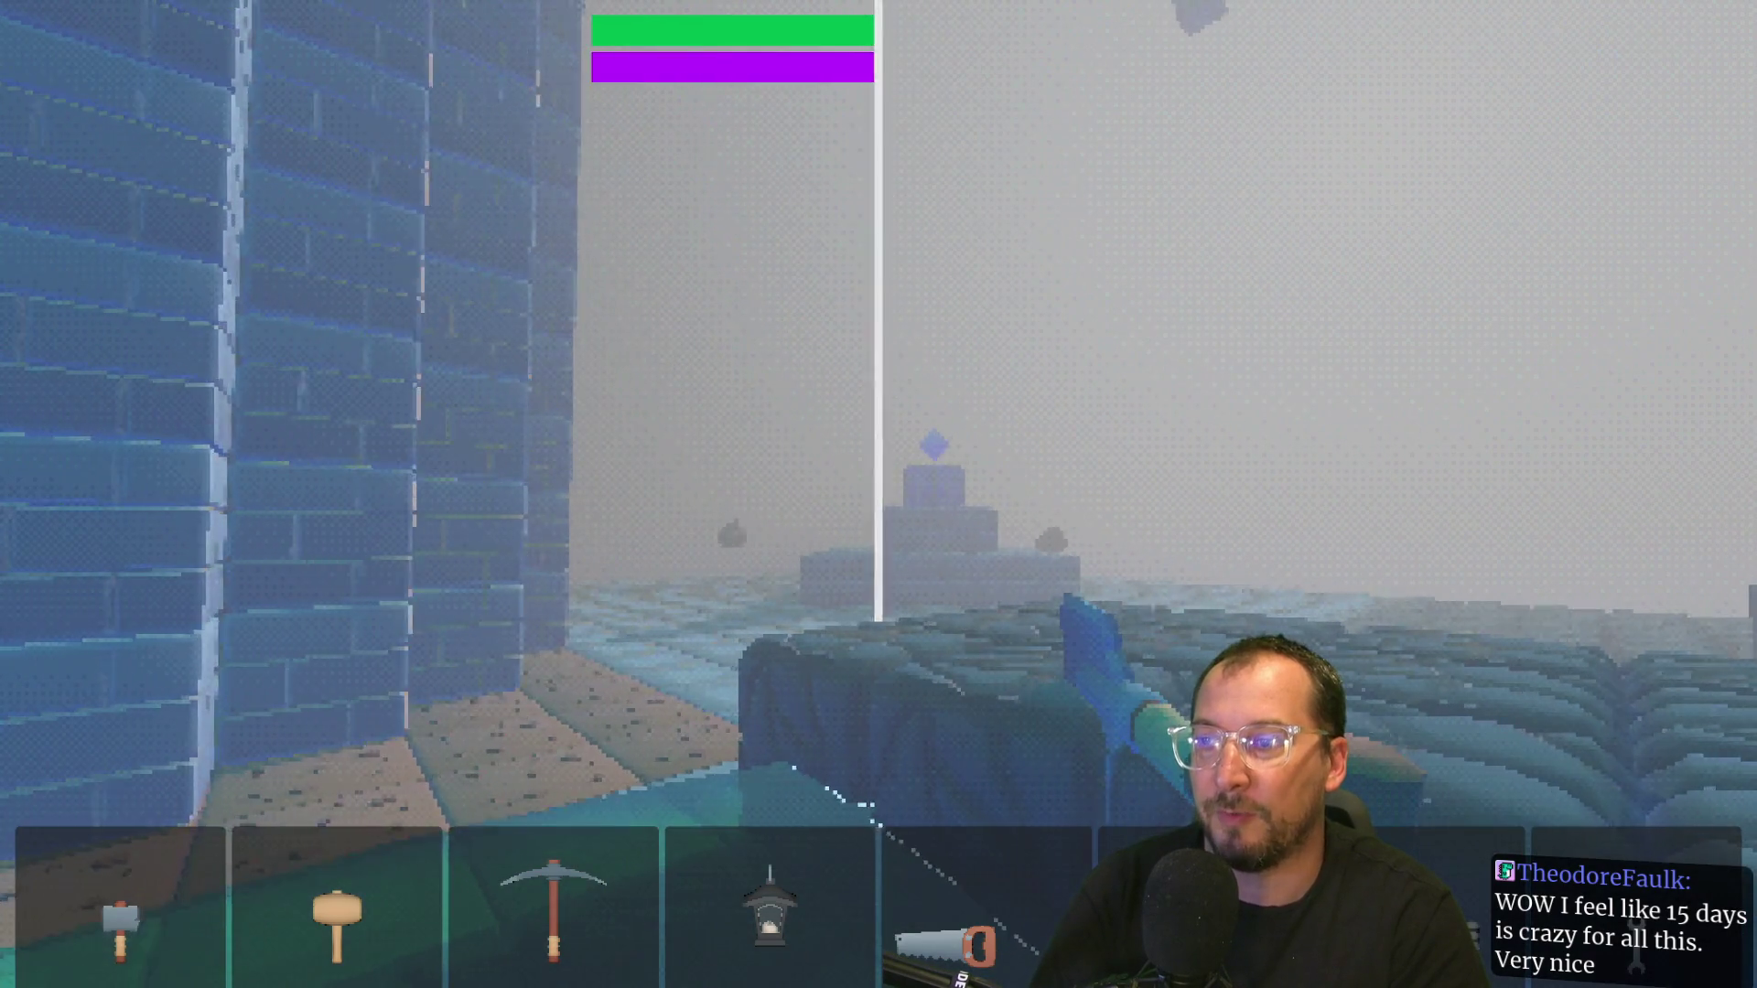
{"action": "key", "text": "w"}
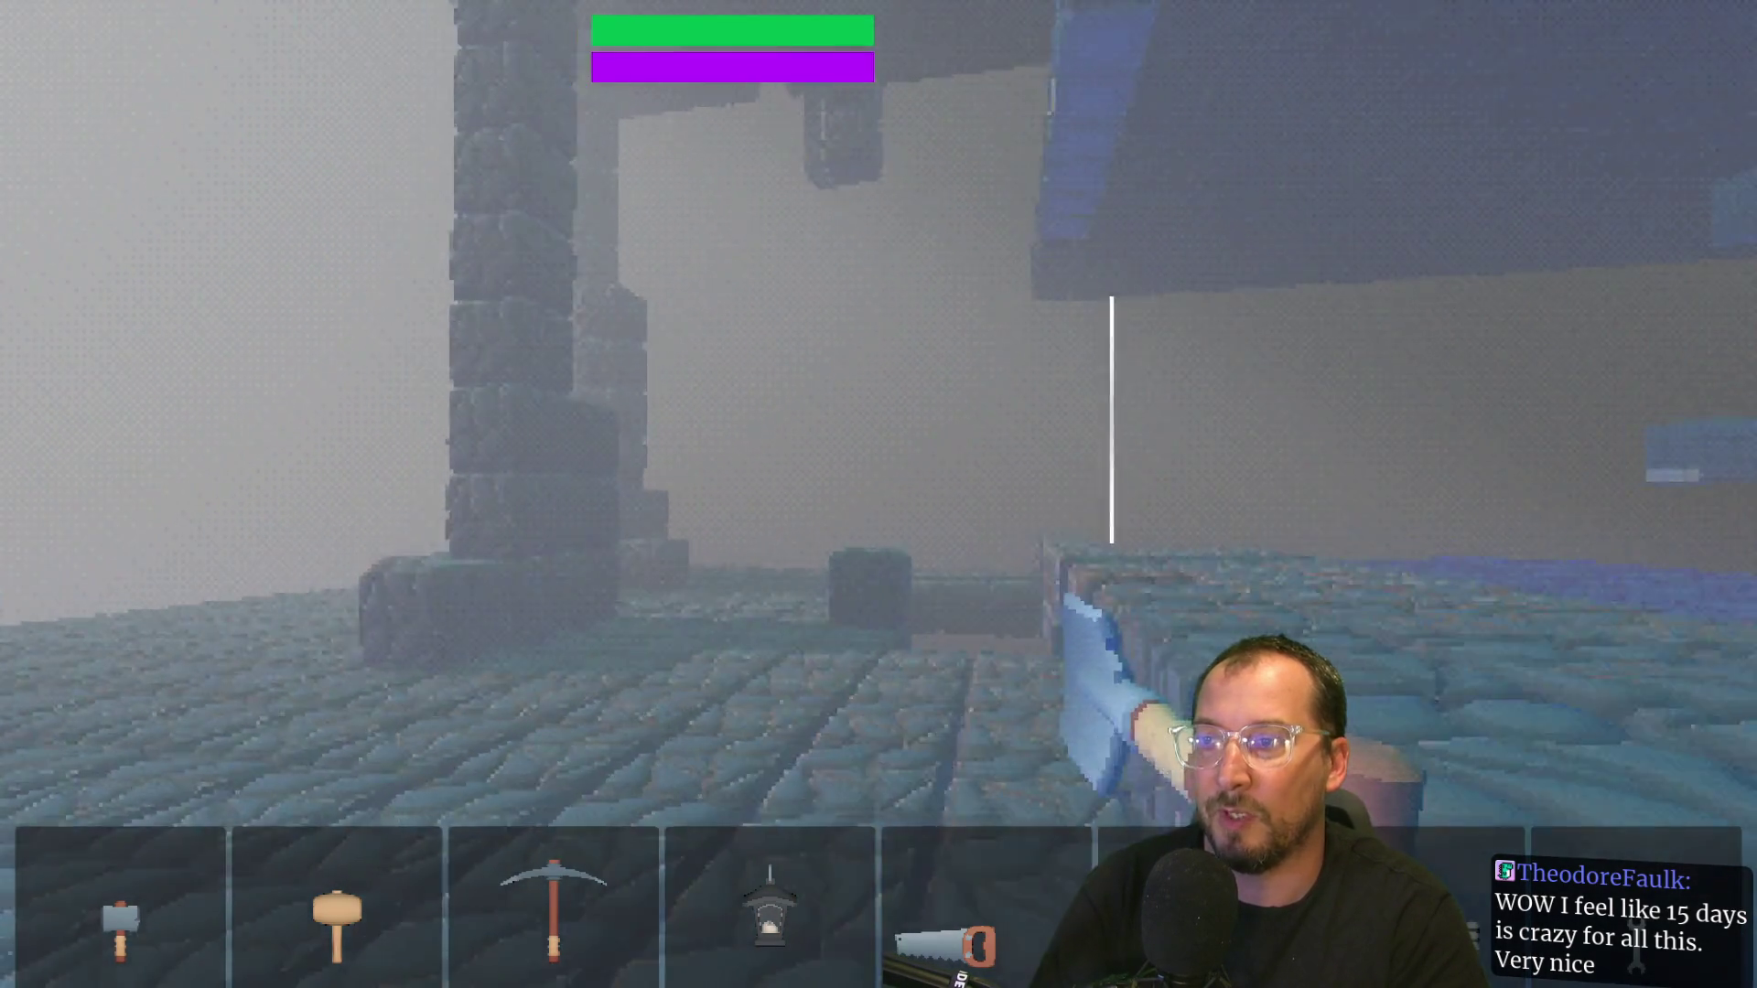
{"action": "key", "text": "w"}
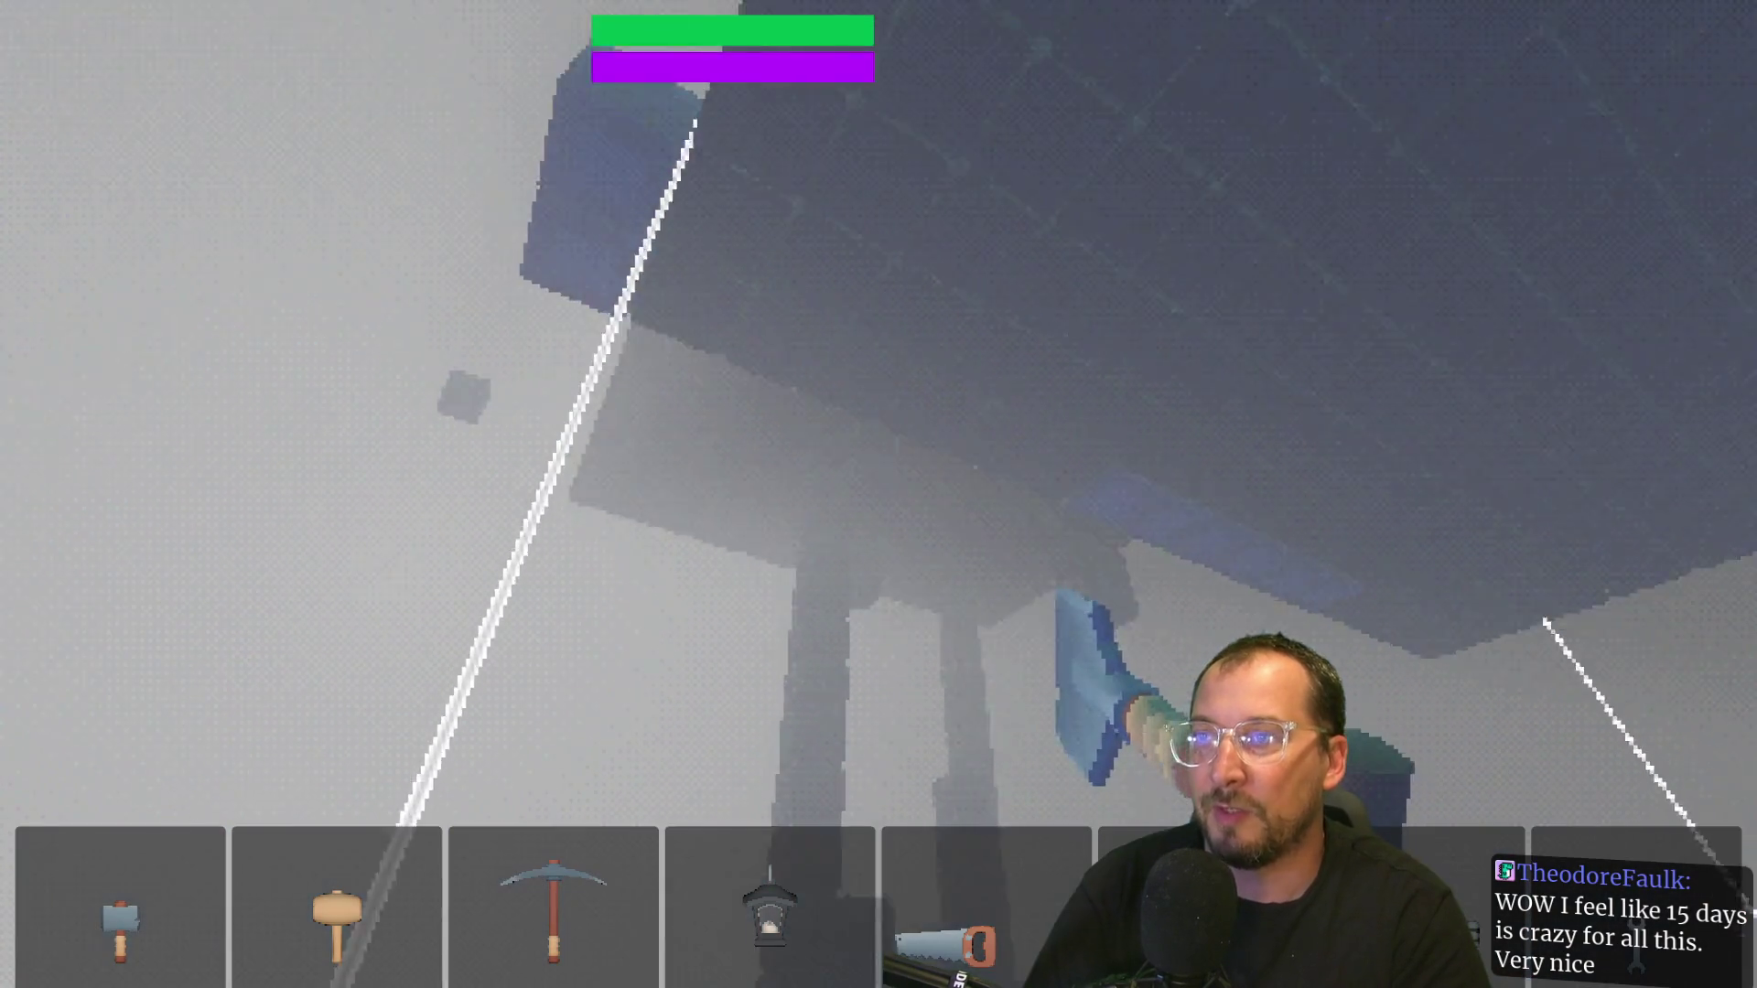
{"action": "key", "text": "w"}
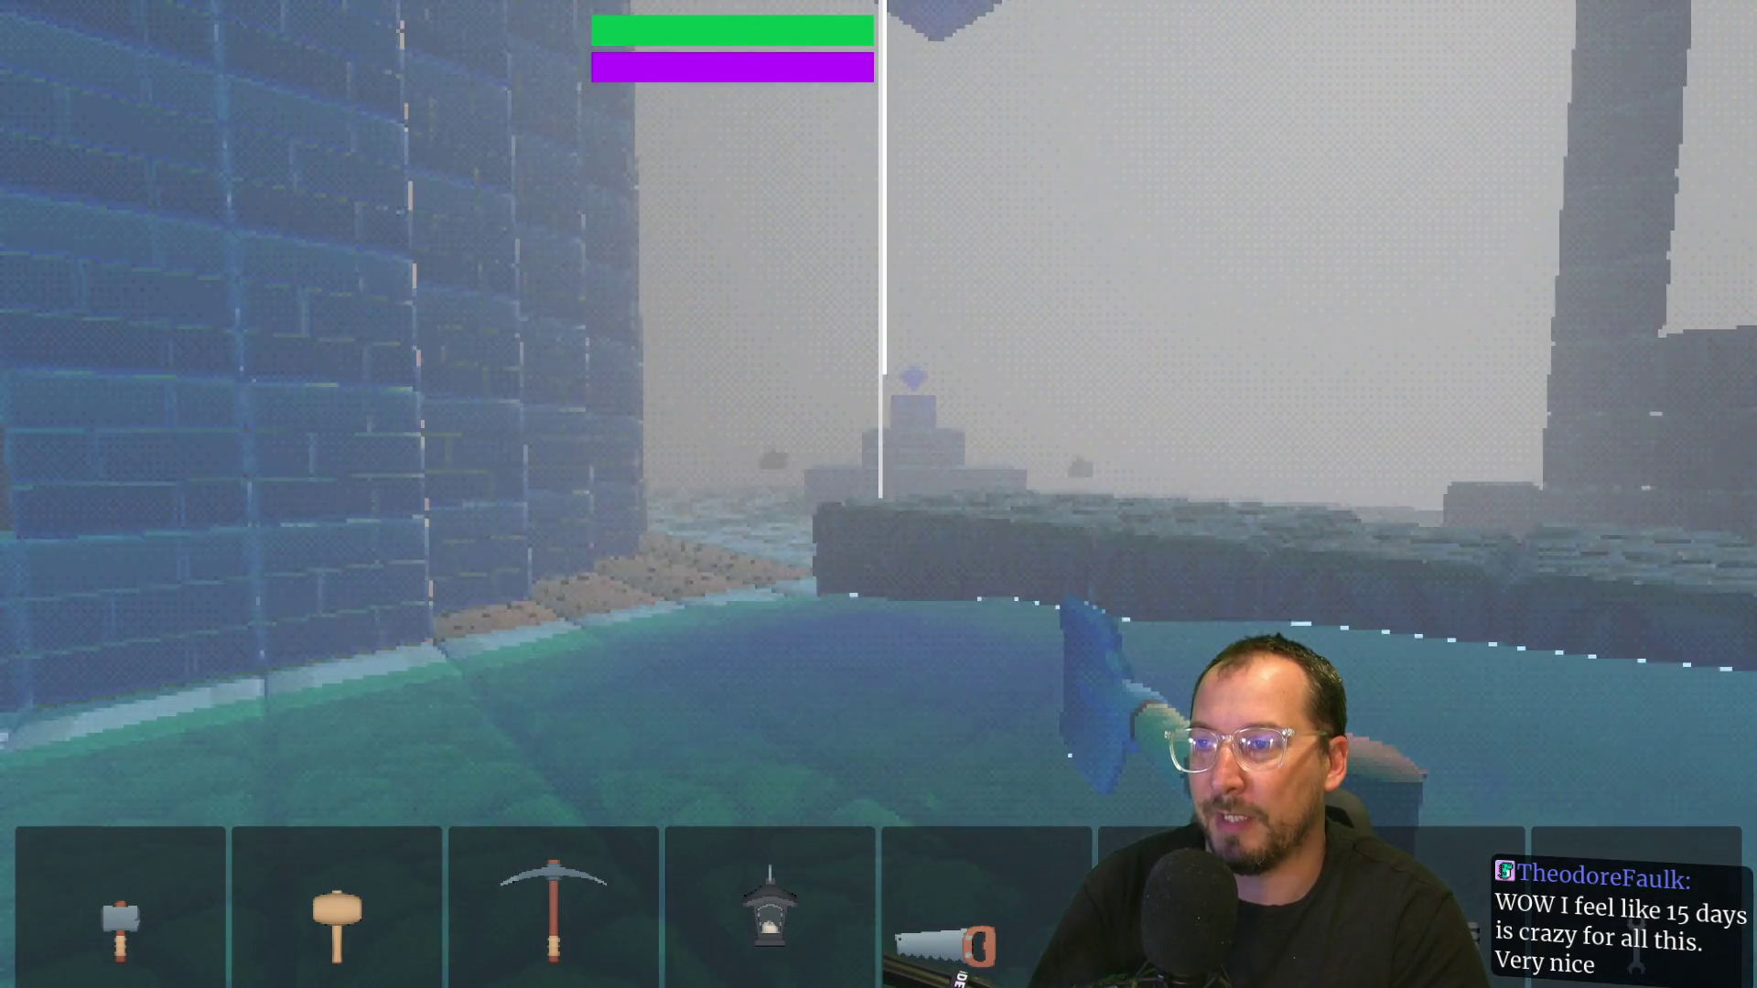
{"action": "key", "text": "w"}
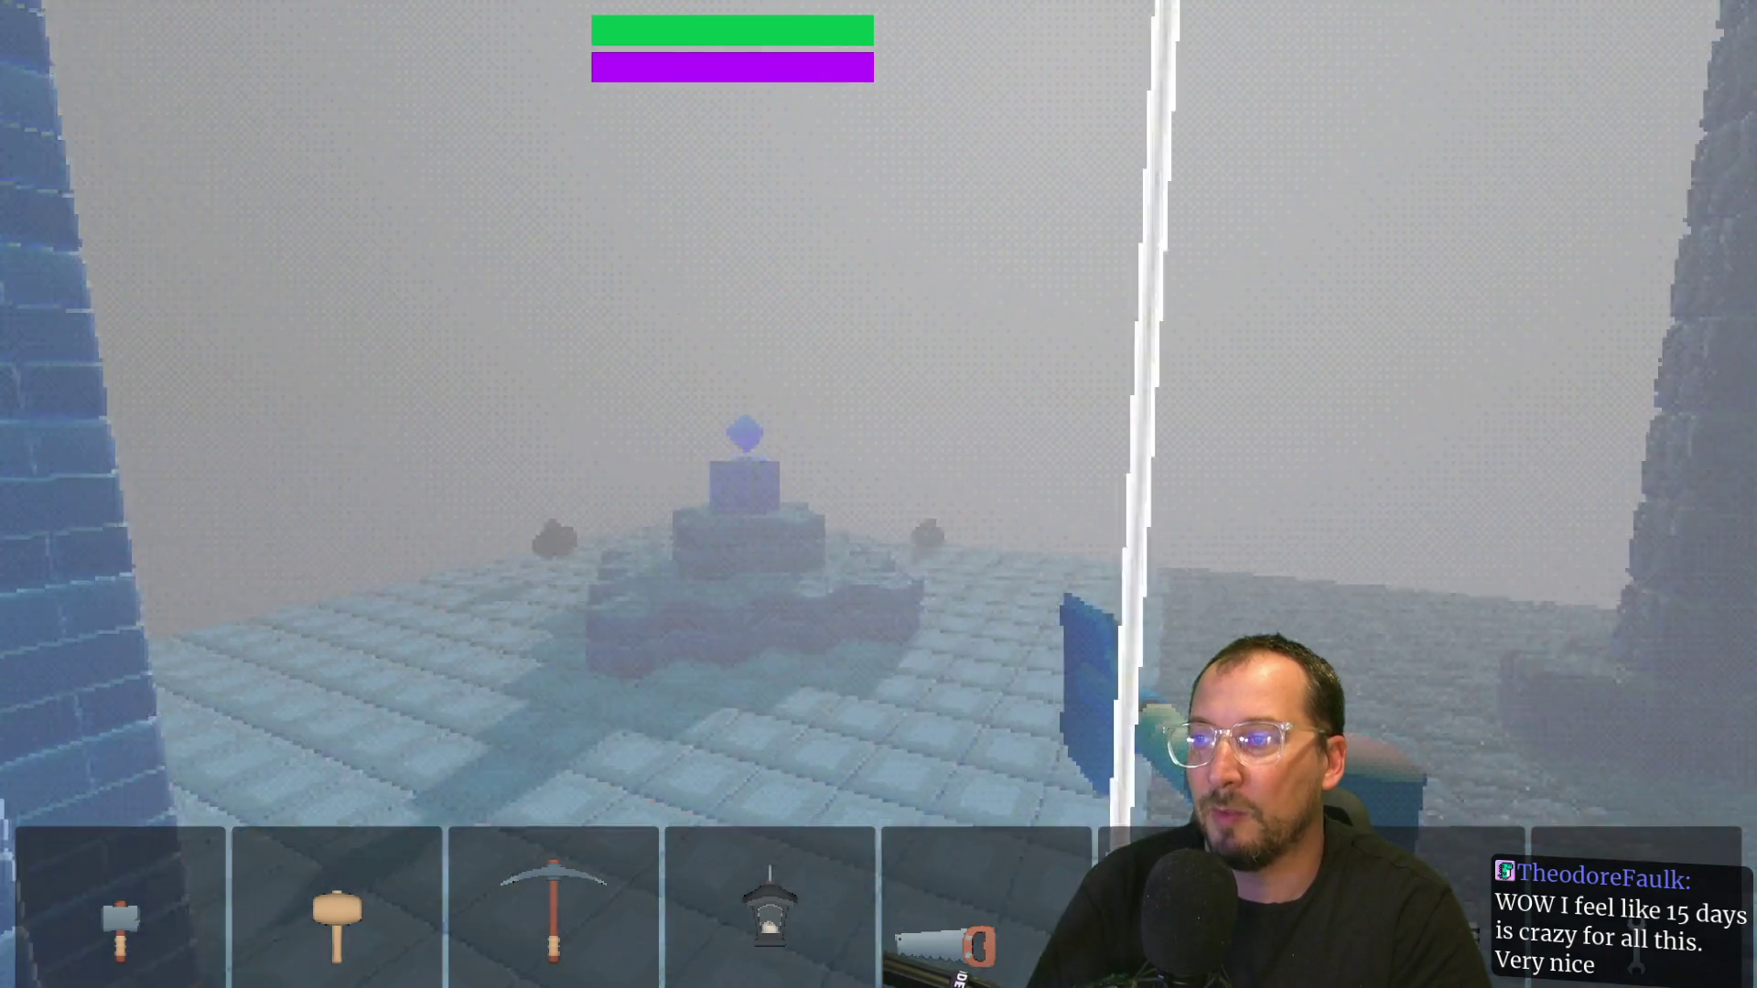
{"action": "key", "text": "w"}
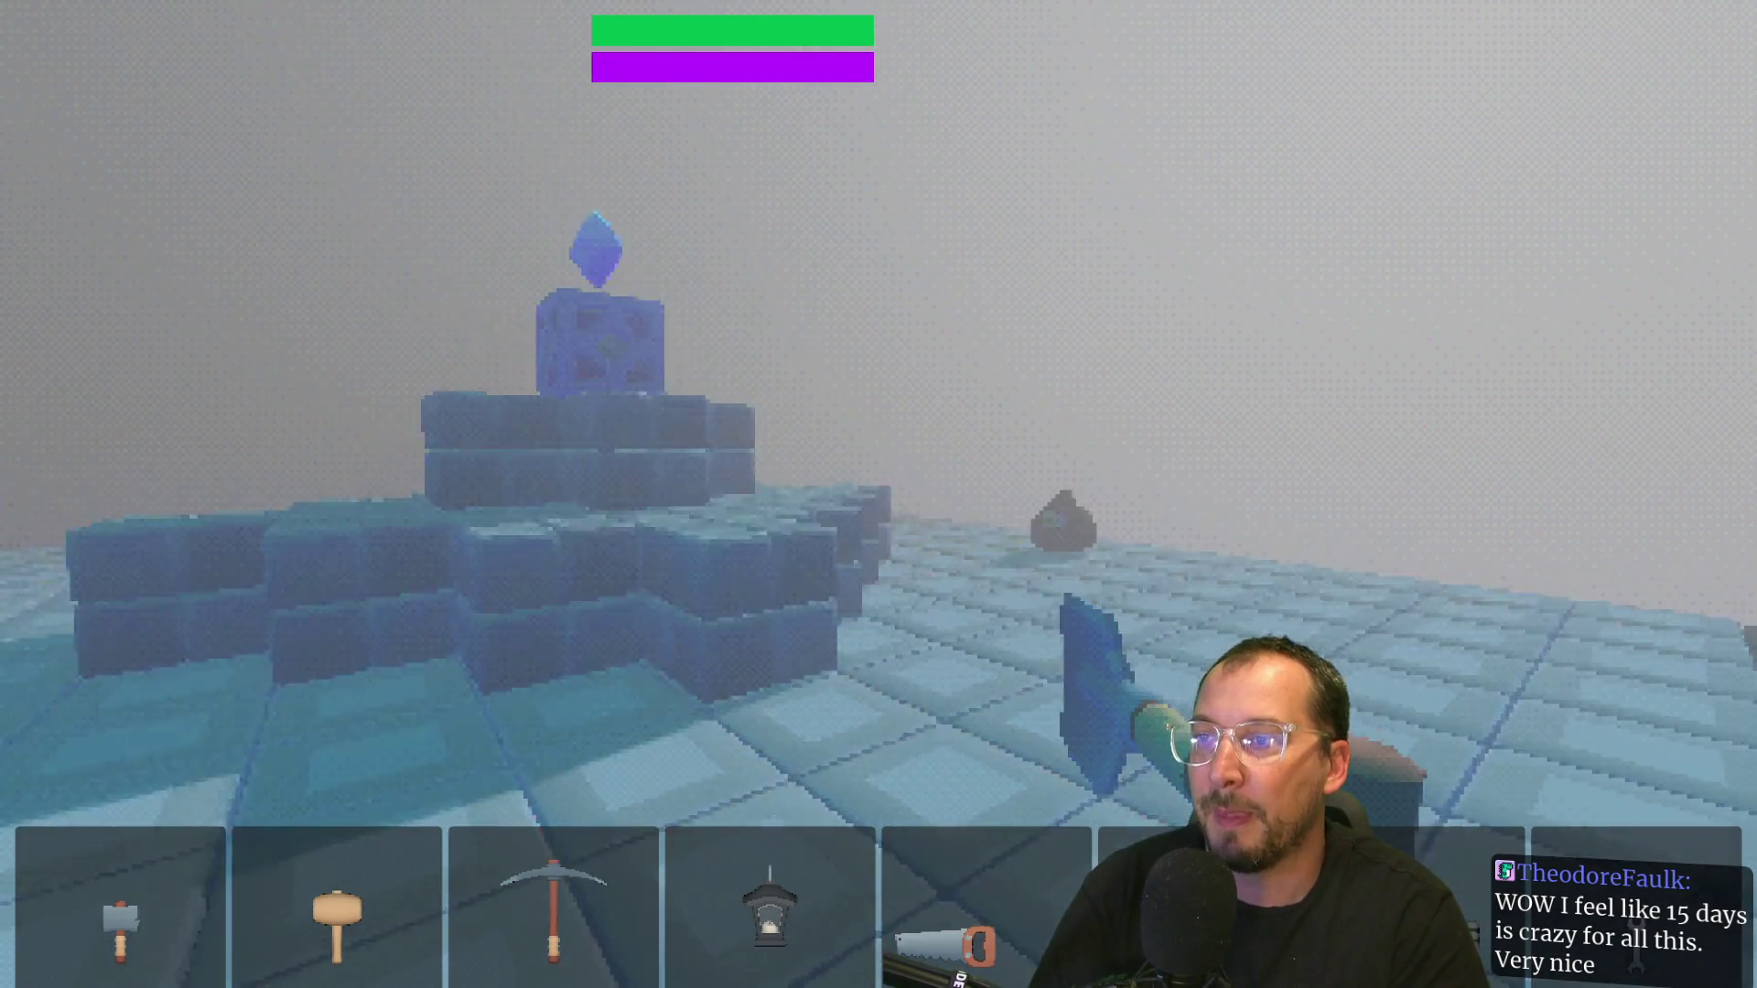
Step: Back away from the red blob, look around the cake-like structure and gem, then stop the playtest
{"action": "key", "text": "s"}
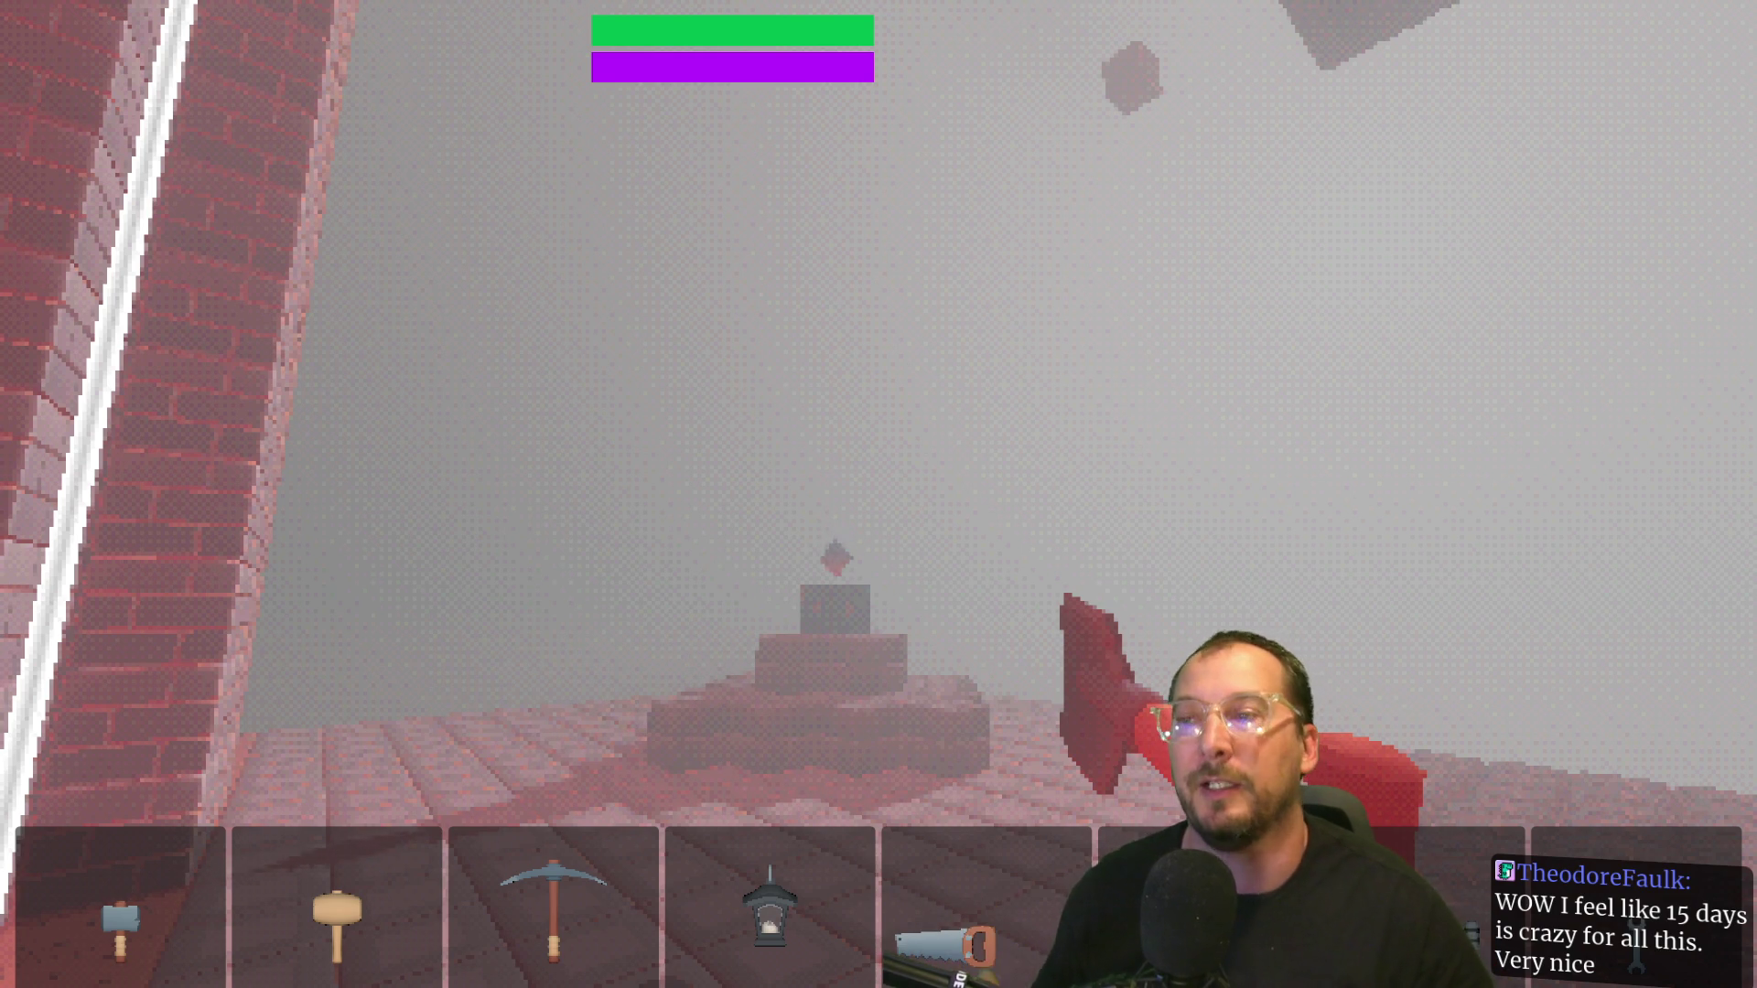
{"action": "key", "text": "s"}
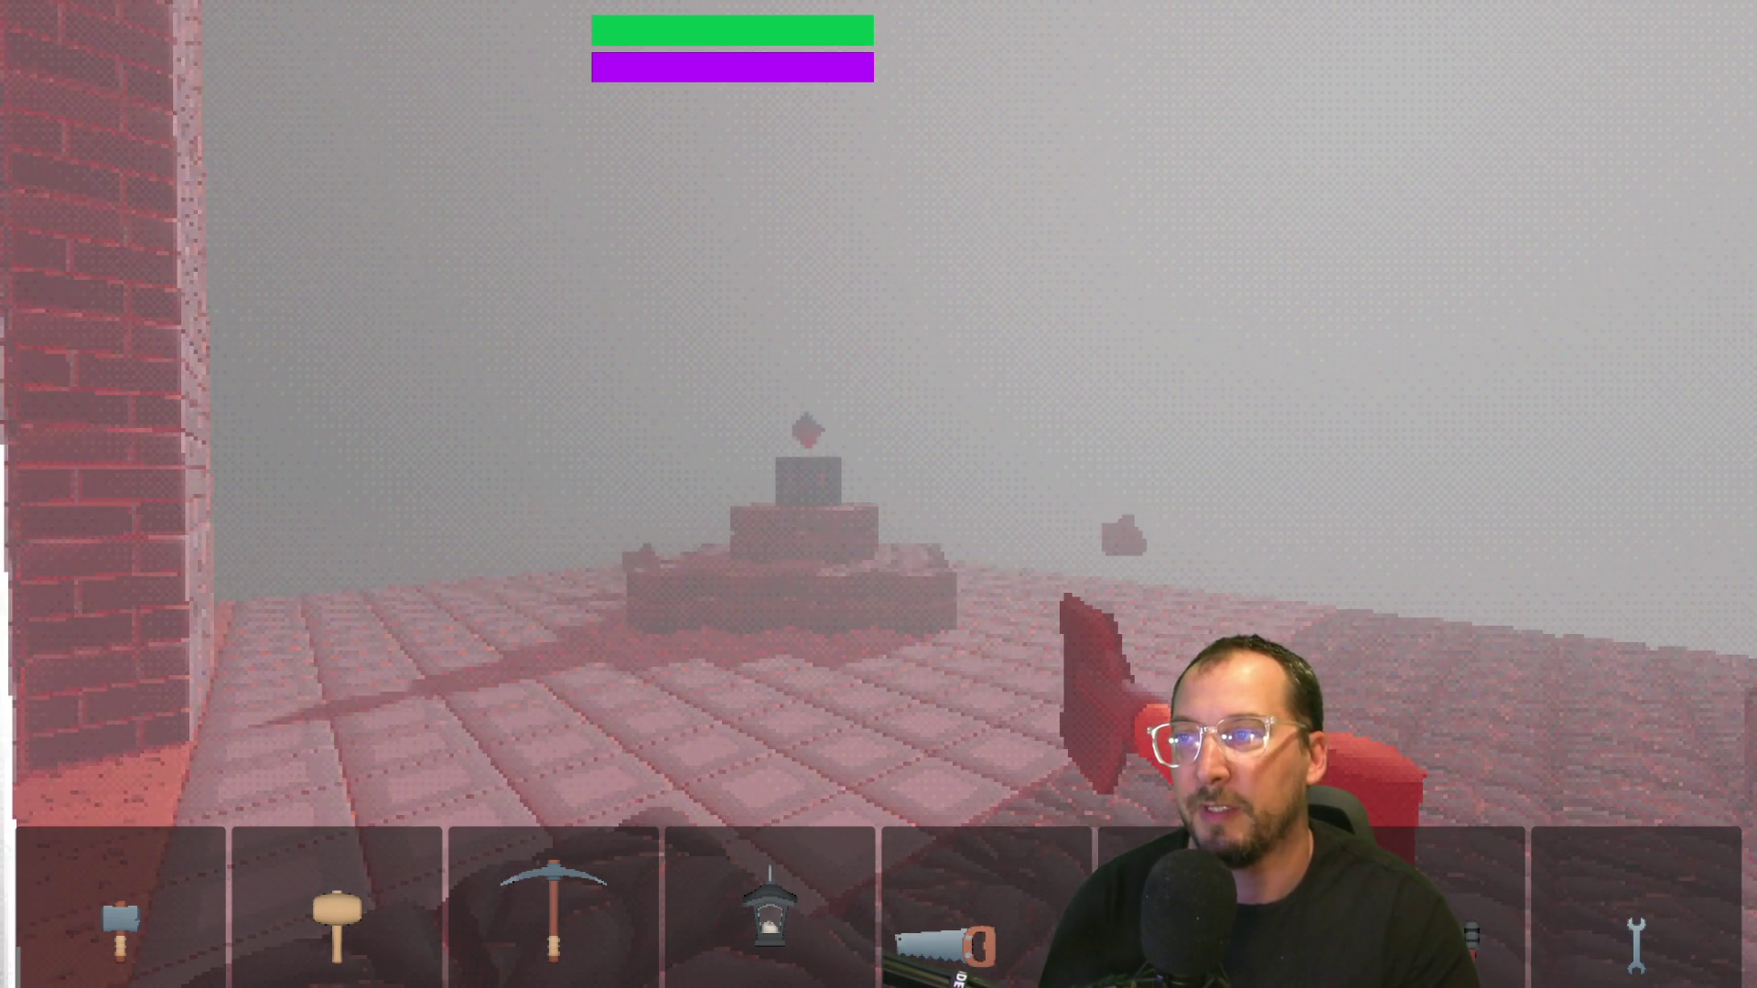
{"action": "key", "text": "w"}
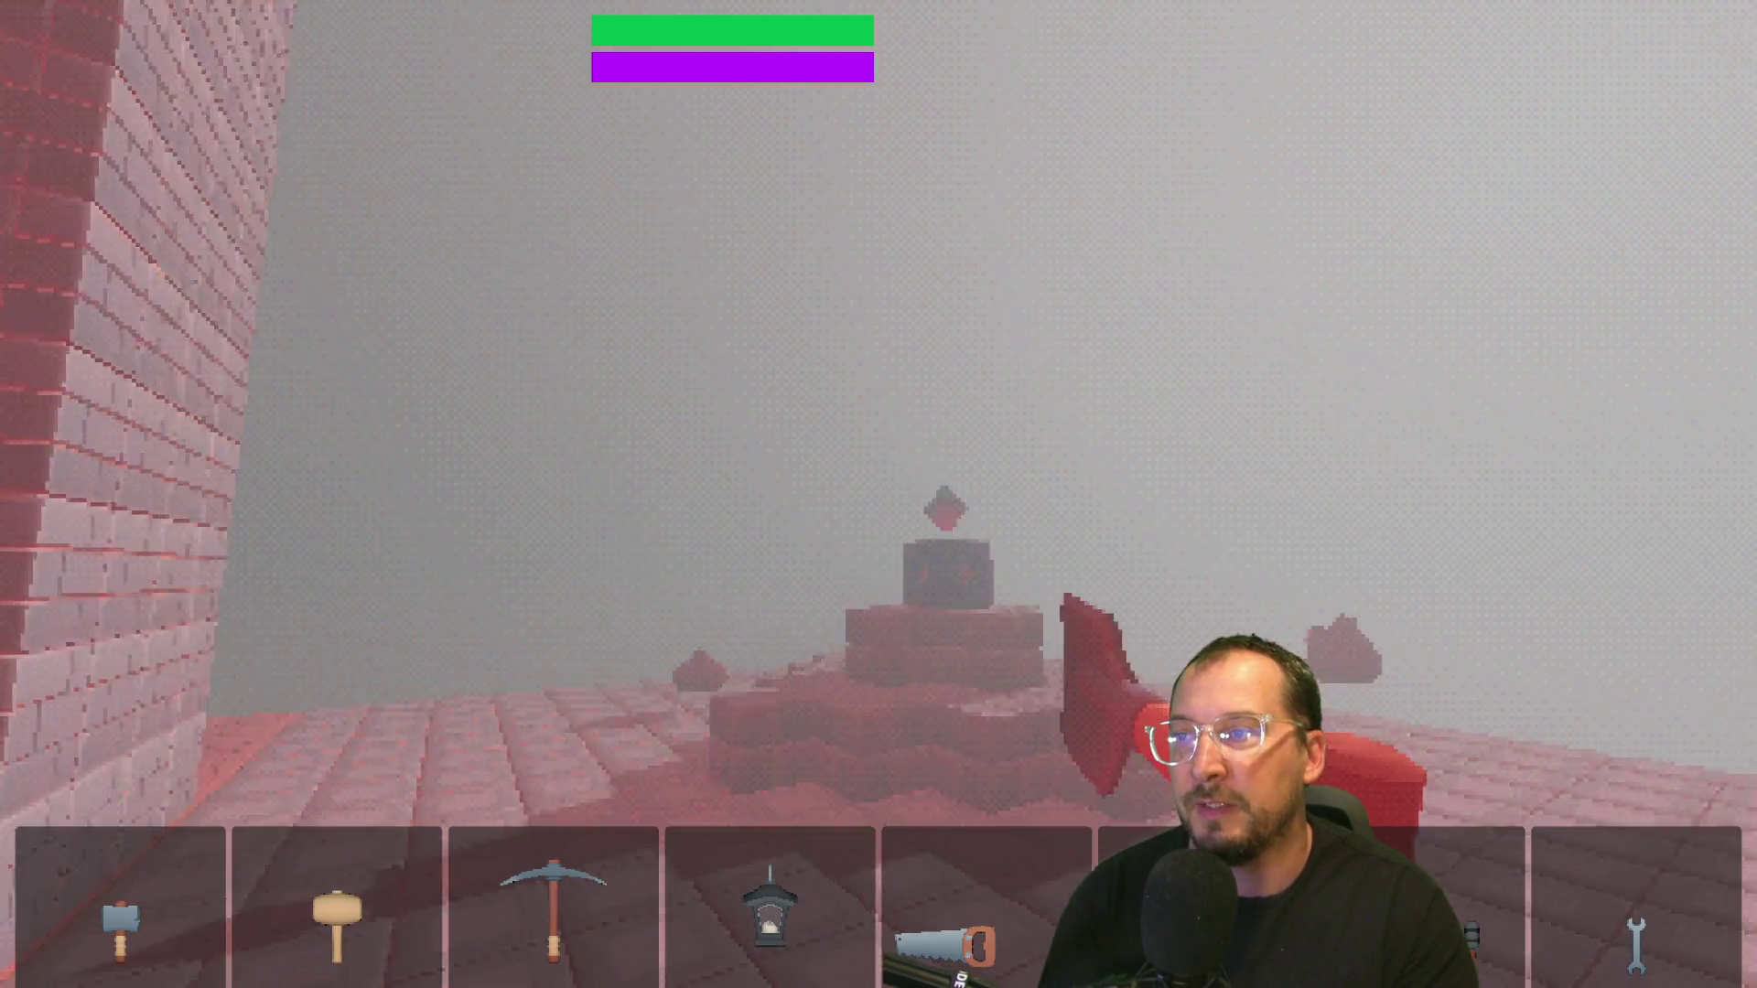
{"action": "key", "text": "w"}
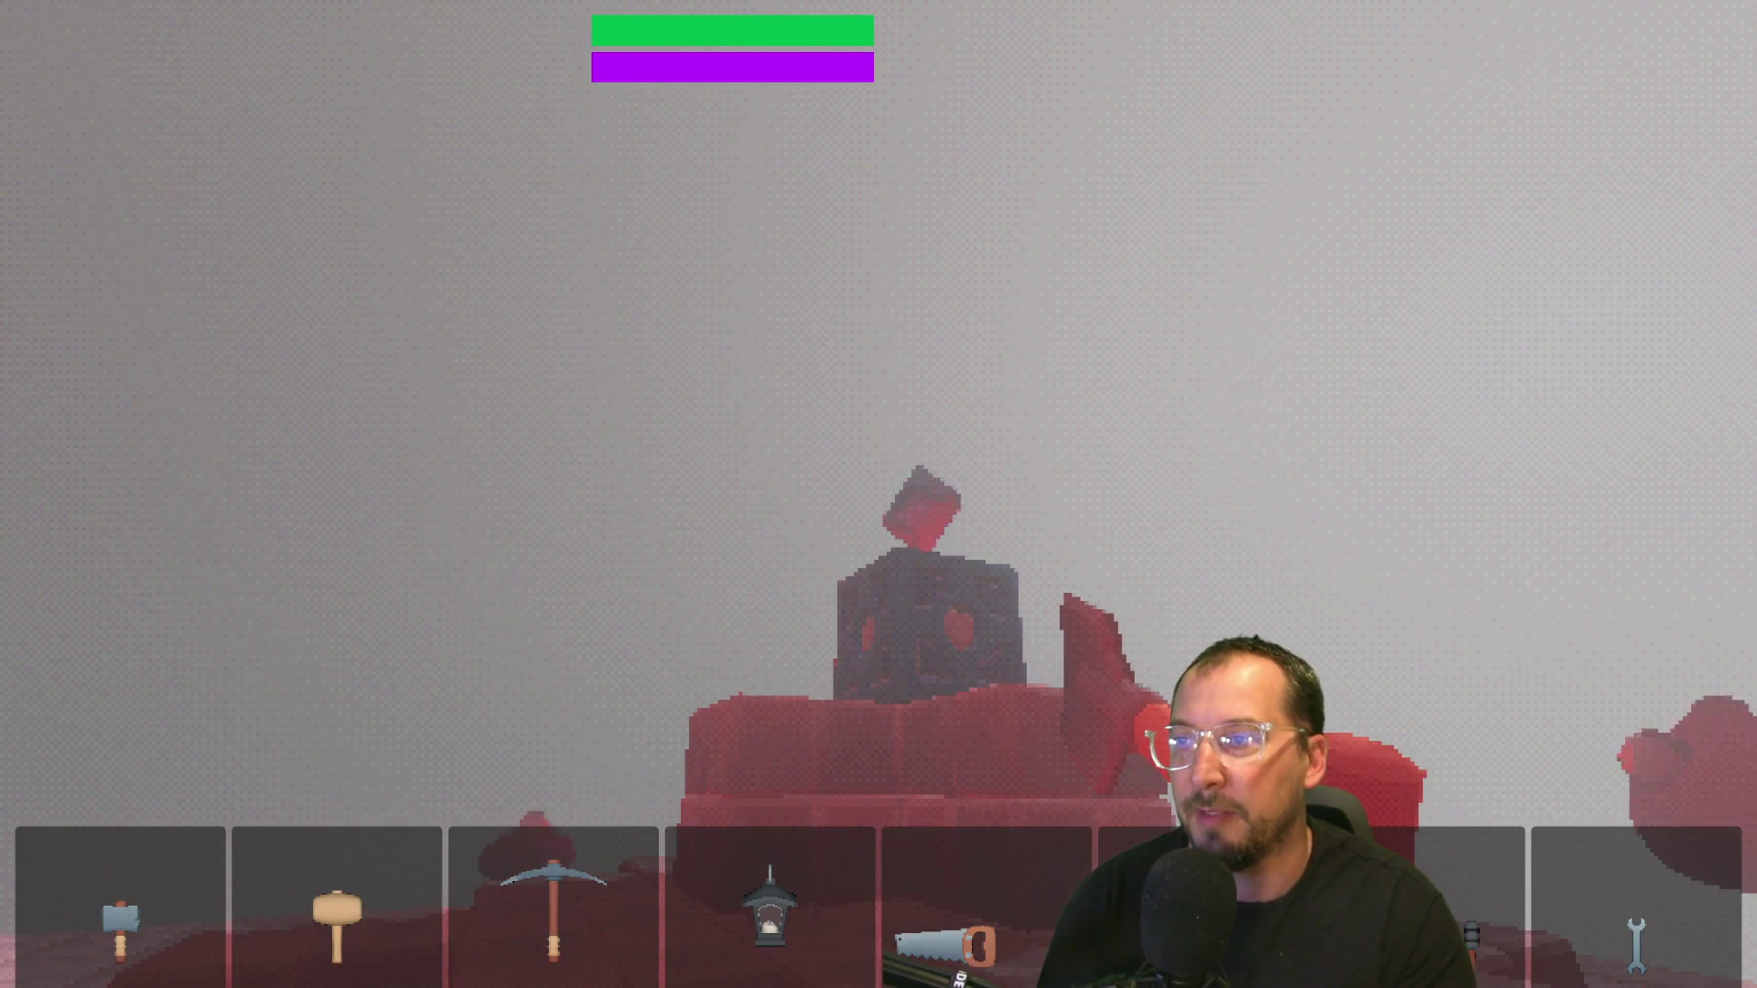
{"action": "key", "text": "s"}
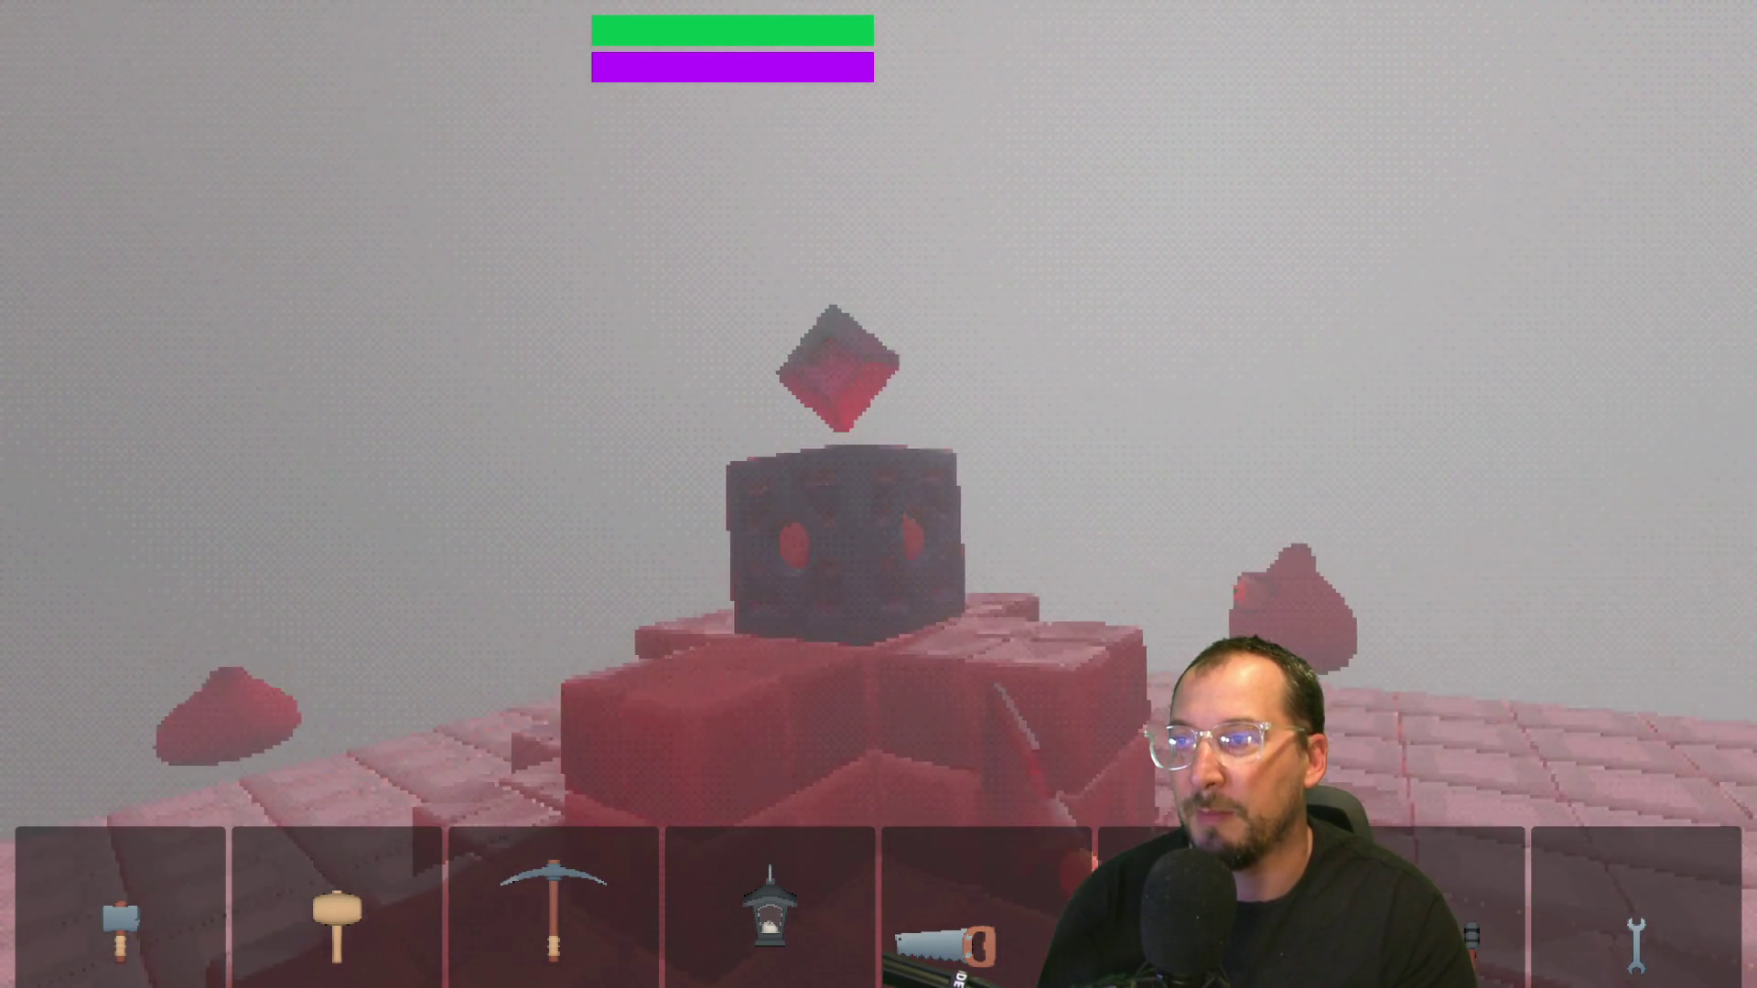
{"action": "key", "text": "a"}
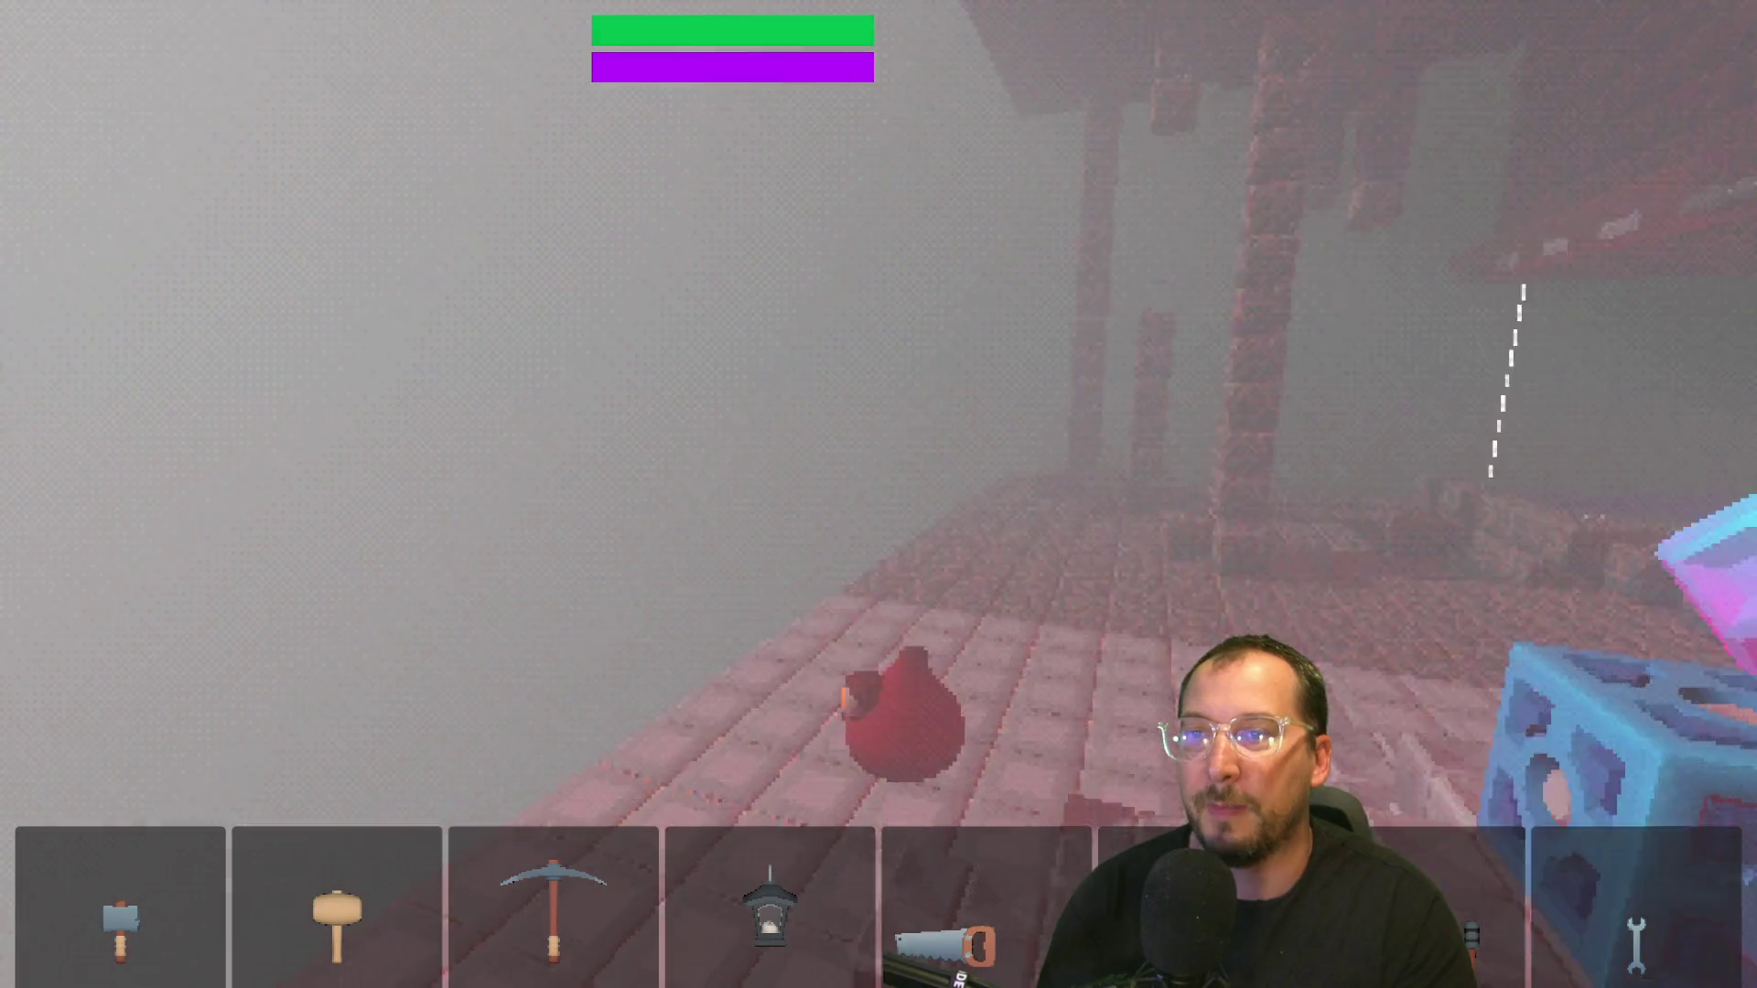
{"action": "key", "text": "d"}
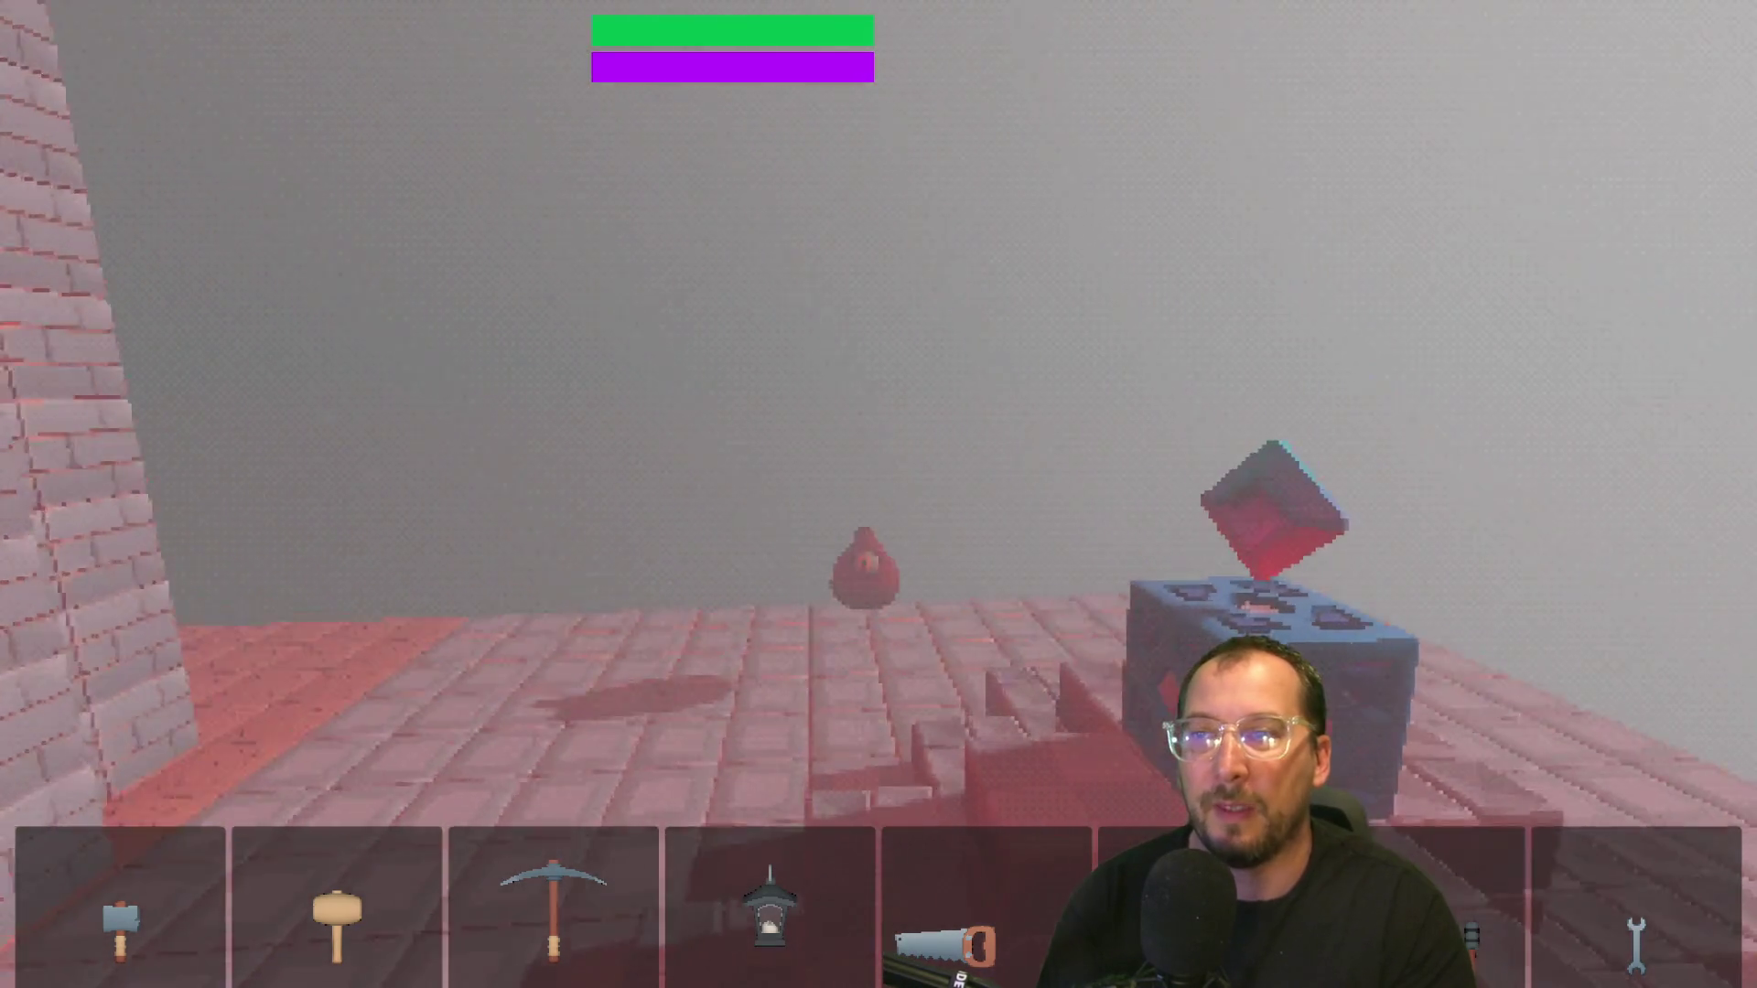
{"action": "key", "text": "w"}
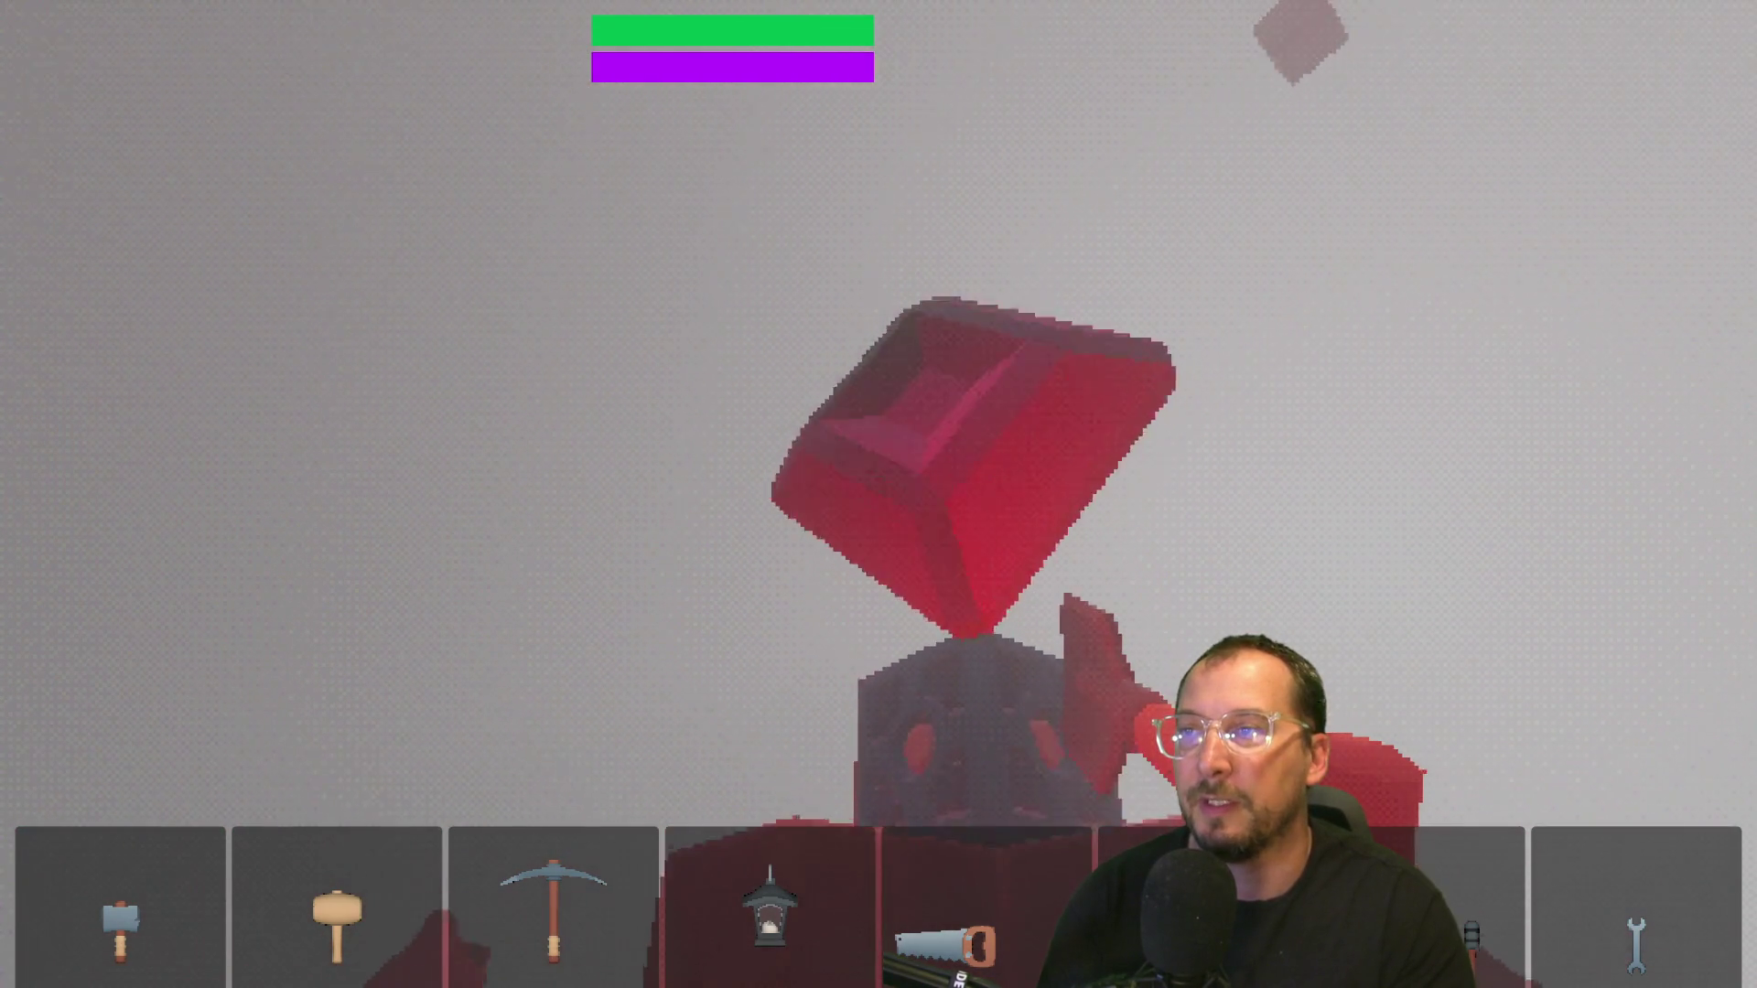
{"action": "key", "text": "a"}
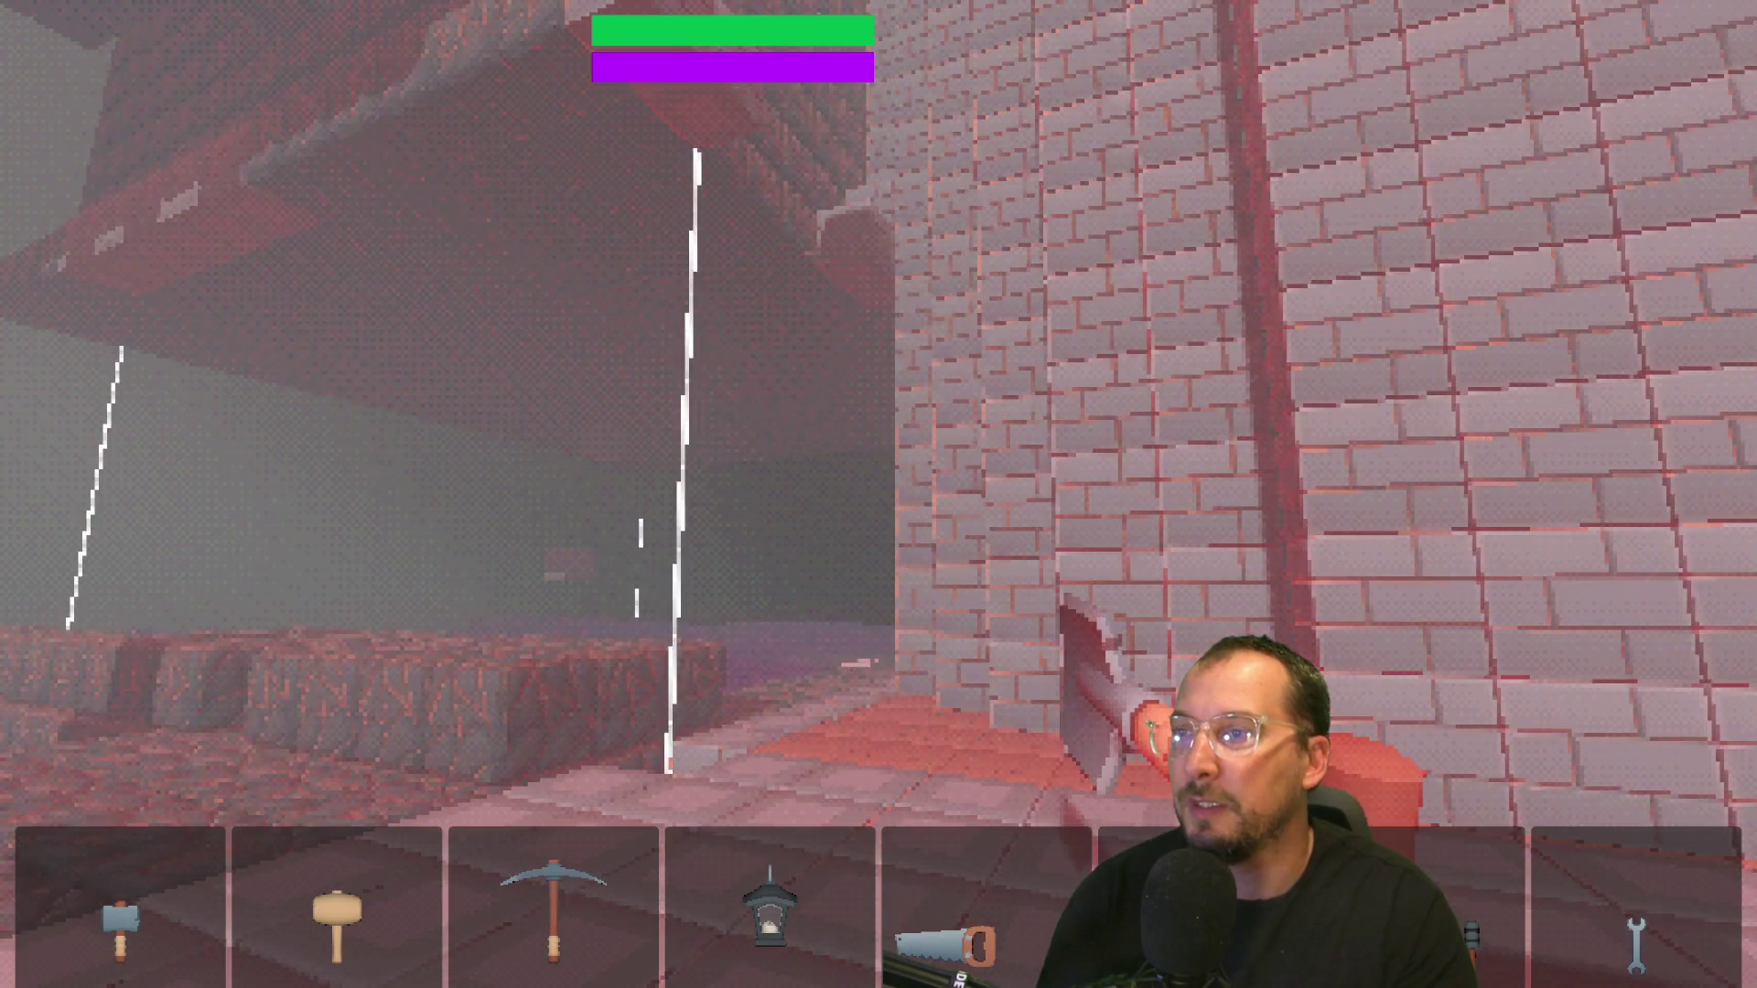
{"action": "key", "text": "a"}
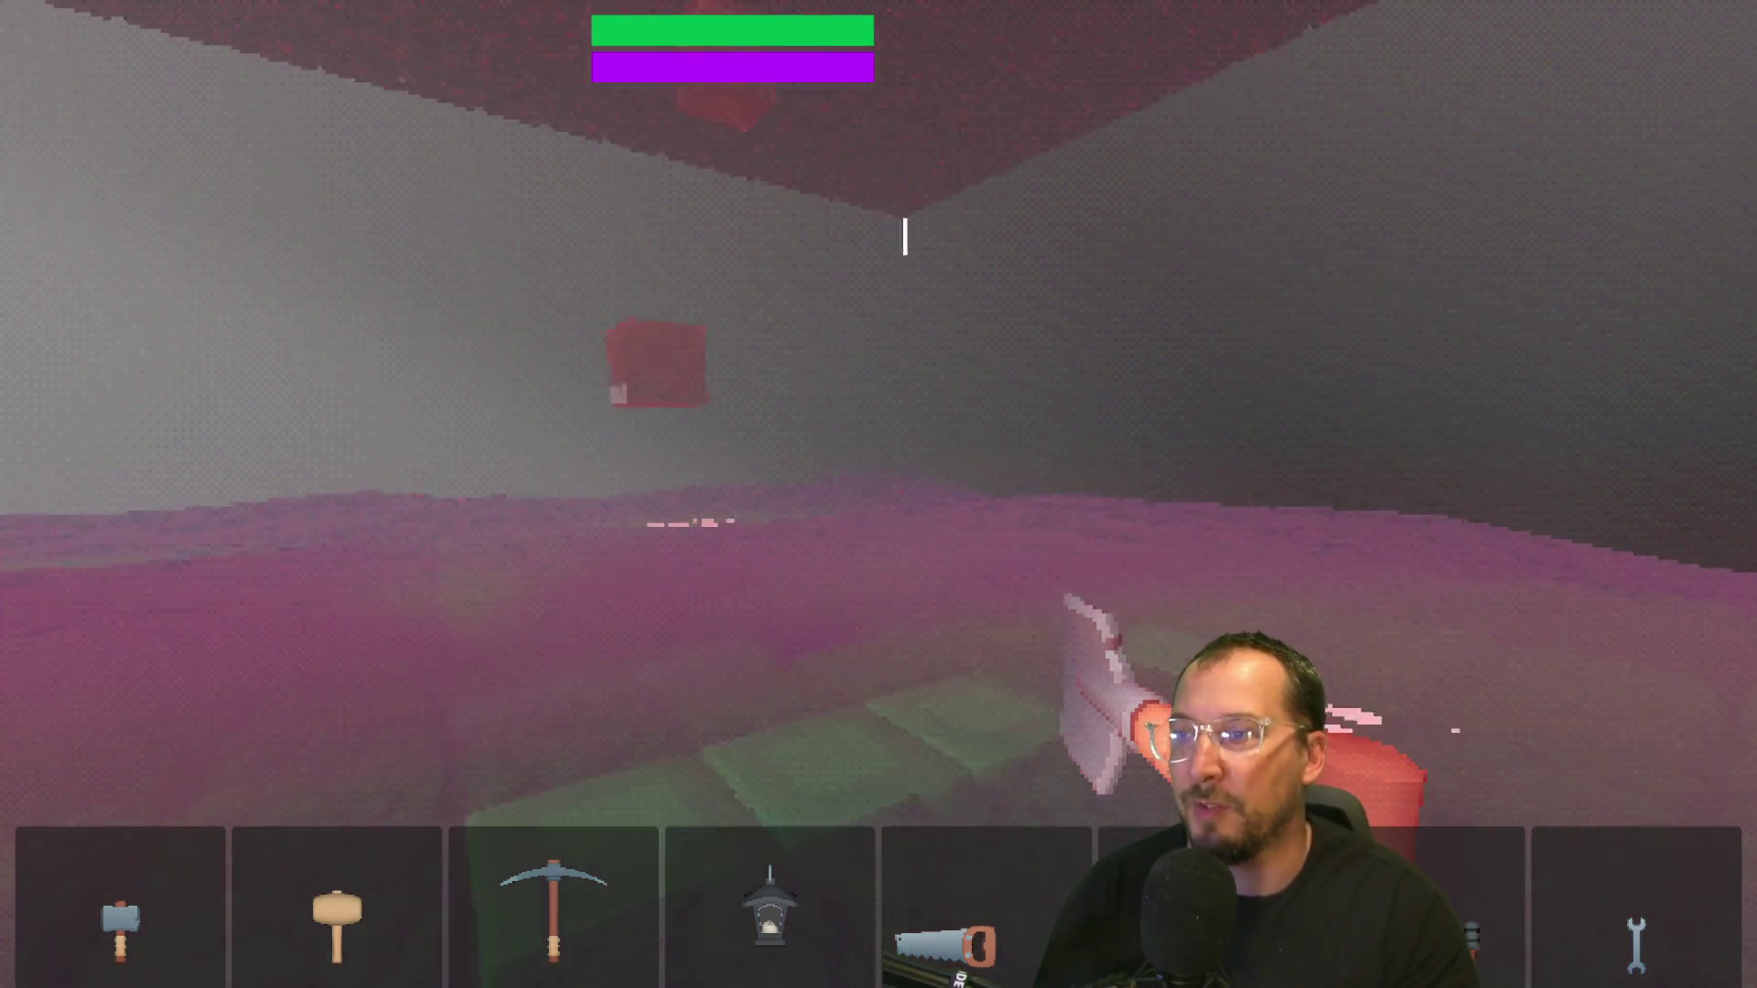
{"action": "key", "text": "F8"}
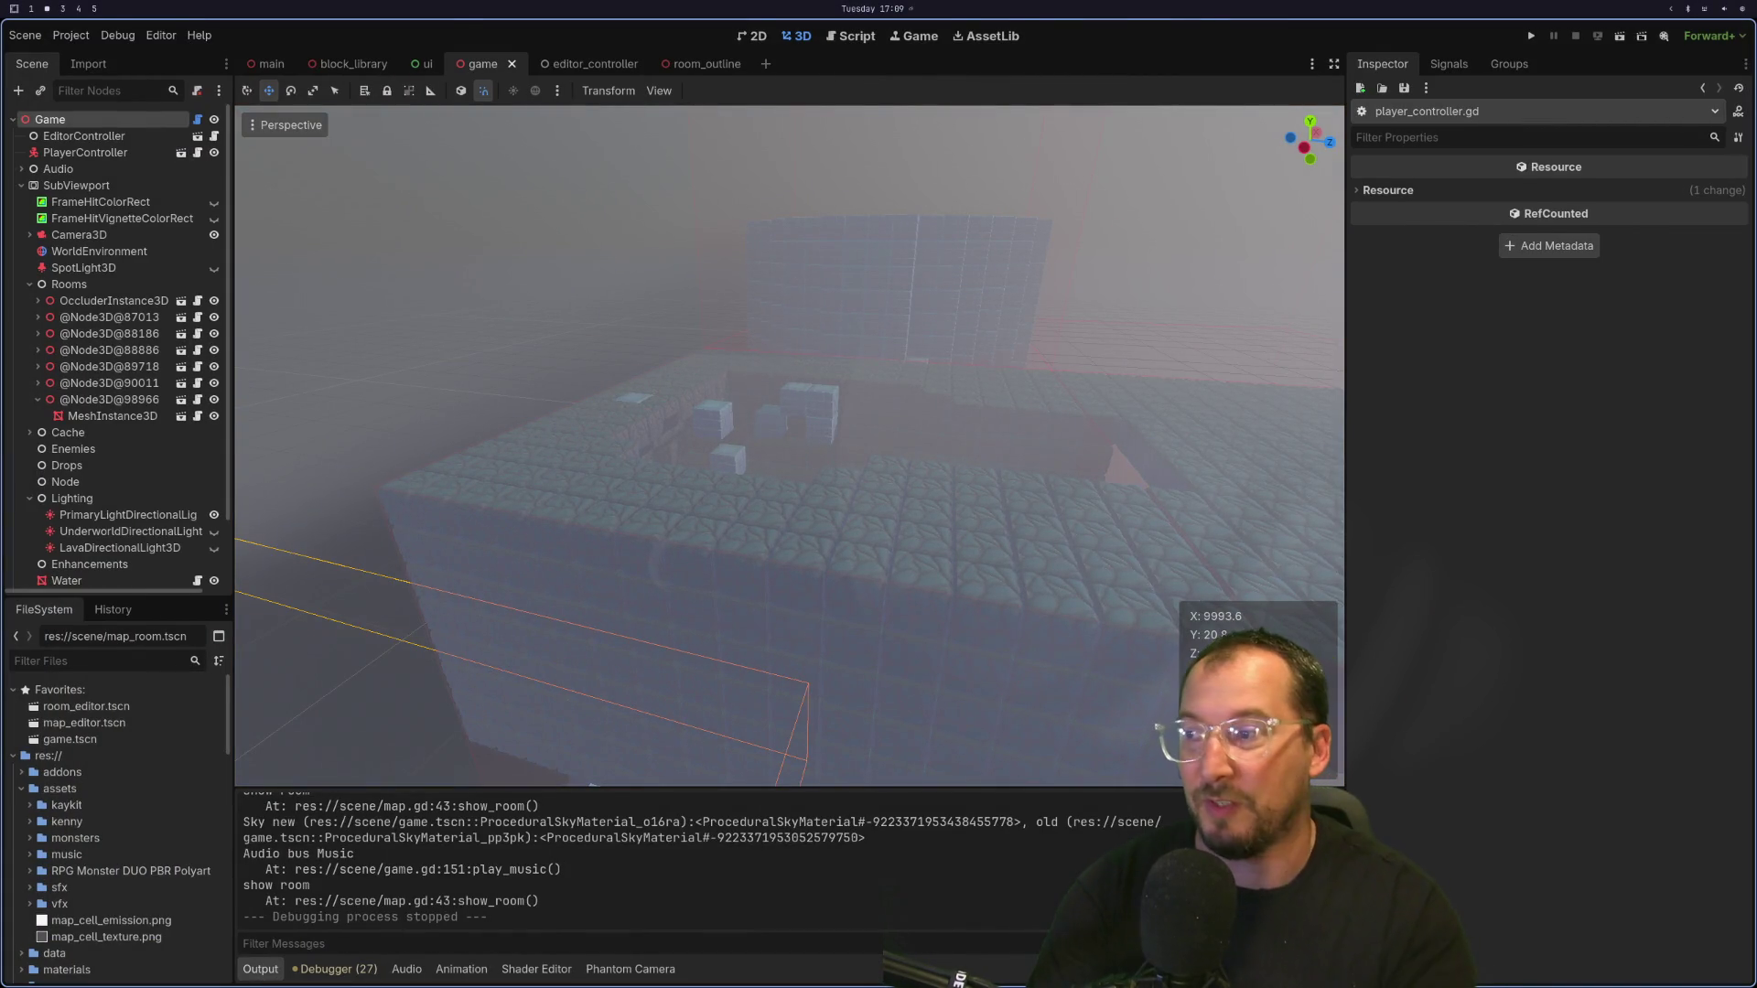
{"action": "key", "text": "super+1"}
{"action": "key", "text": "super+2"}
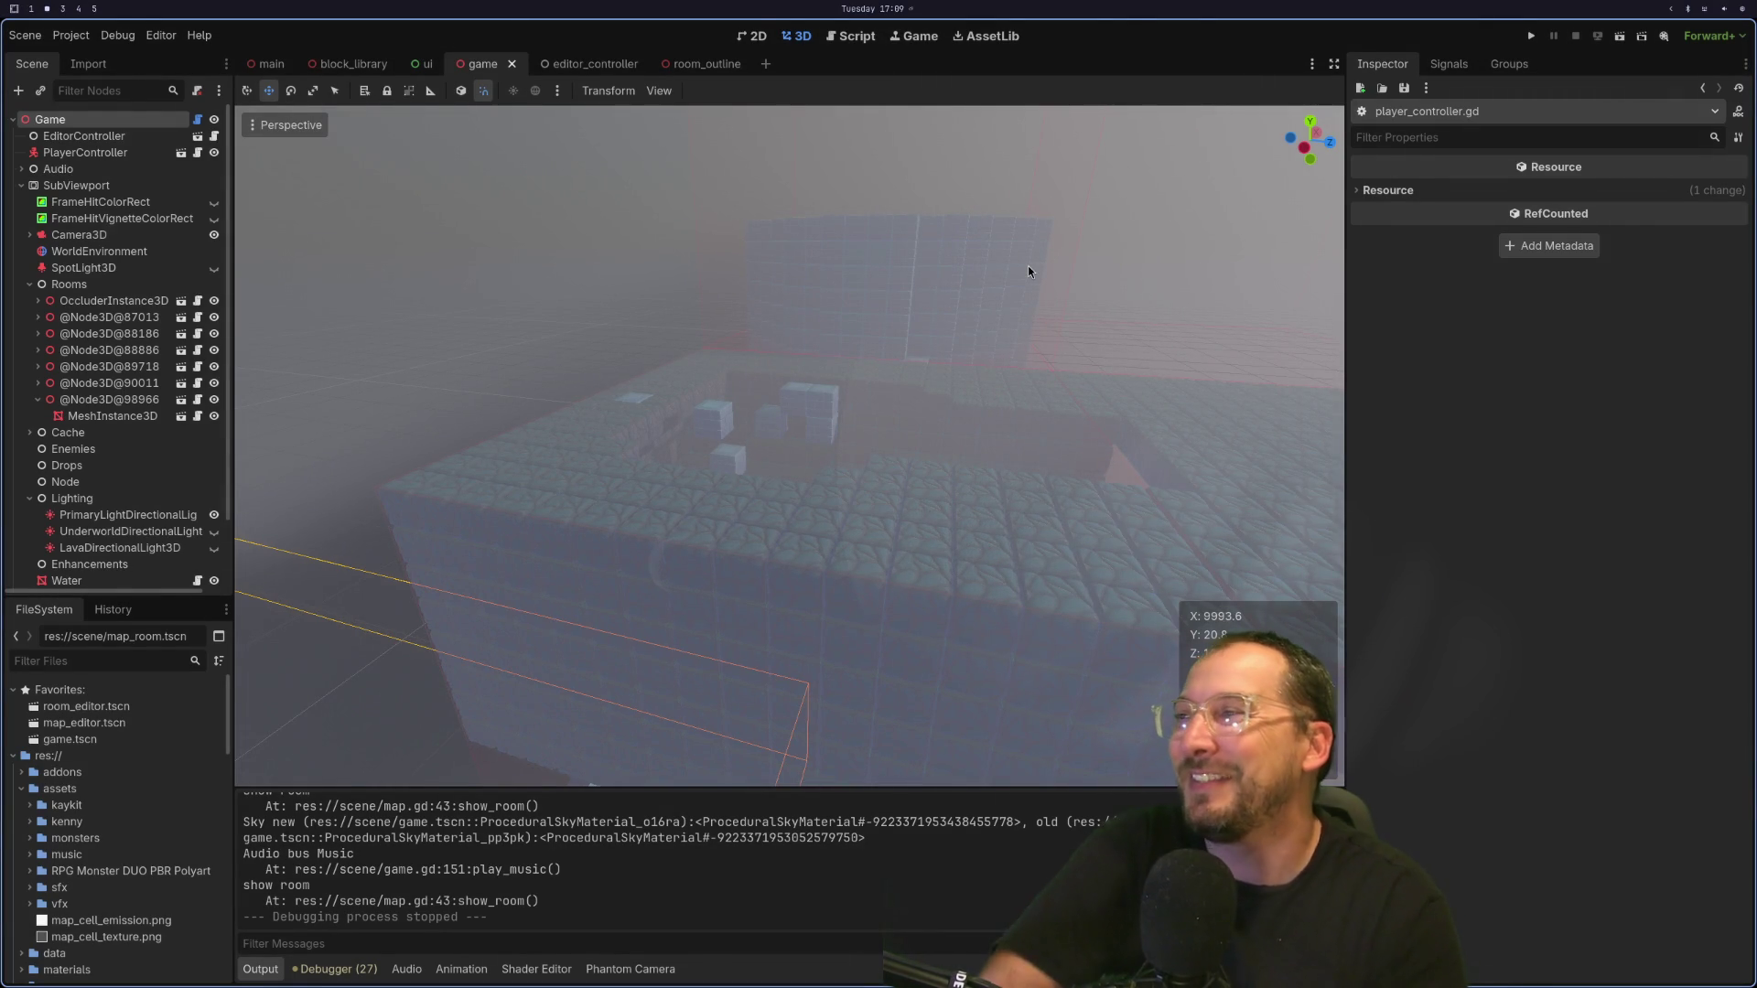
{"action": "key", "text": "super+1"}
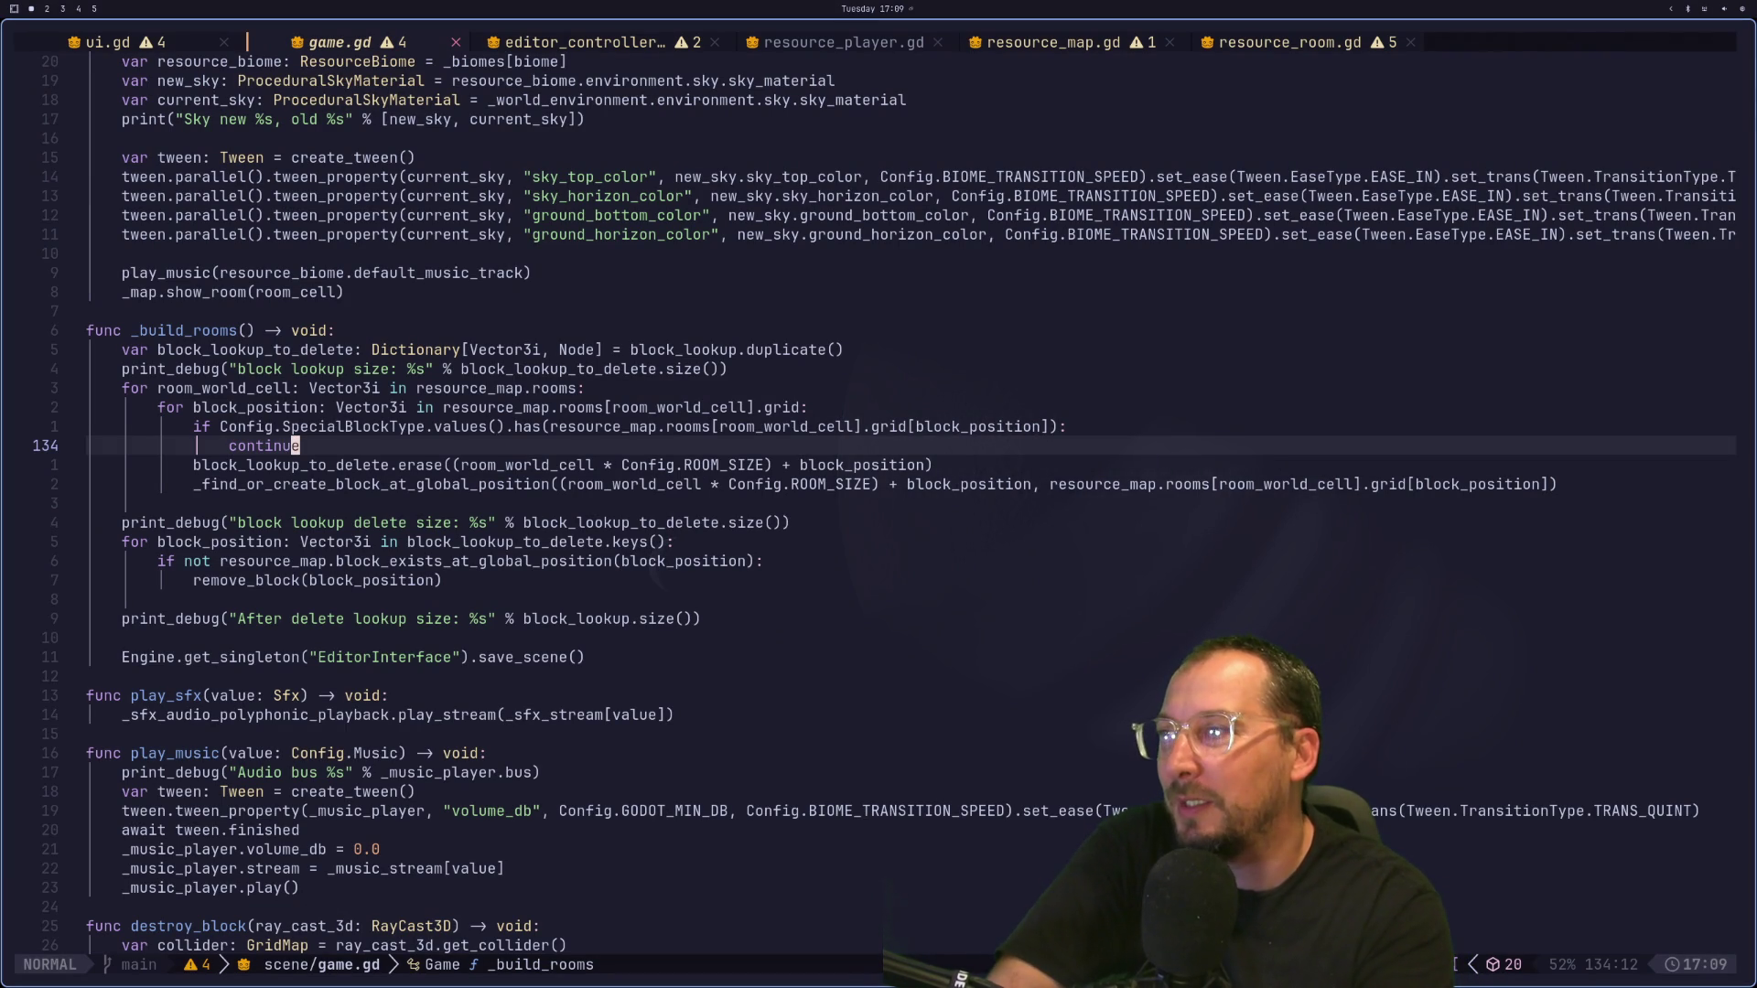
{"action": "key", "text": "j"}
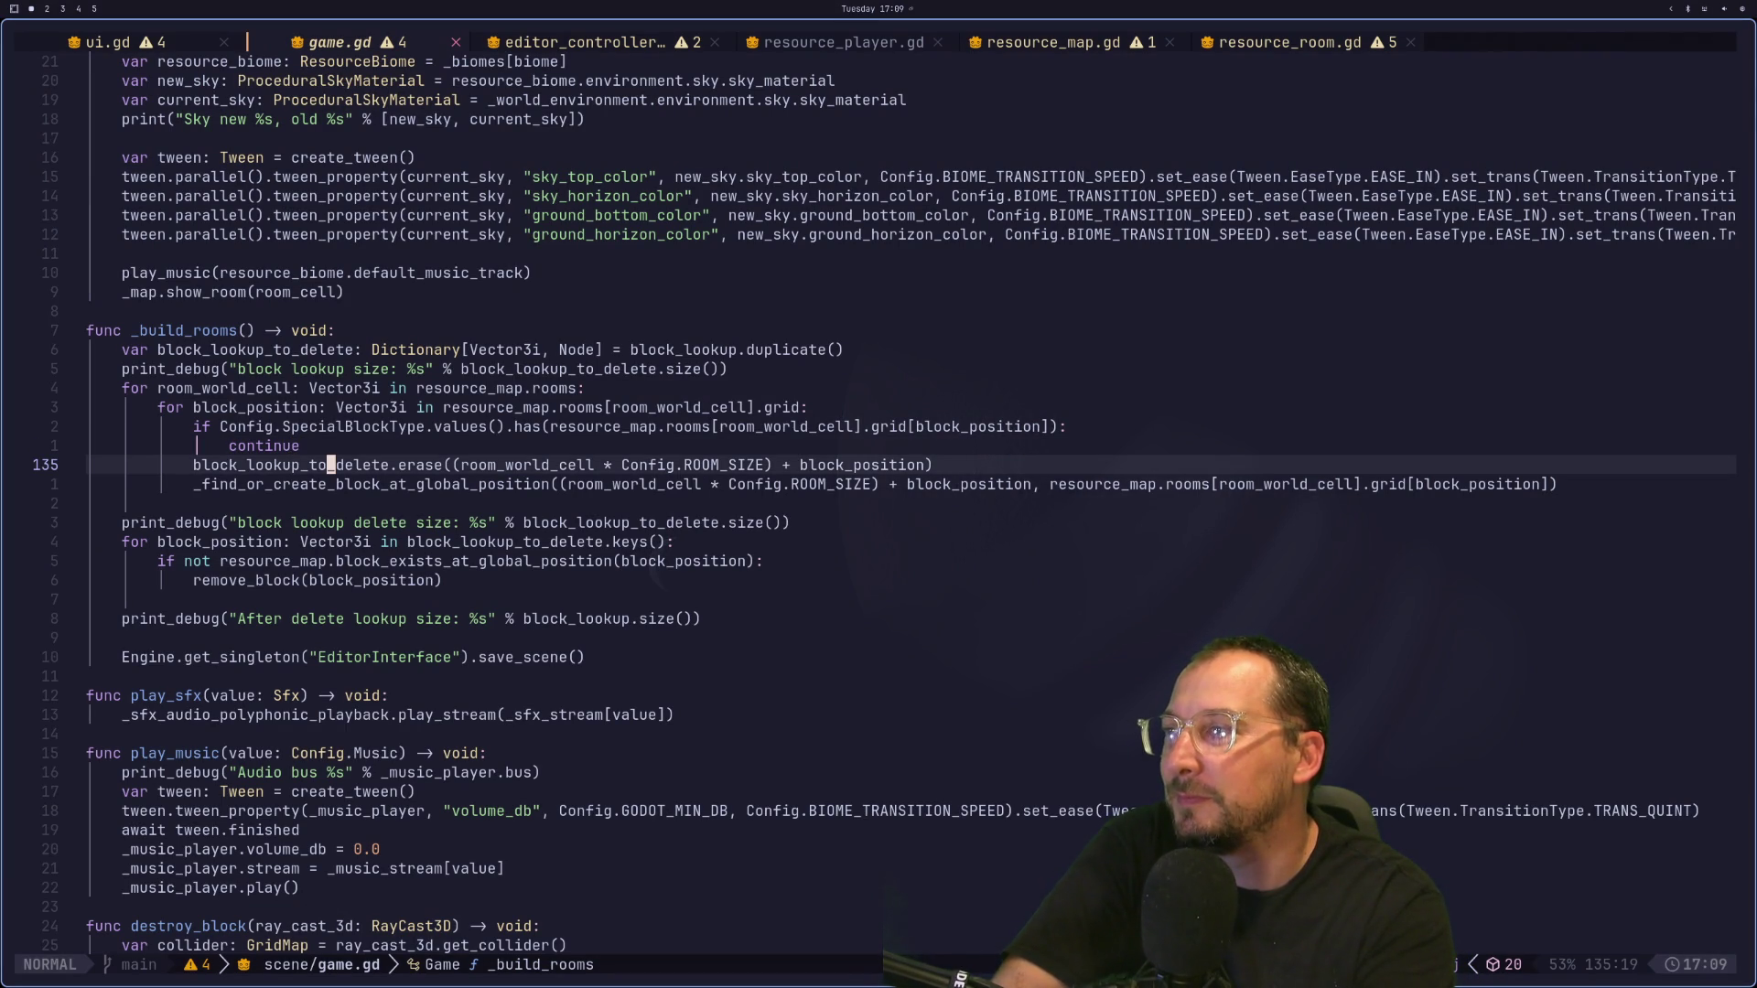
{"action": "key", "text": "j"}
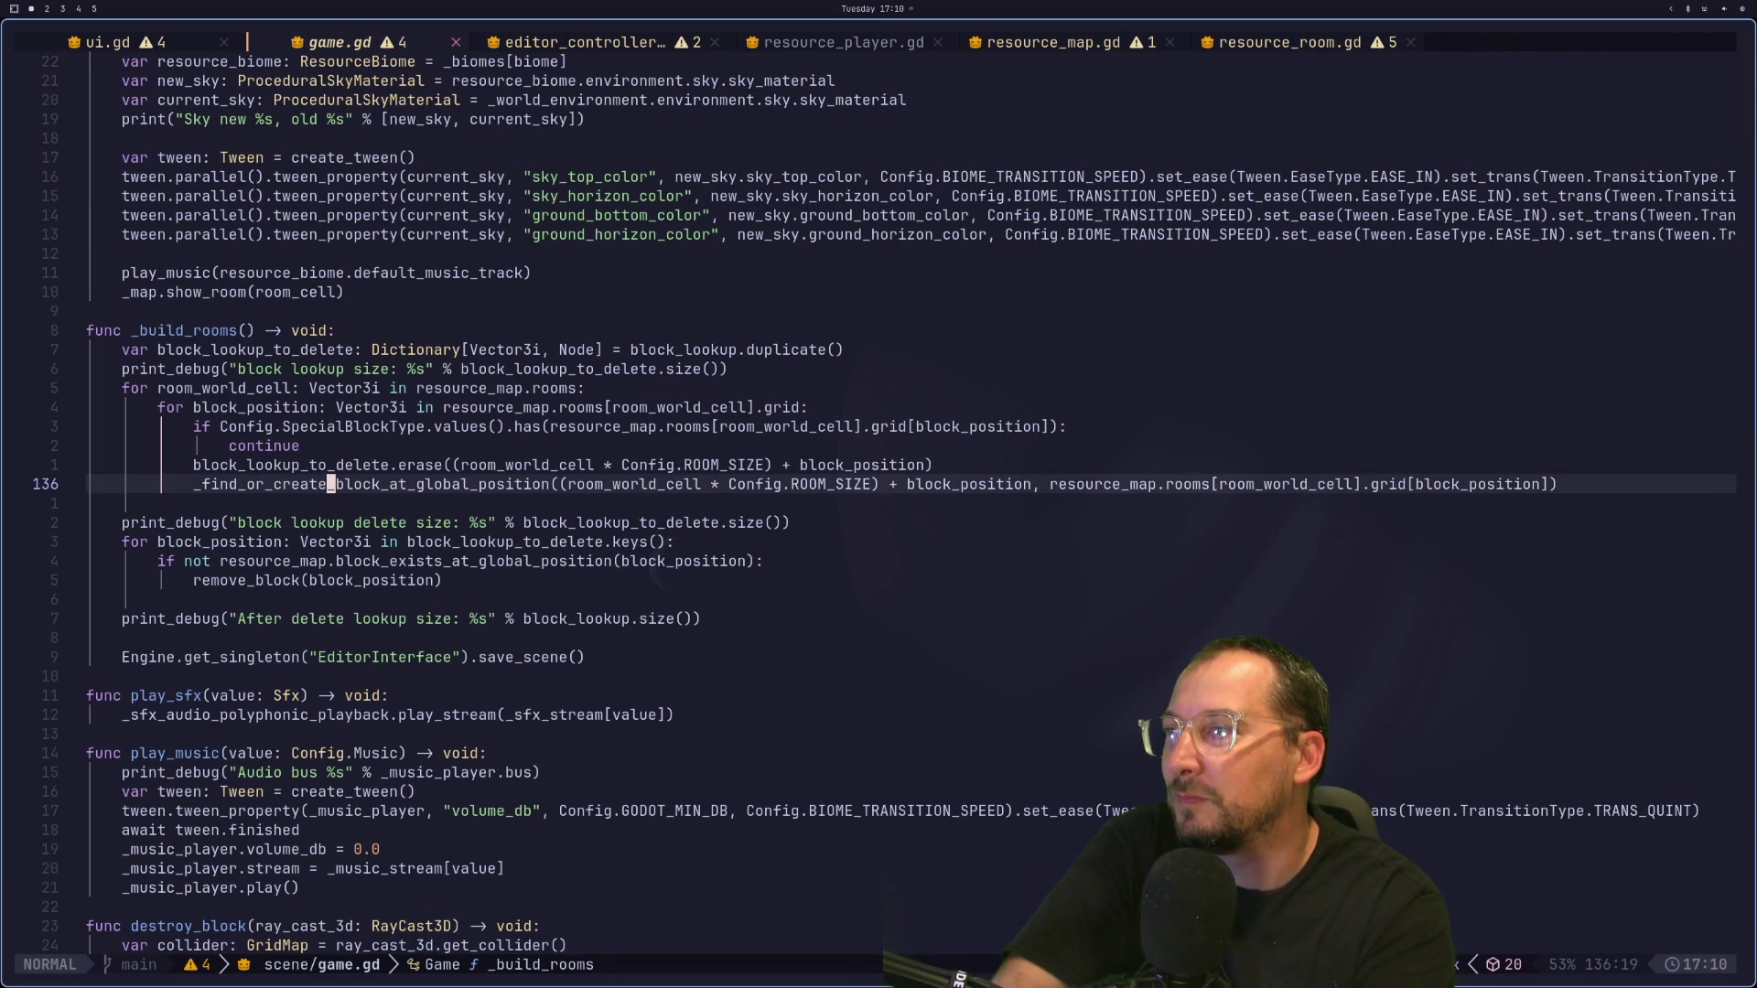
{"action": "key", "text": "k"}
{"action": "key", "text": "h"}
{"action": "key", "text": "h"}
{"action": "key", "text": "h"}
{"action": "key", "text": "j"}
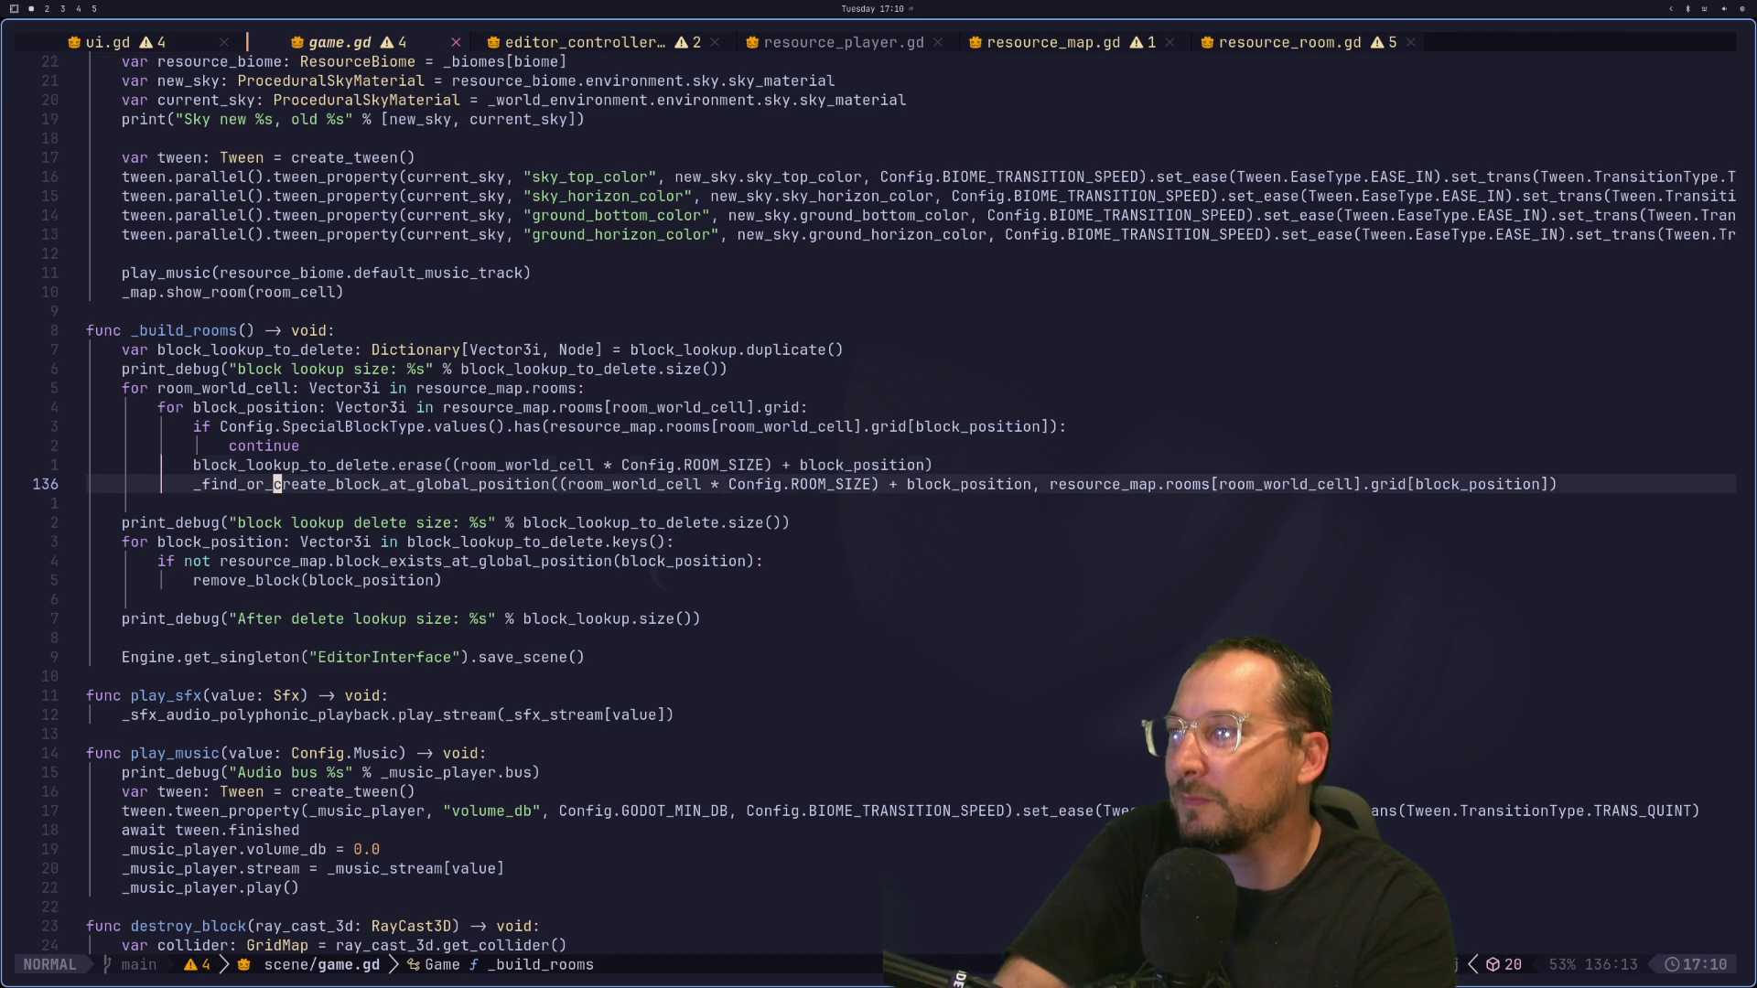
{"action": "key", "text": "n"}
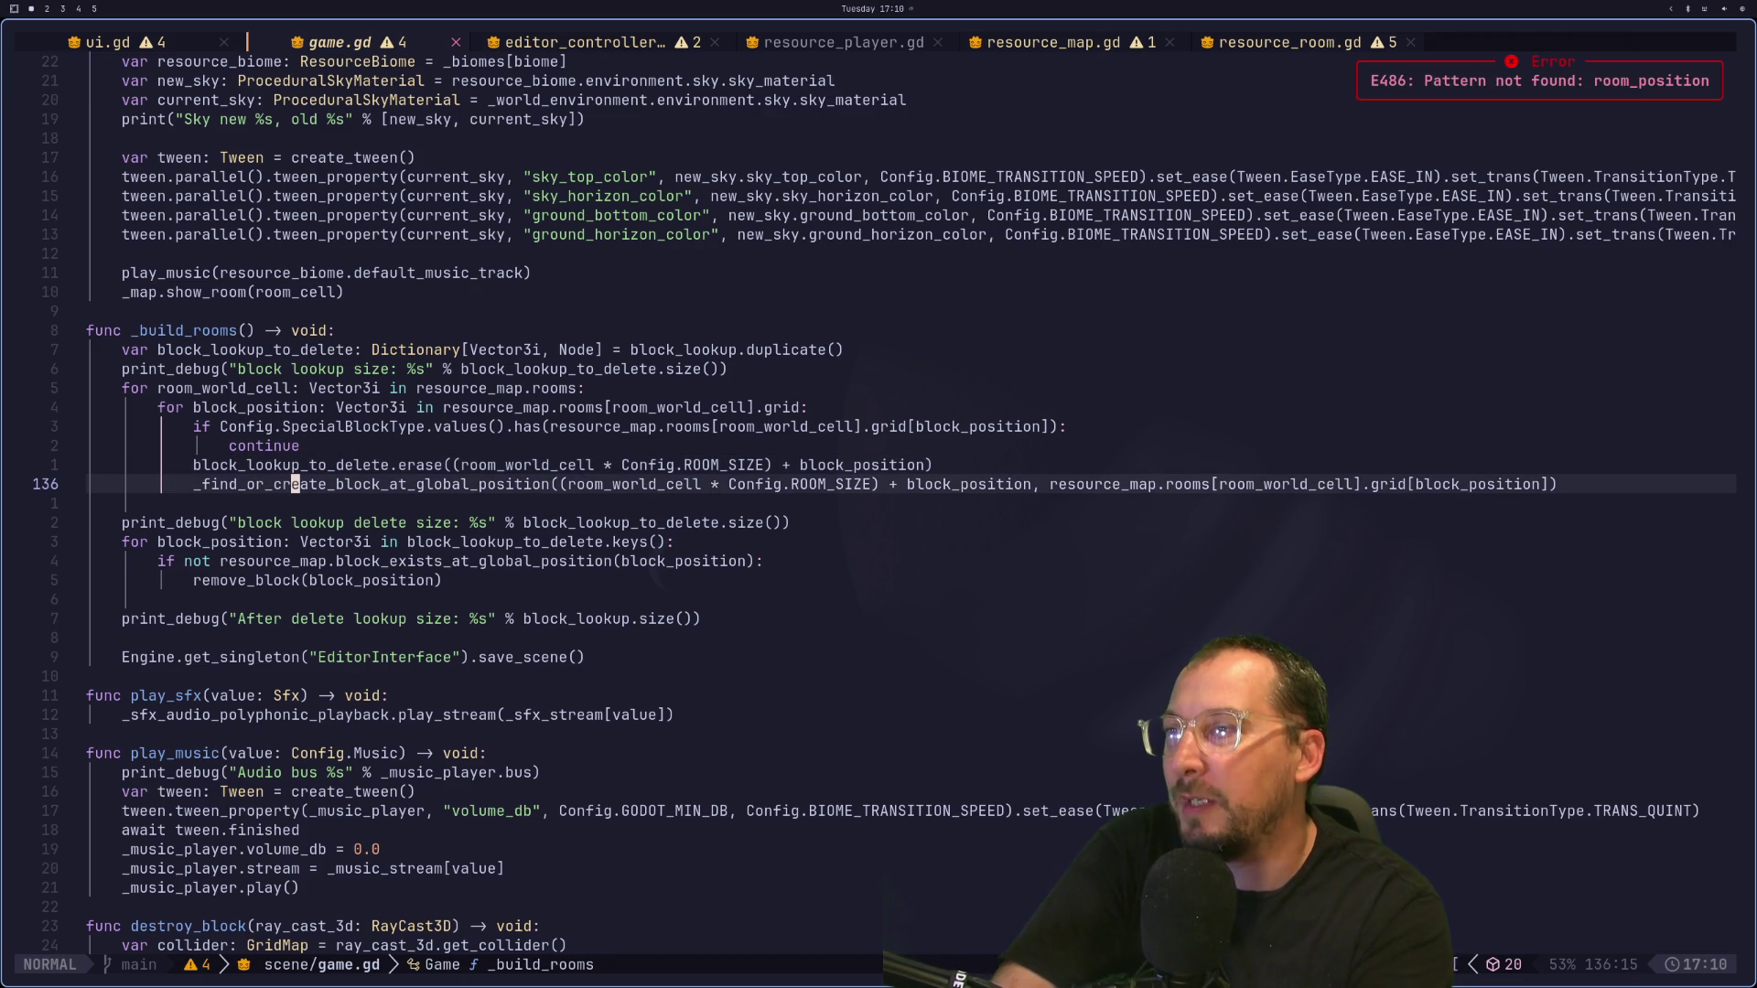
{"action": "key", "text": "g"}
{"action": "key", "text": "d"}
{"action": "key", "text": "shift+h"}
{"action": "key", "text": "shift+h"}
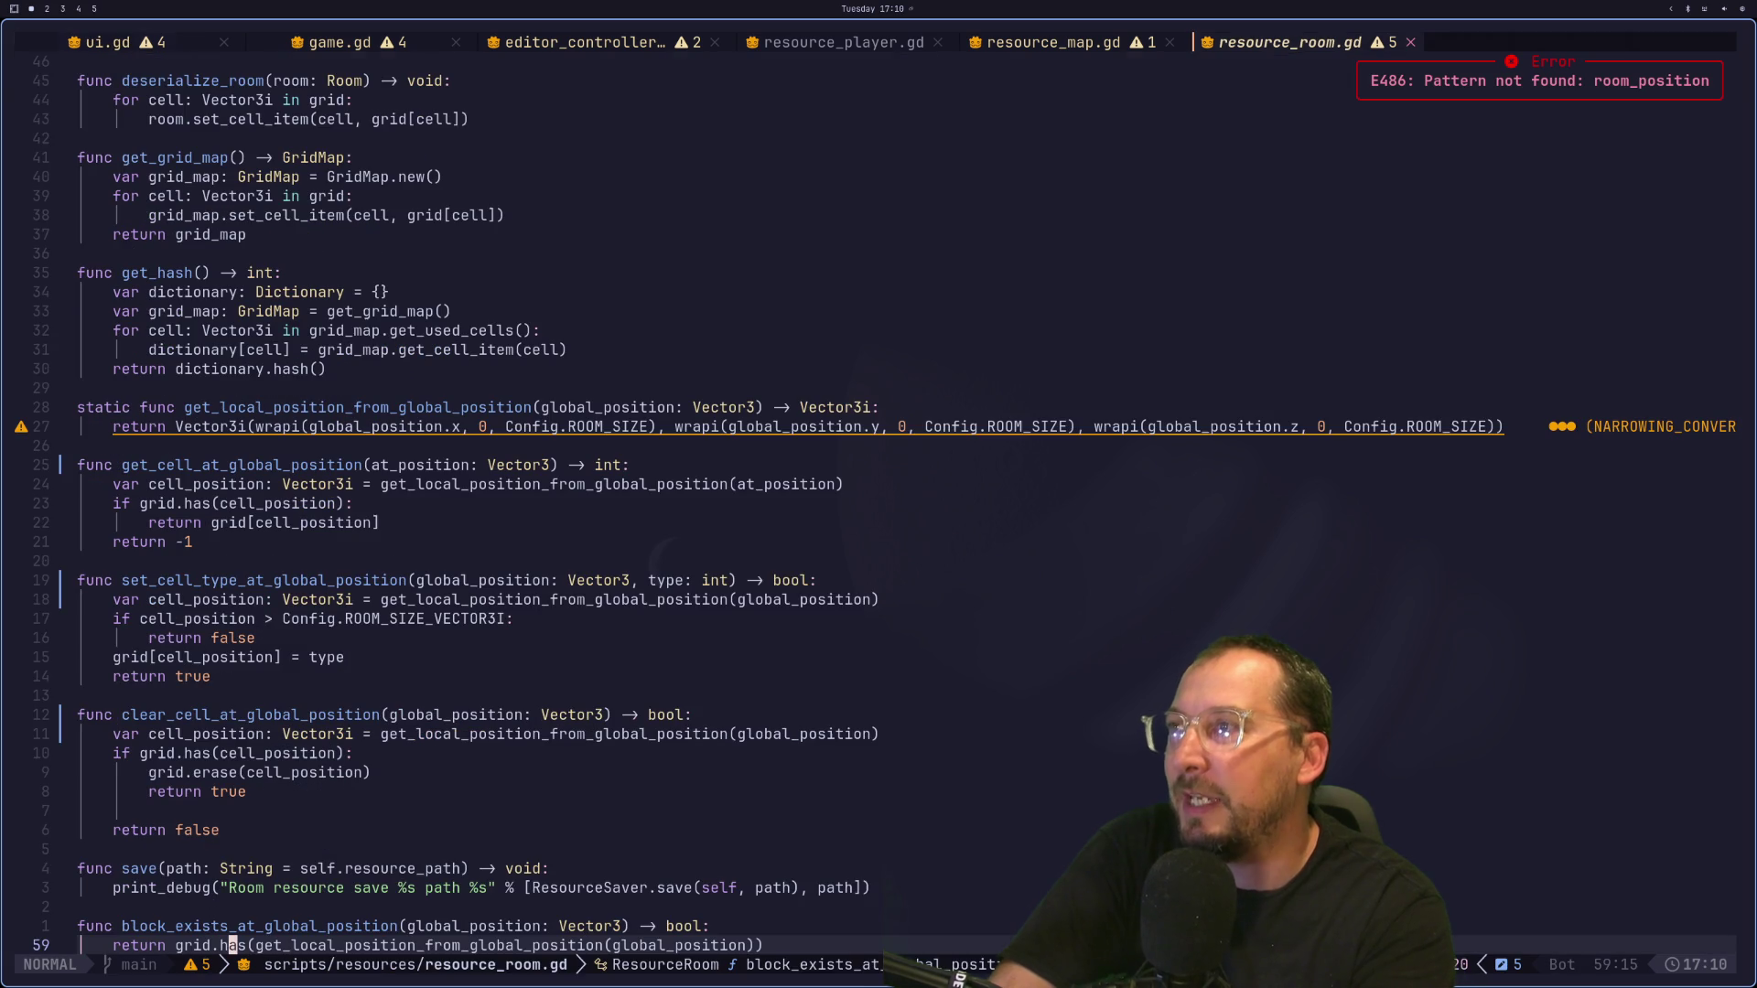
{"action": "key", "text": "shift+h"}
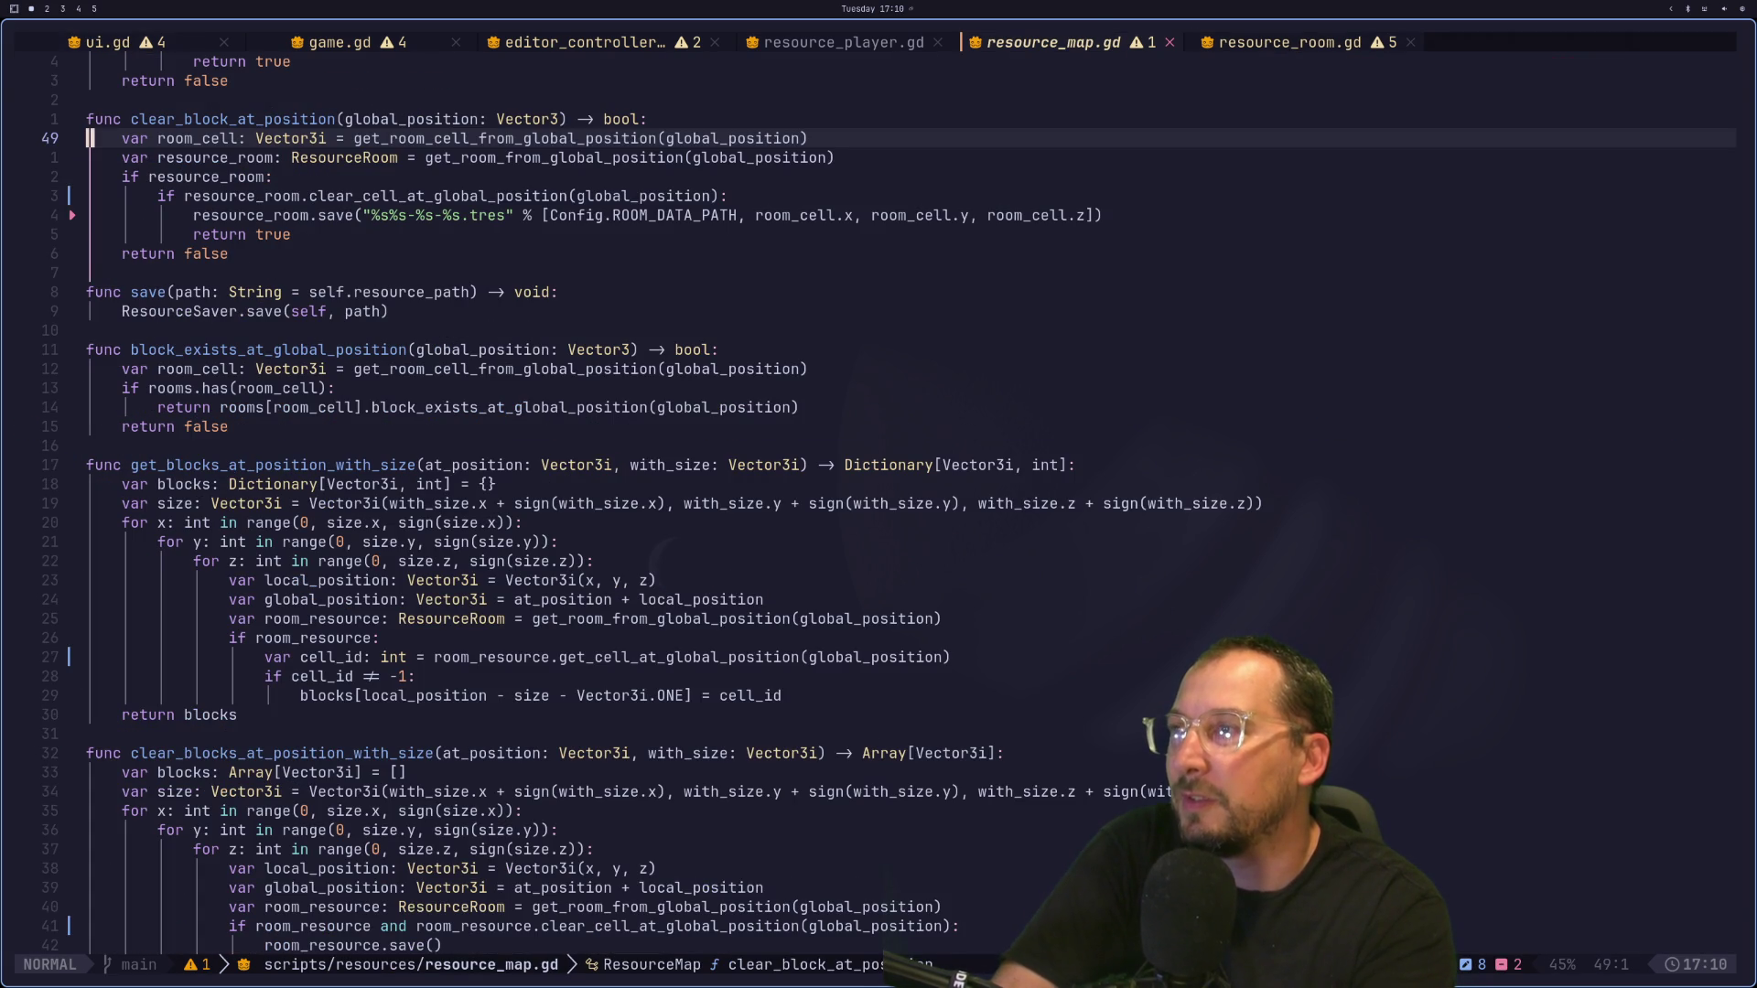
{"action": "key", "text": "shift+h"}
{"action": "key", "text": "shift+h"}
{"action": "key", "text": "shift+h"}
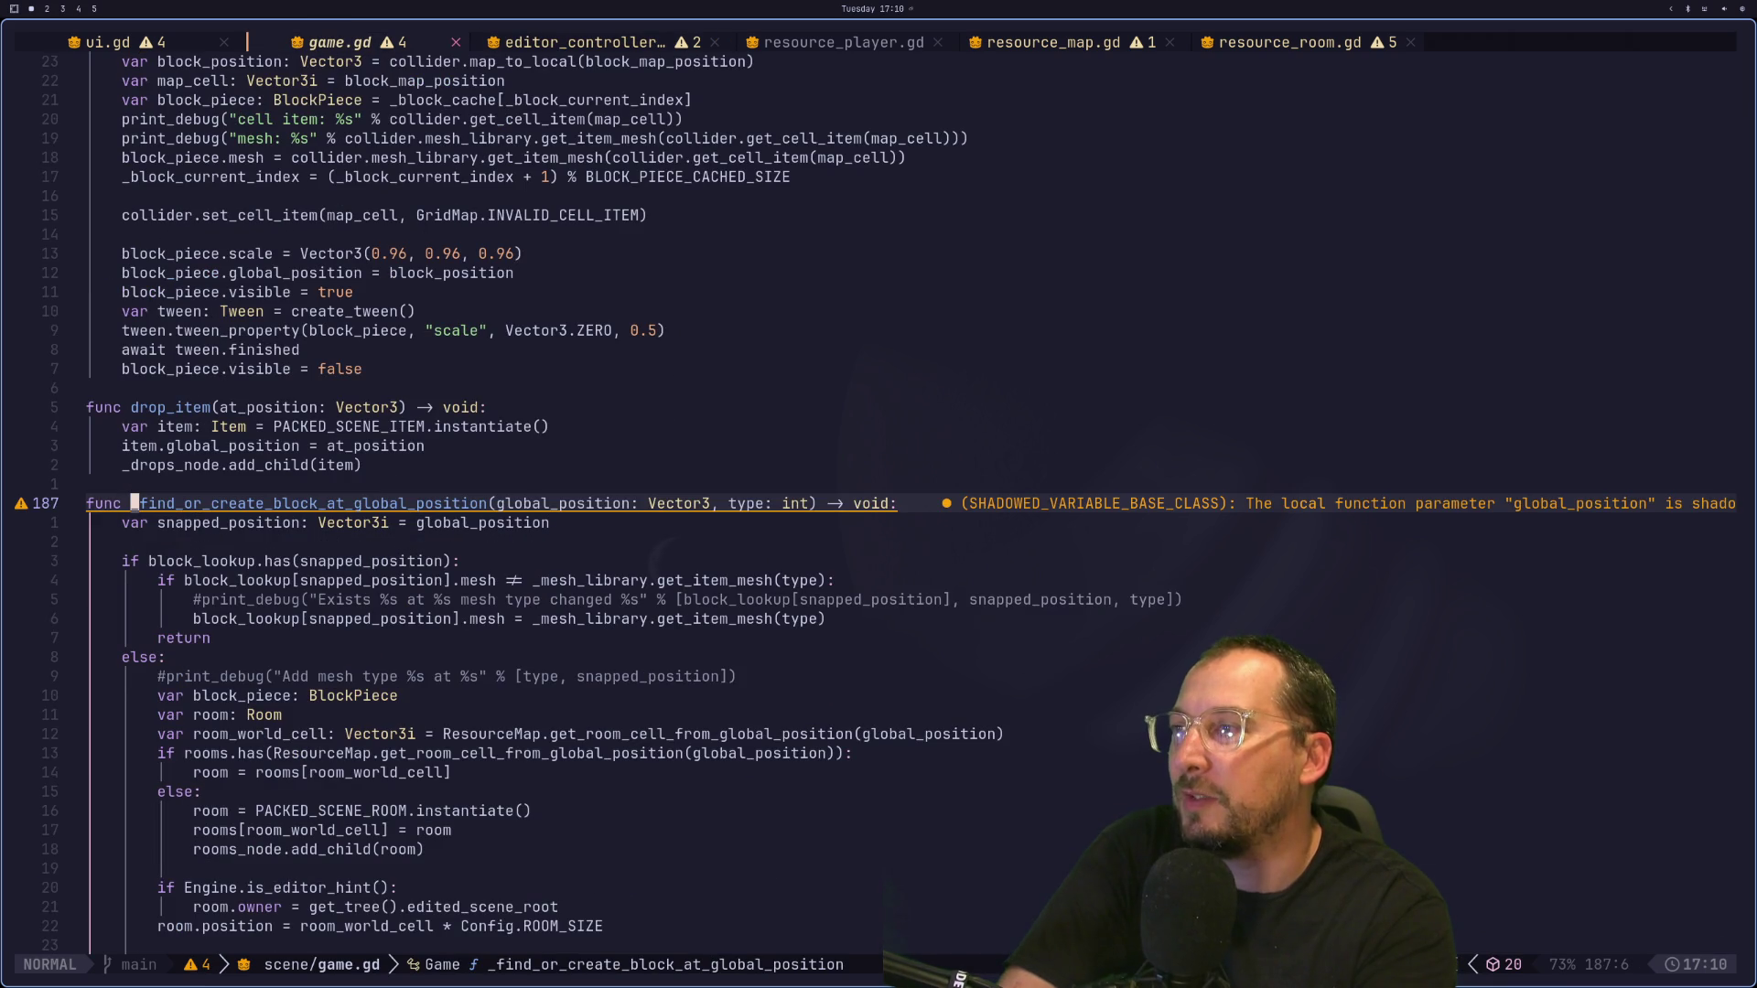
{"action": "key", "text": "j"}
{"action": "key", "text": "j"}
{"action": "key", "text": "k"}
{"action": "key", "text": "j"}
{"action": "key", "text": "j"}
{"action": "key", "text": "j"}
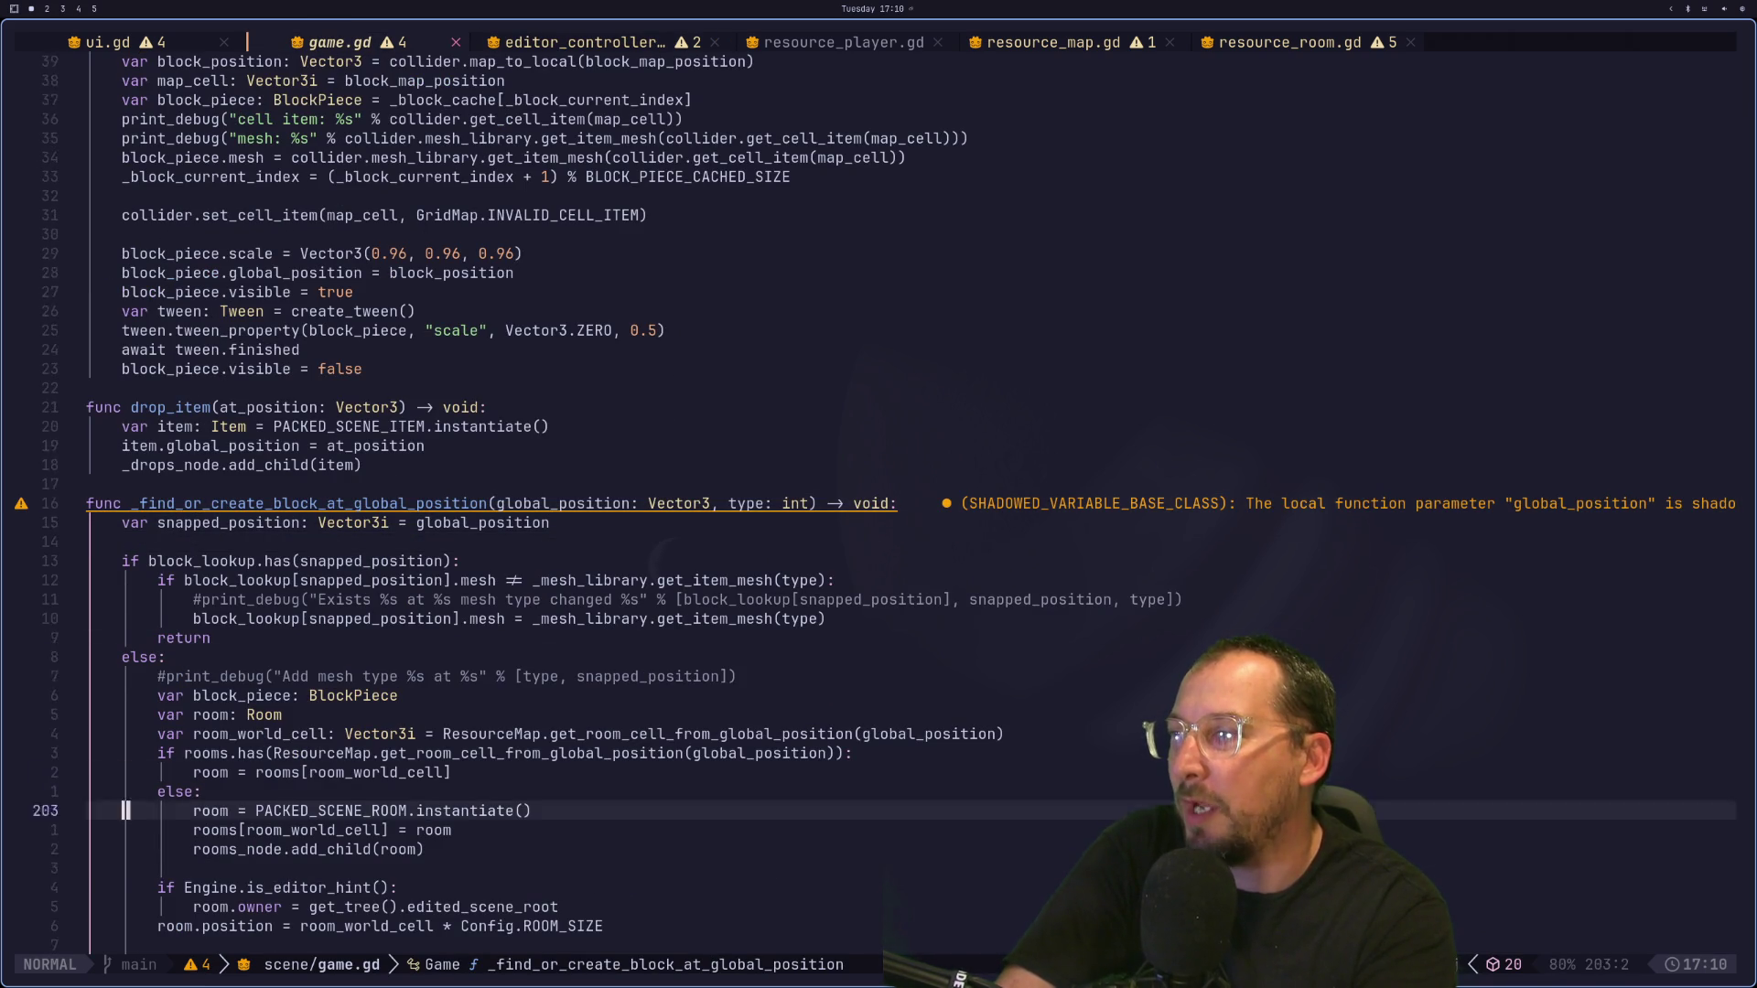
{"action": "key", "text": "j"}
{"action": "key", "text": "j"}
{"action": "key", "text": "j"}
{"action": "key", "text": "k"}
{"action": "key", "text": "k"}
{"action": "key", "text": "shift+h"}
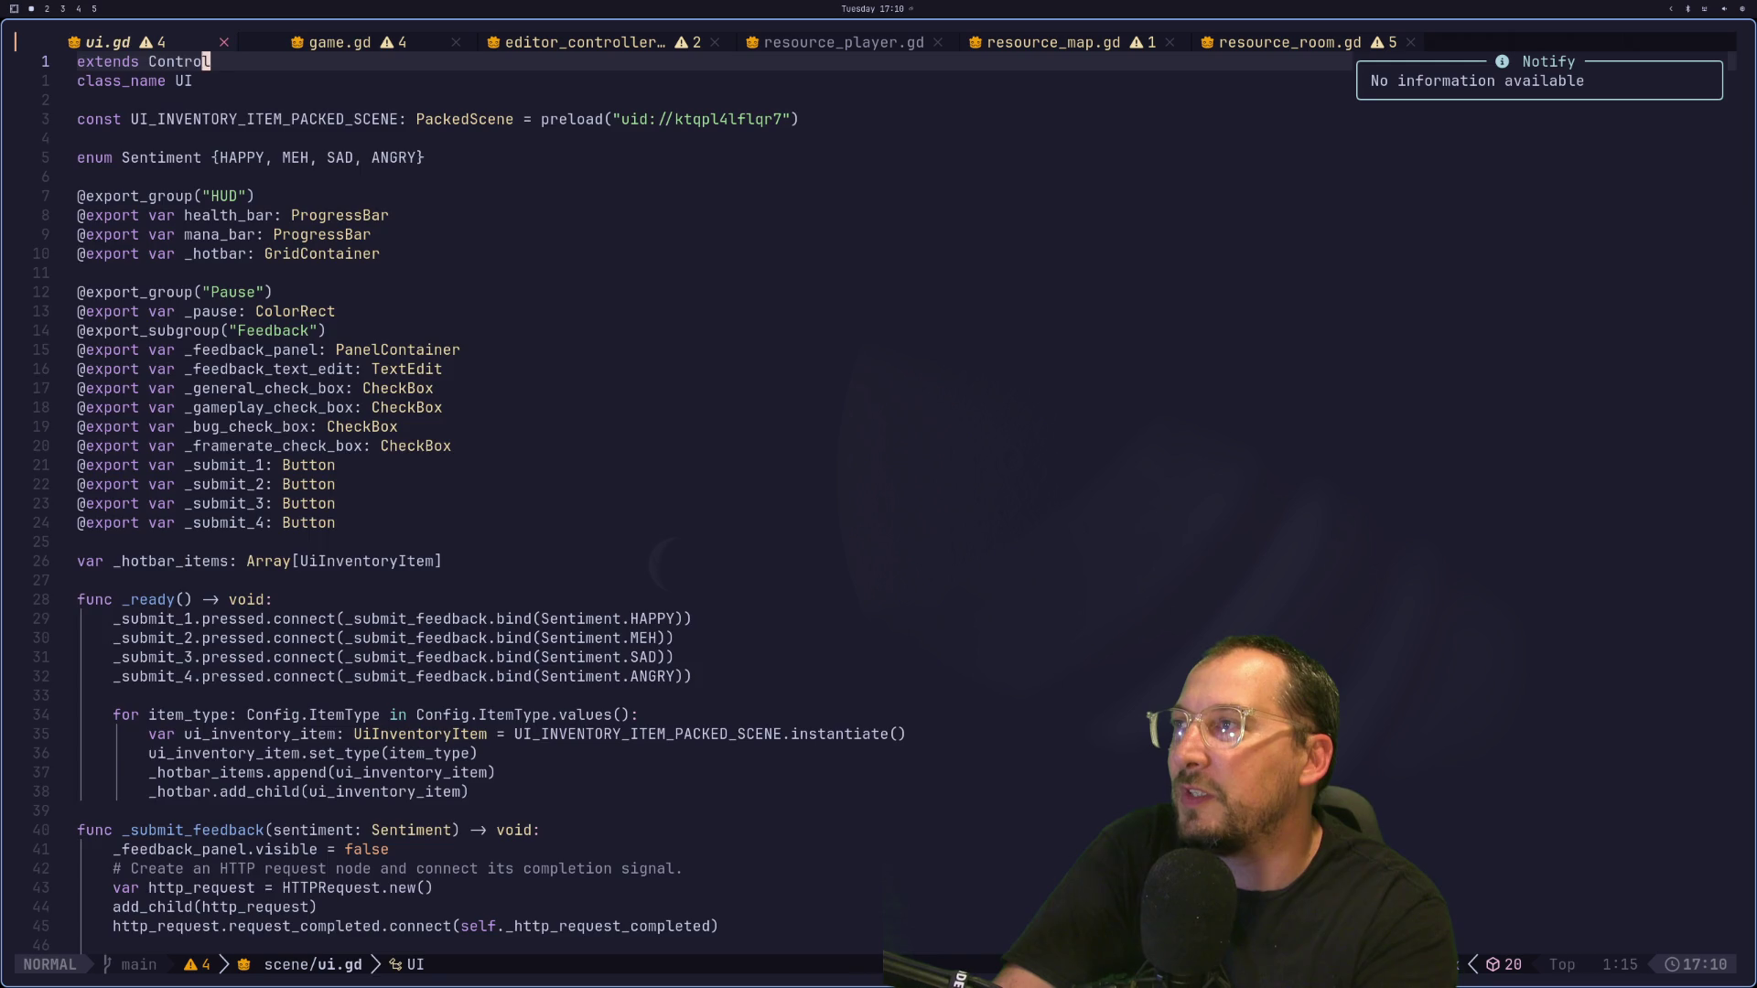
{"action": "key", "text": "shift+l"}
{"action": "key", "text": "k"}
{"action": "key", "text": "k"}
{"action": "key", "text": "k"}
{"action": "key", "text": "k"}
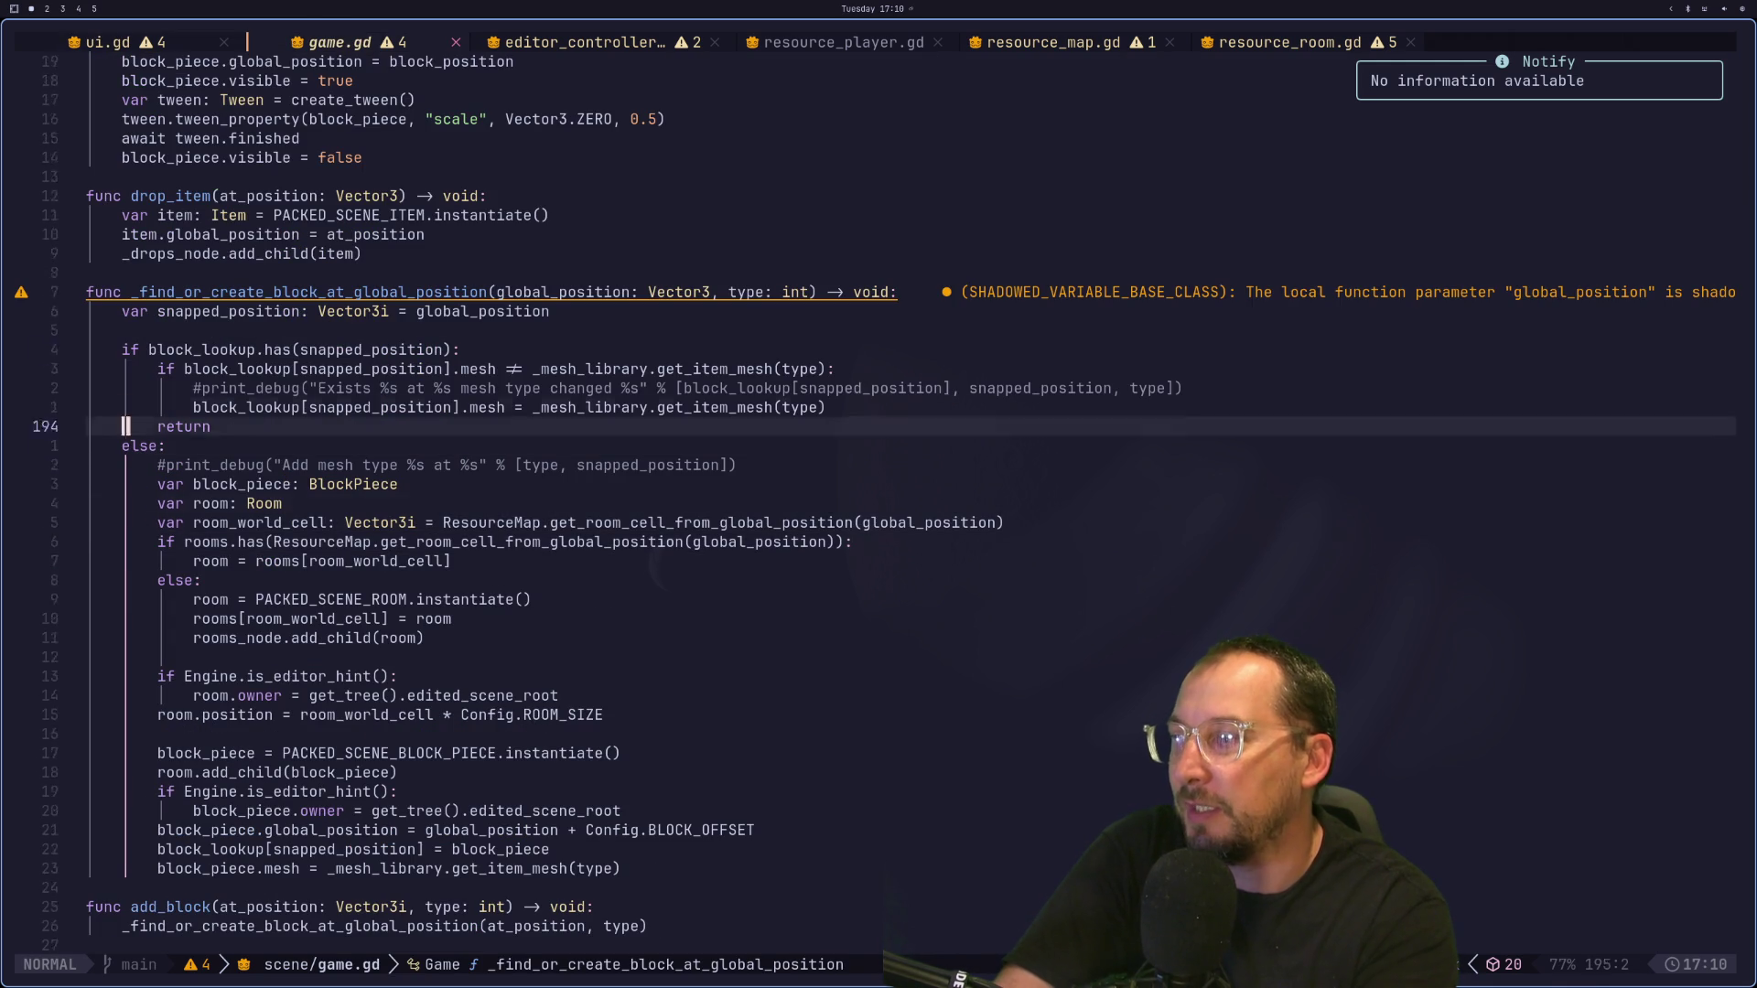
{"action": "key", "text": "k"}
{"action": "key", "text": "k"}
{"action": "key", "text": "k"}
{"action": "key", "text": "j"}
{"action": "key", "text": "j"}
{"action": "key", "text": "j"}
{"action": "key", "text": "j"}
{"action": "key", "text": "j"}
{"action": "key", "text": "j"}
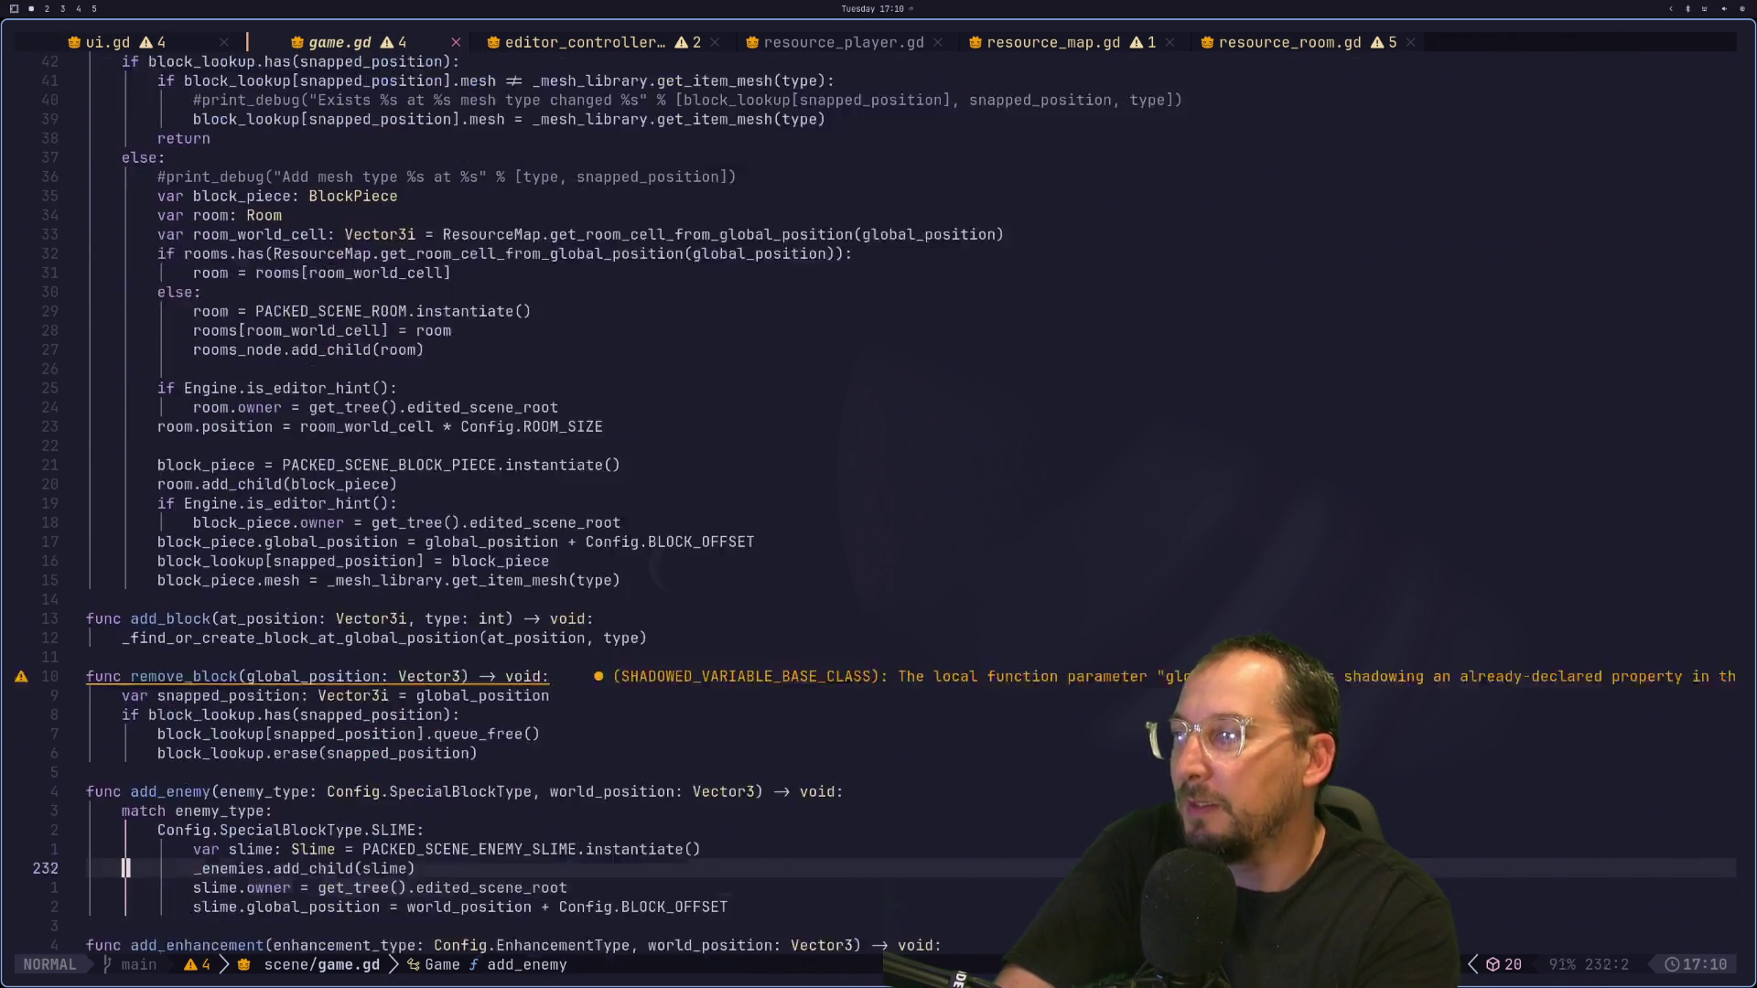
{"action": "key", "text": "j"}
{"action": "key", "text": "j"}
{"action": "key", "text": "j"}
{"action": "key", "text": "k"}
{"action": "key", "text": "k"}
{"action": "key", "text": "k"}
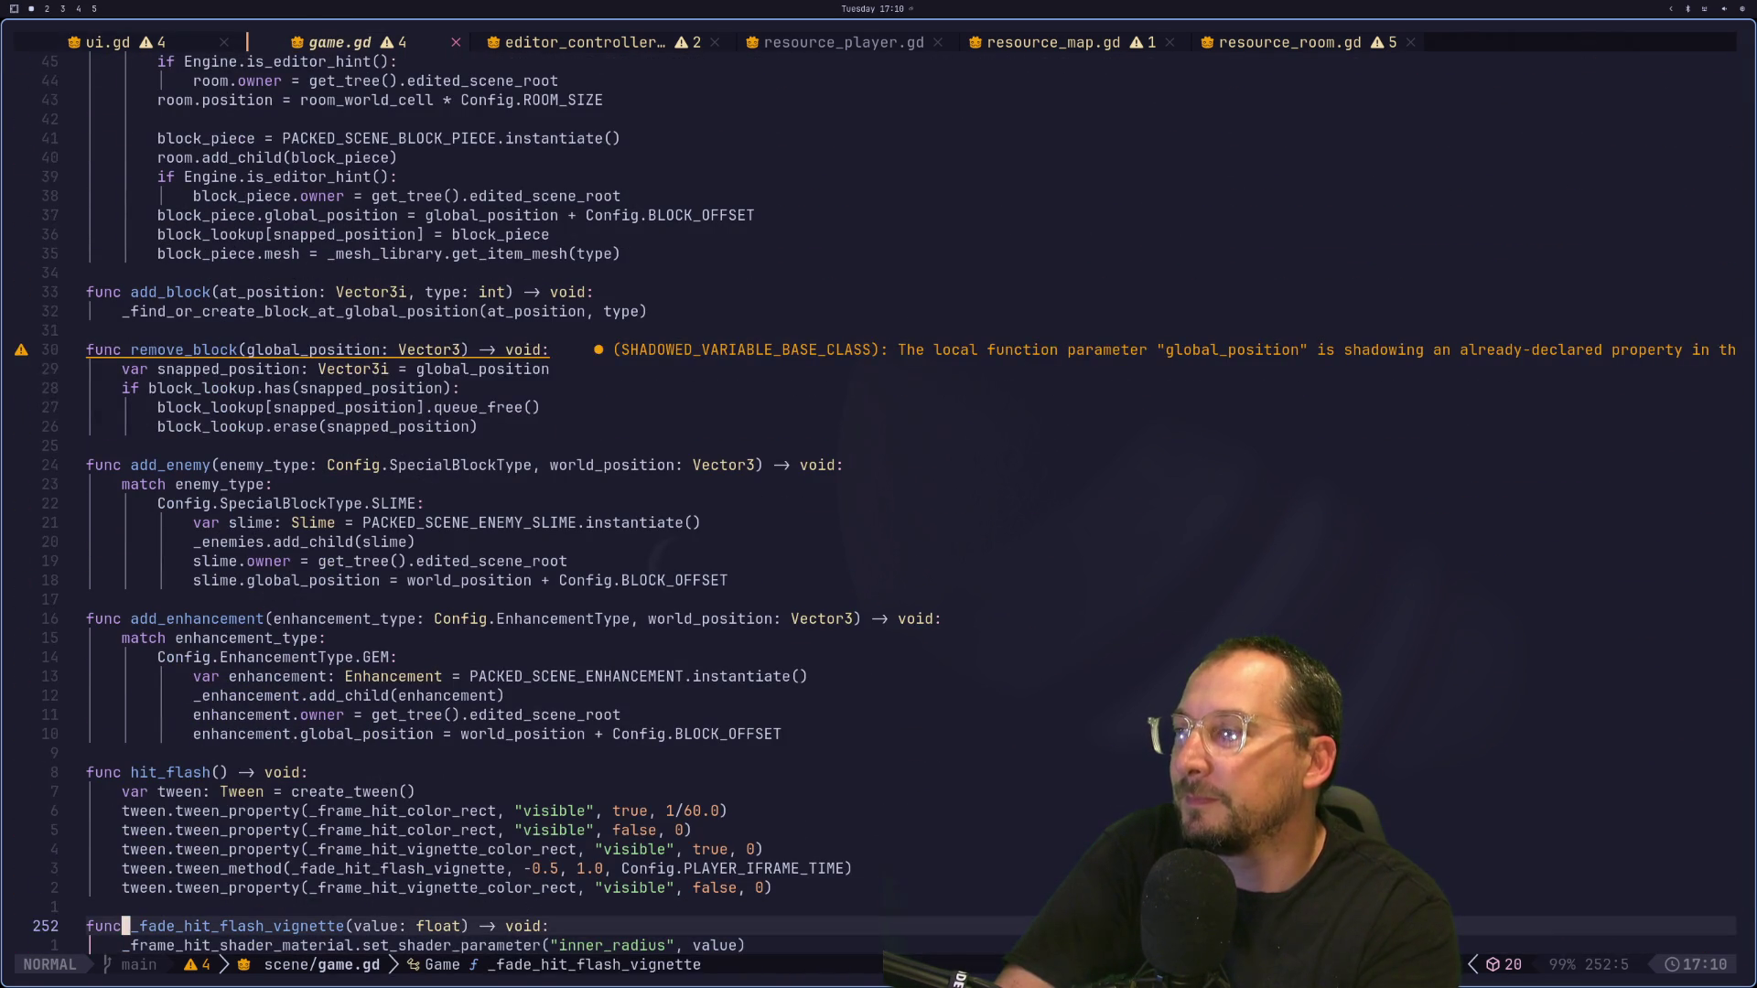
{"action": "key", "text": "k"}
{"action": "key", "text": "k"}
{"action": "key", "text": "k"}
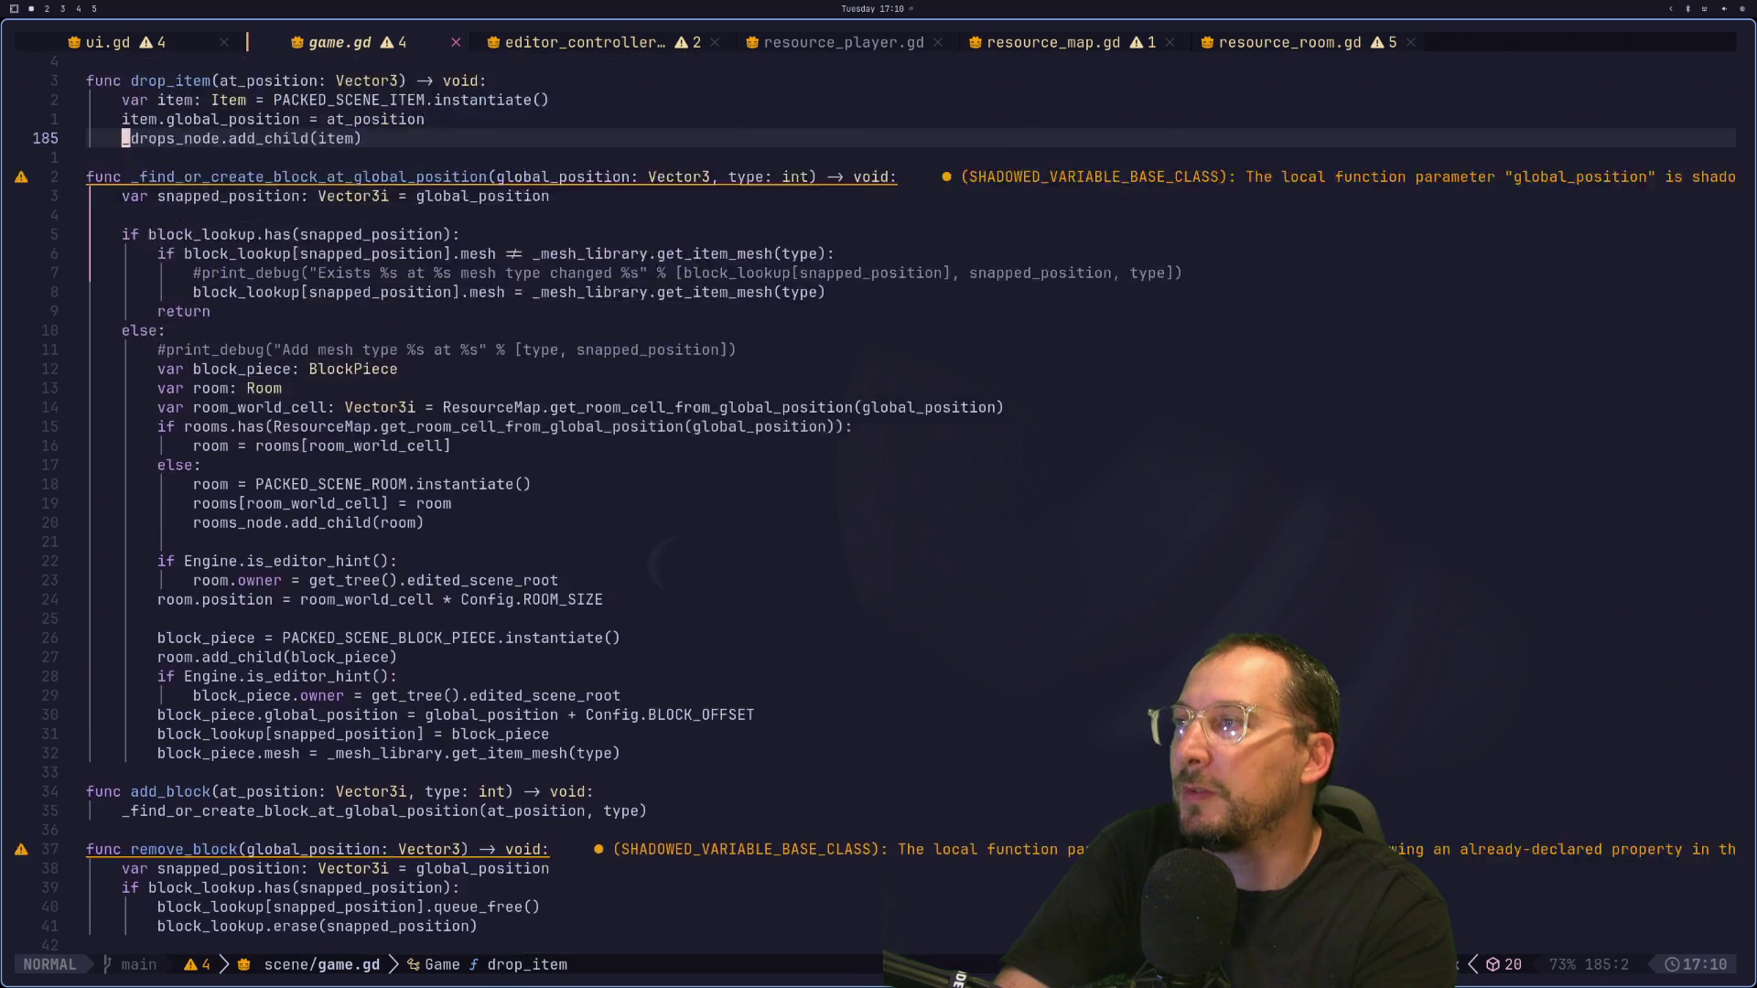
{"action": "key", "text": "k"}
{"action": "key", "text": "k"}
{"action": "key", "text": "k"}
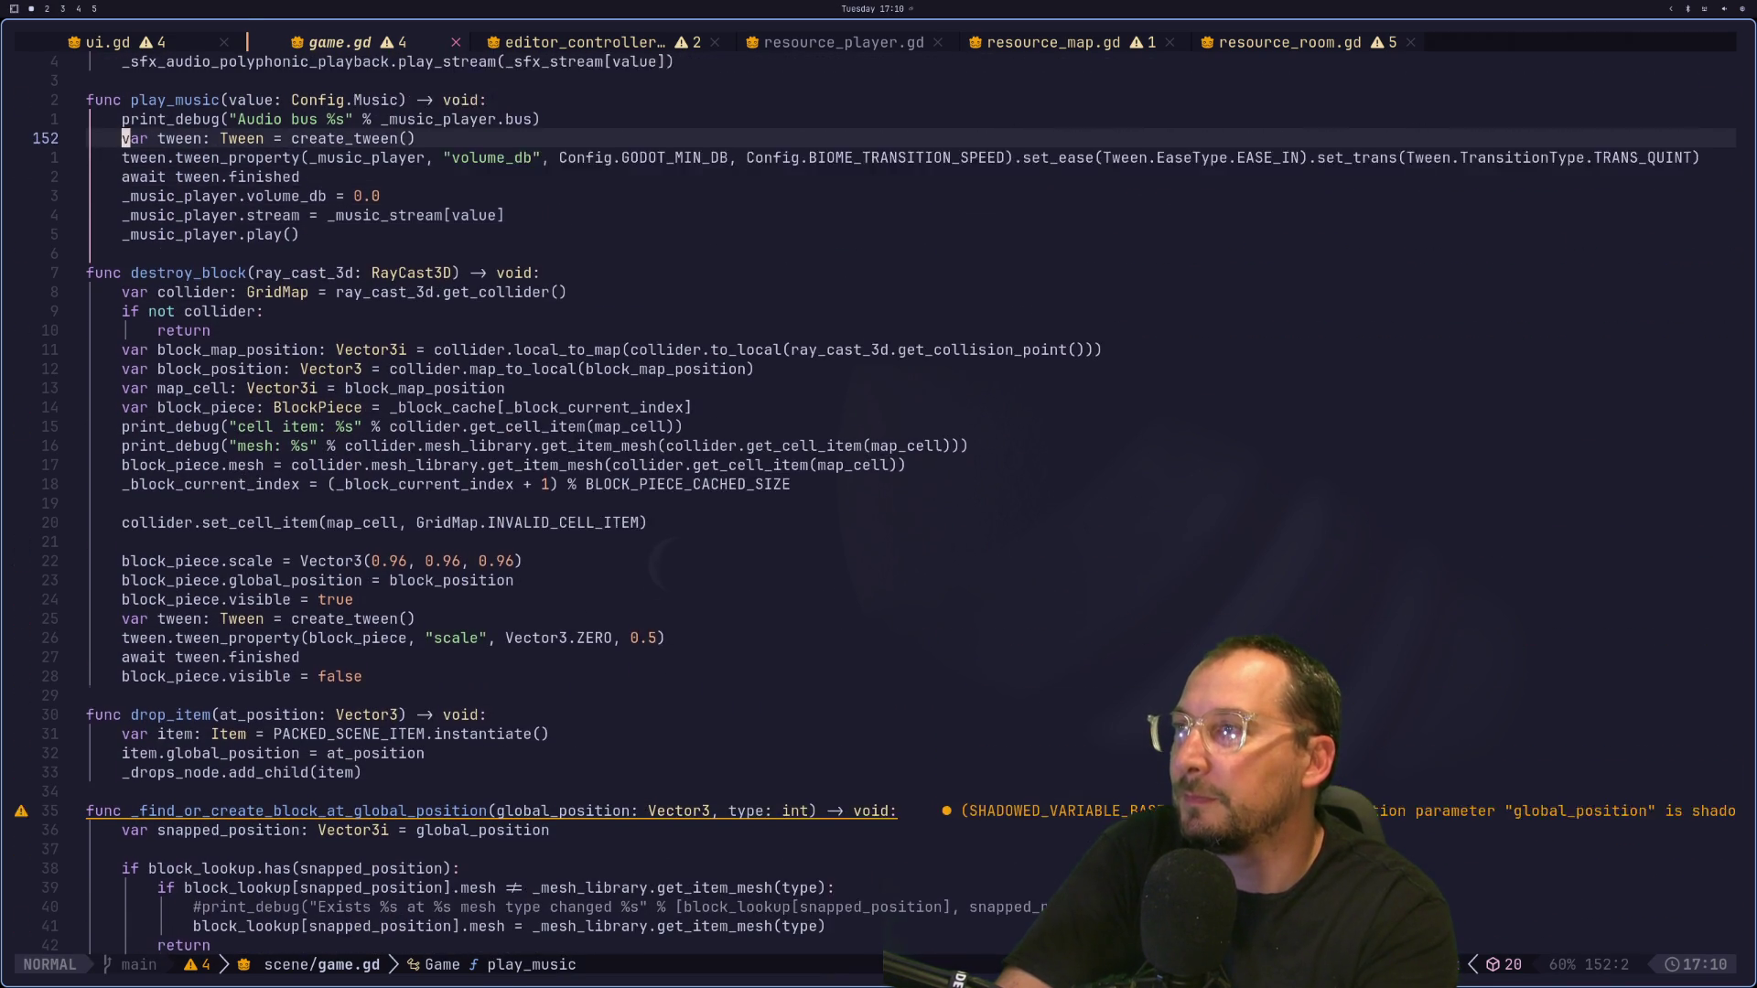
{"action": "key", "text": "k"}
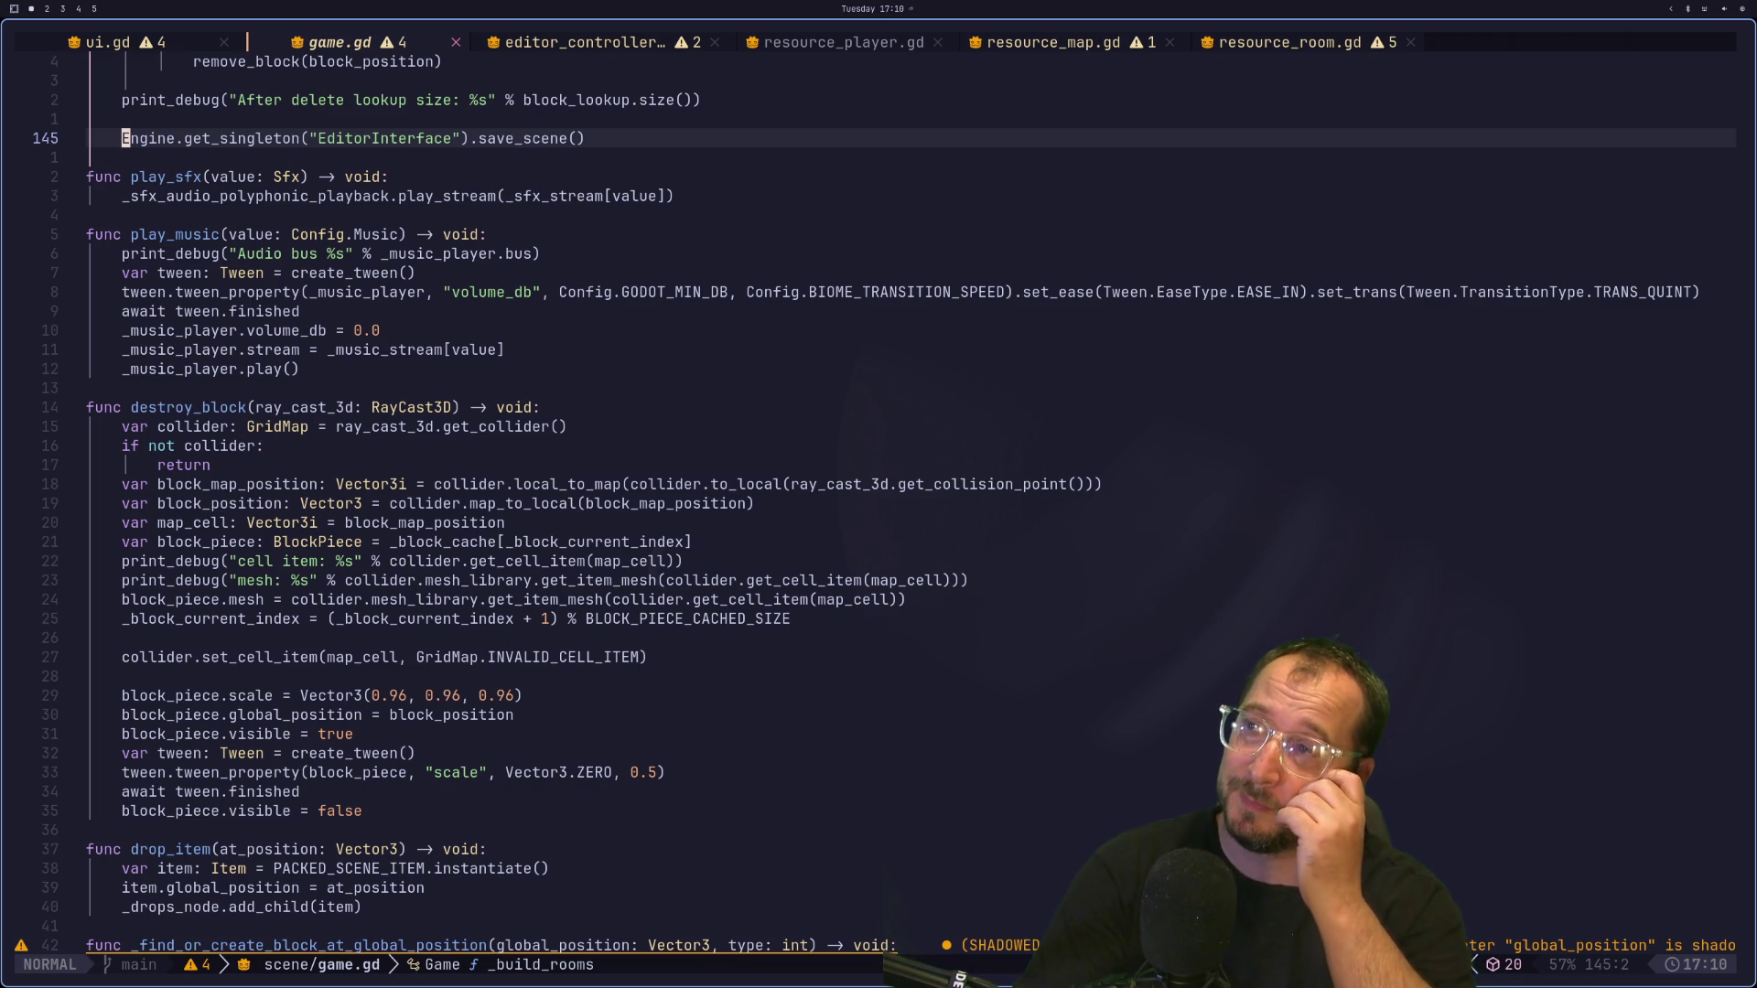
{"action": "key", "text": "super+2"}
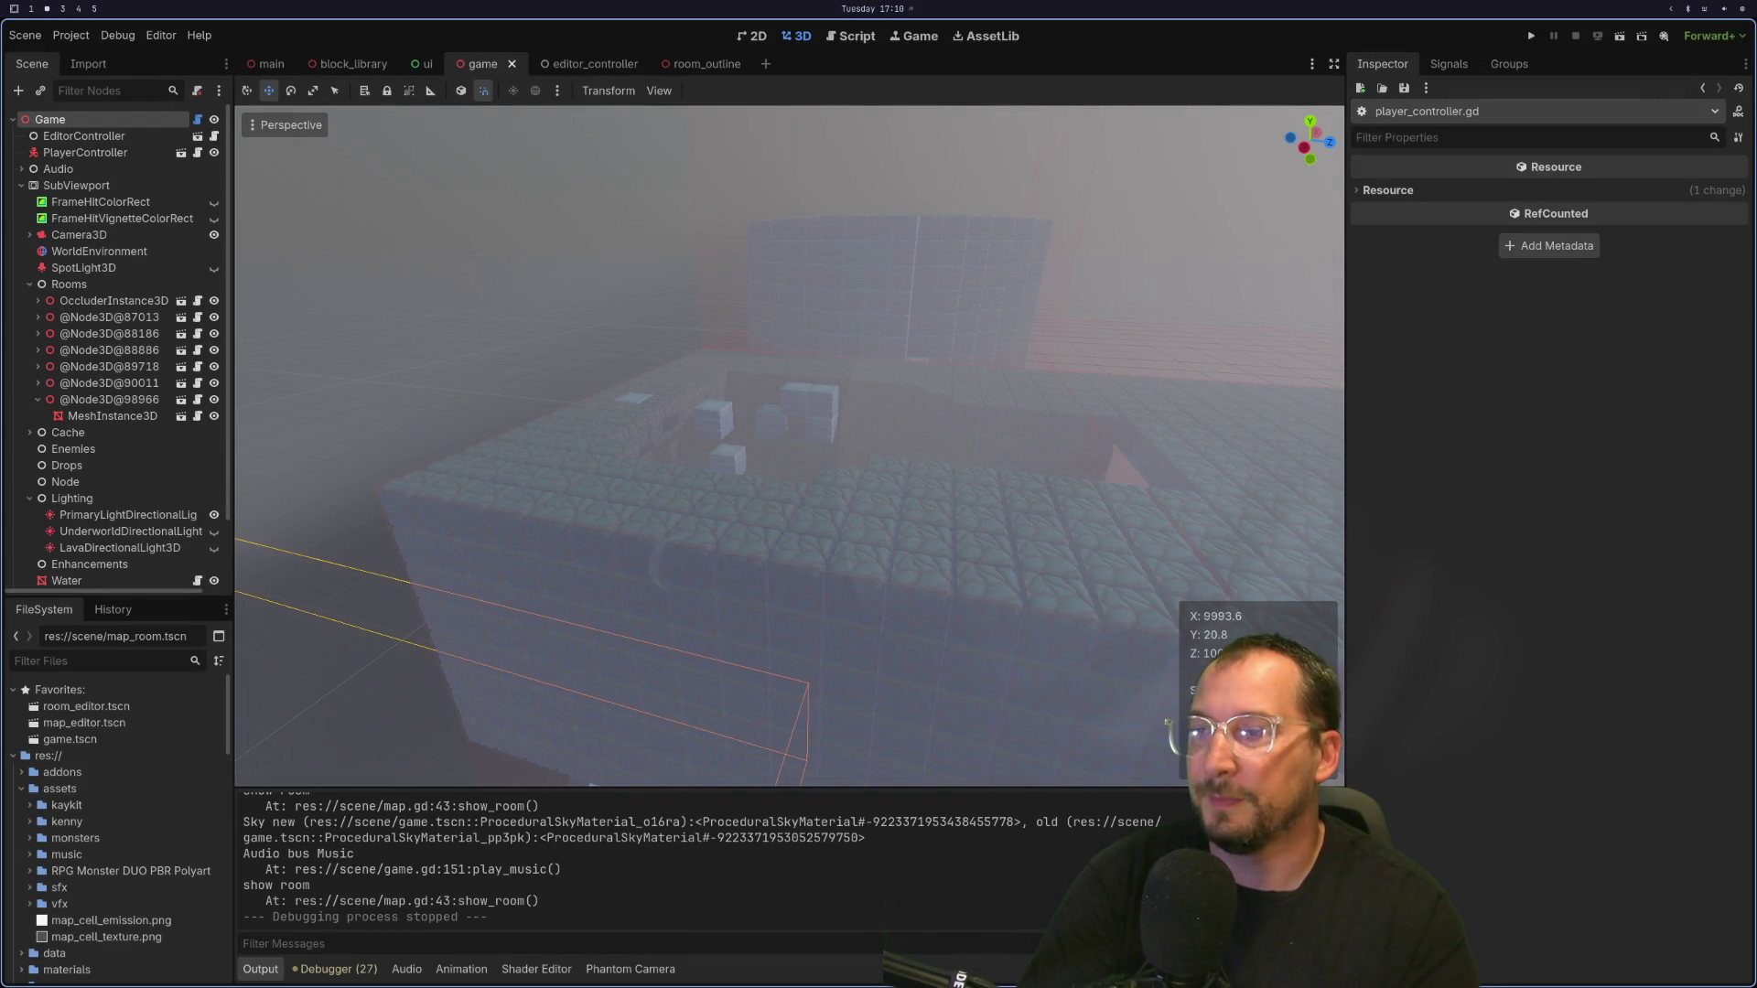
Step: Return to game.gd in Neovim, then bring up the Twitch Day 4 broadcast in the browser
{"action": "key", "text": "super+4"}
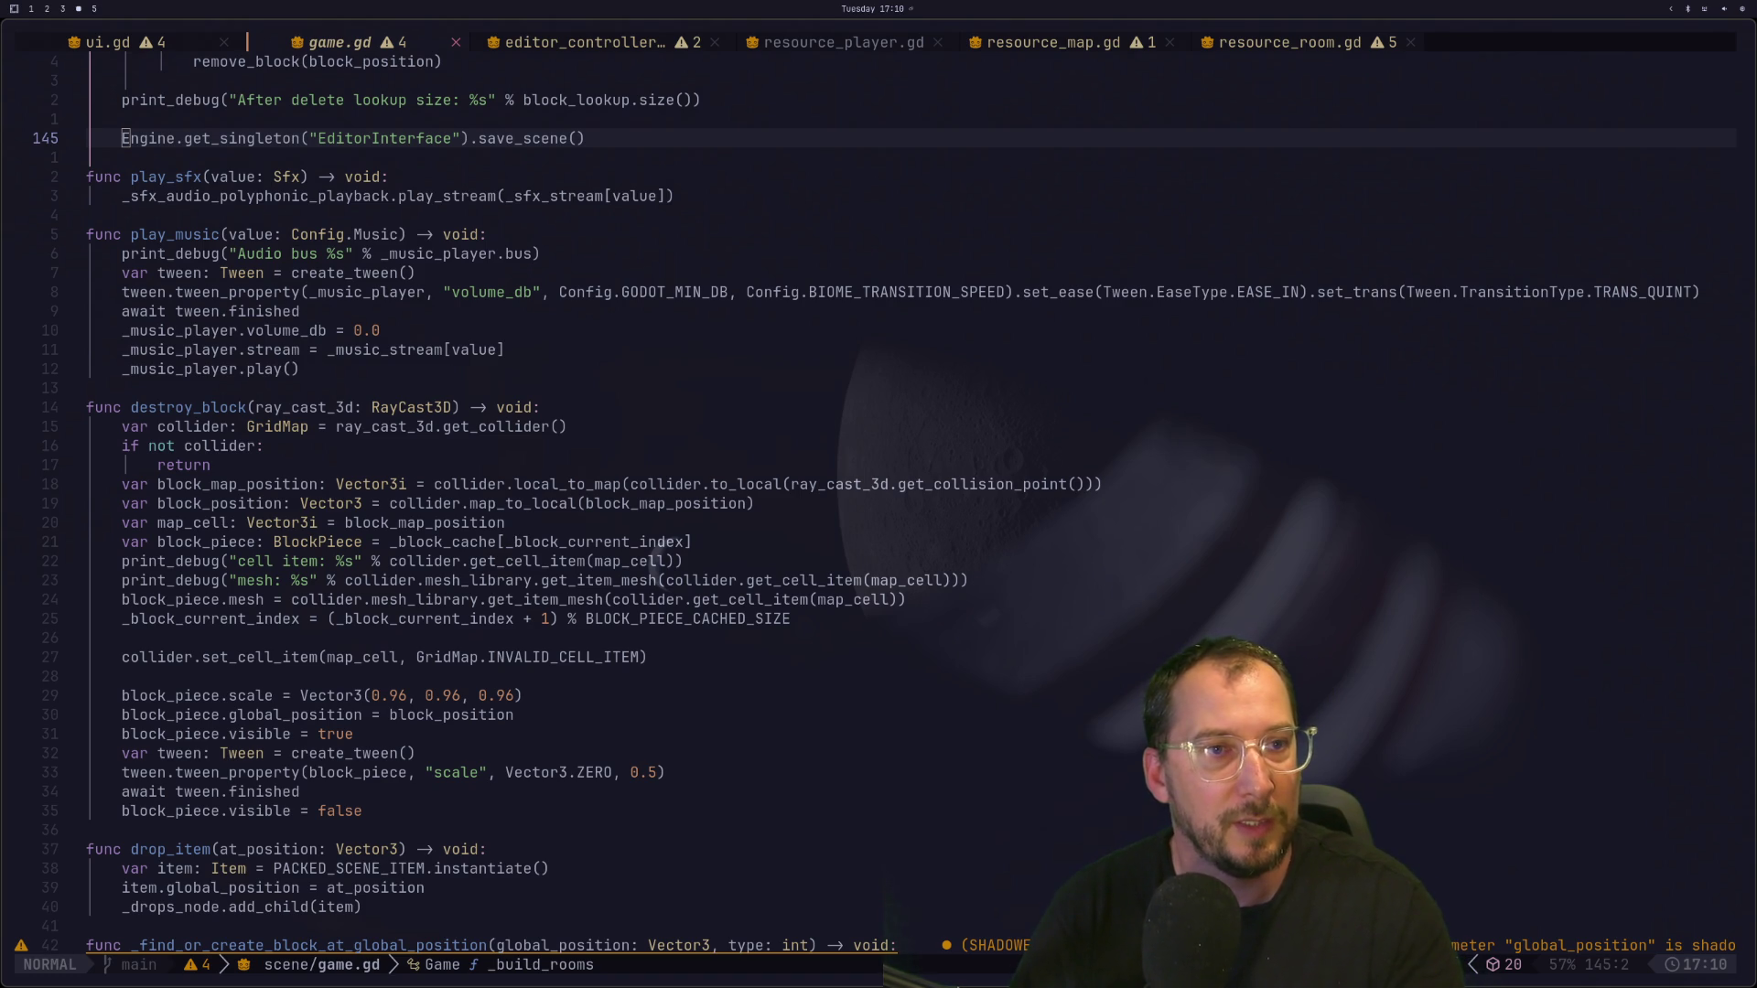
{"action": "key", "text": "bracketleft"}
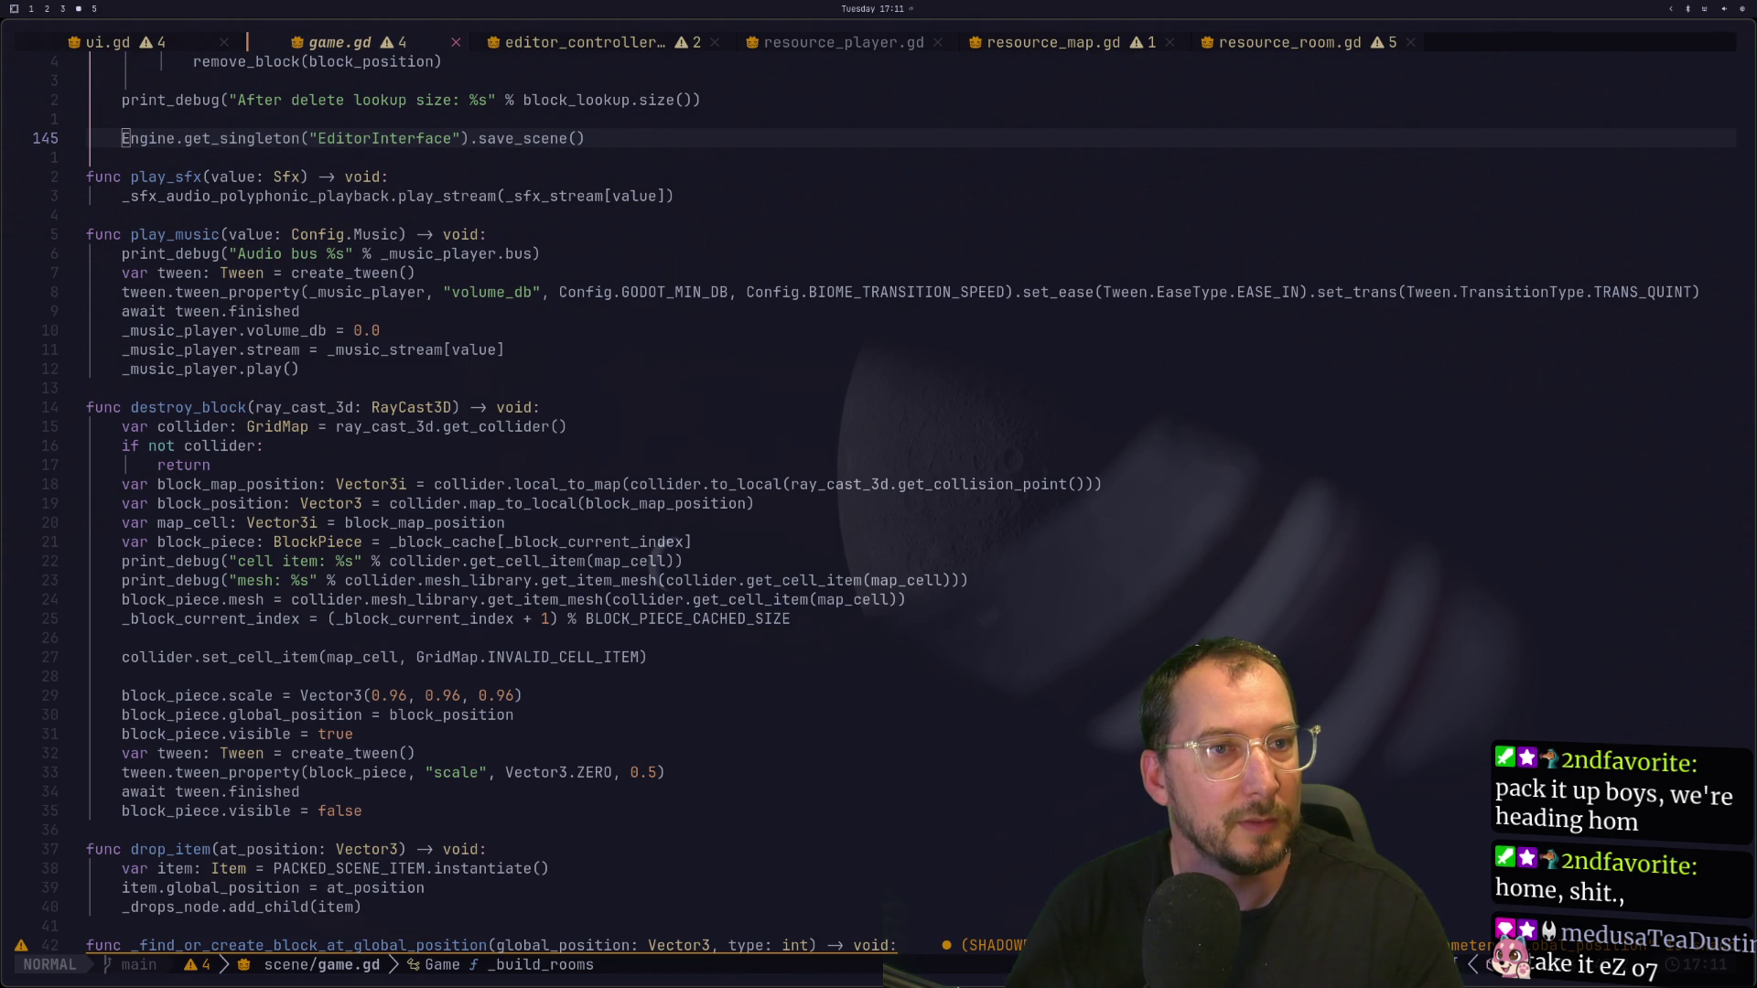
{"action": "key", "text": "super+5"}
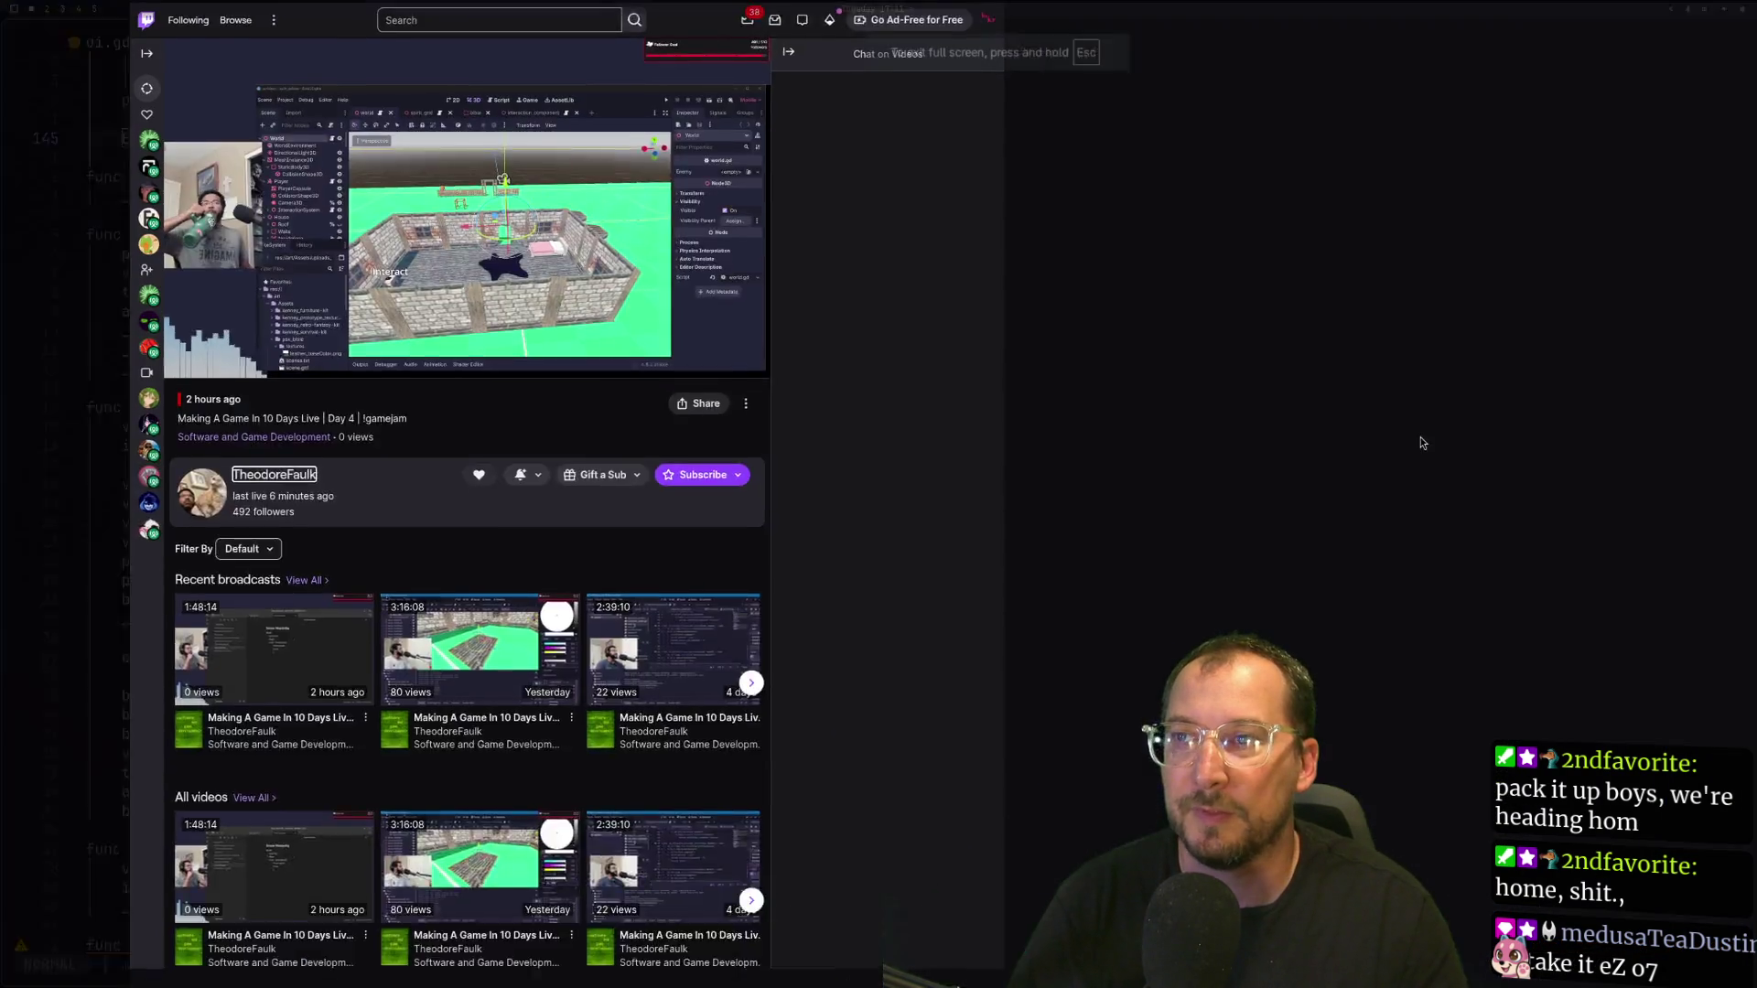
Step: Fullscreen the Day 4 VOD, skip ahead to about 35 then 52 minutes, then exit fullscreen
{"action": "key", "text": "f"}
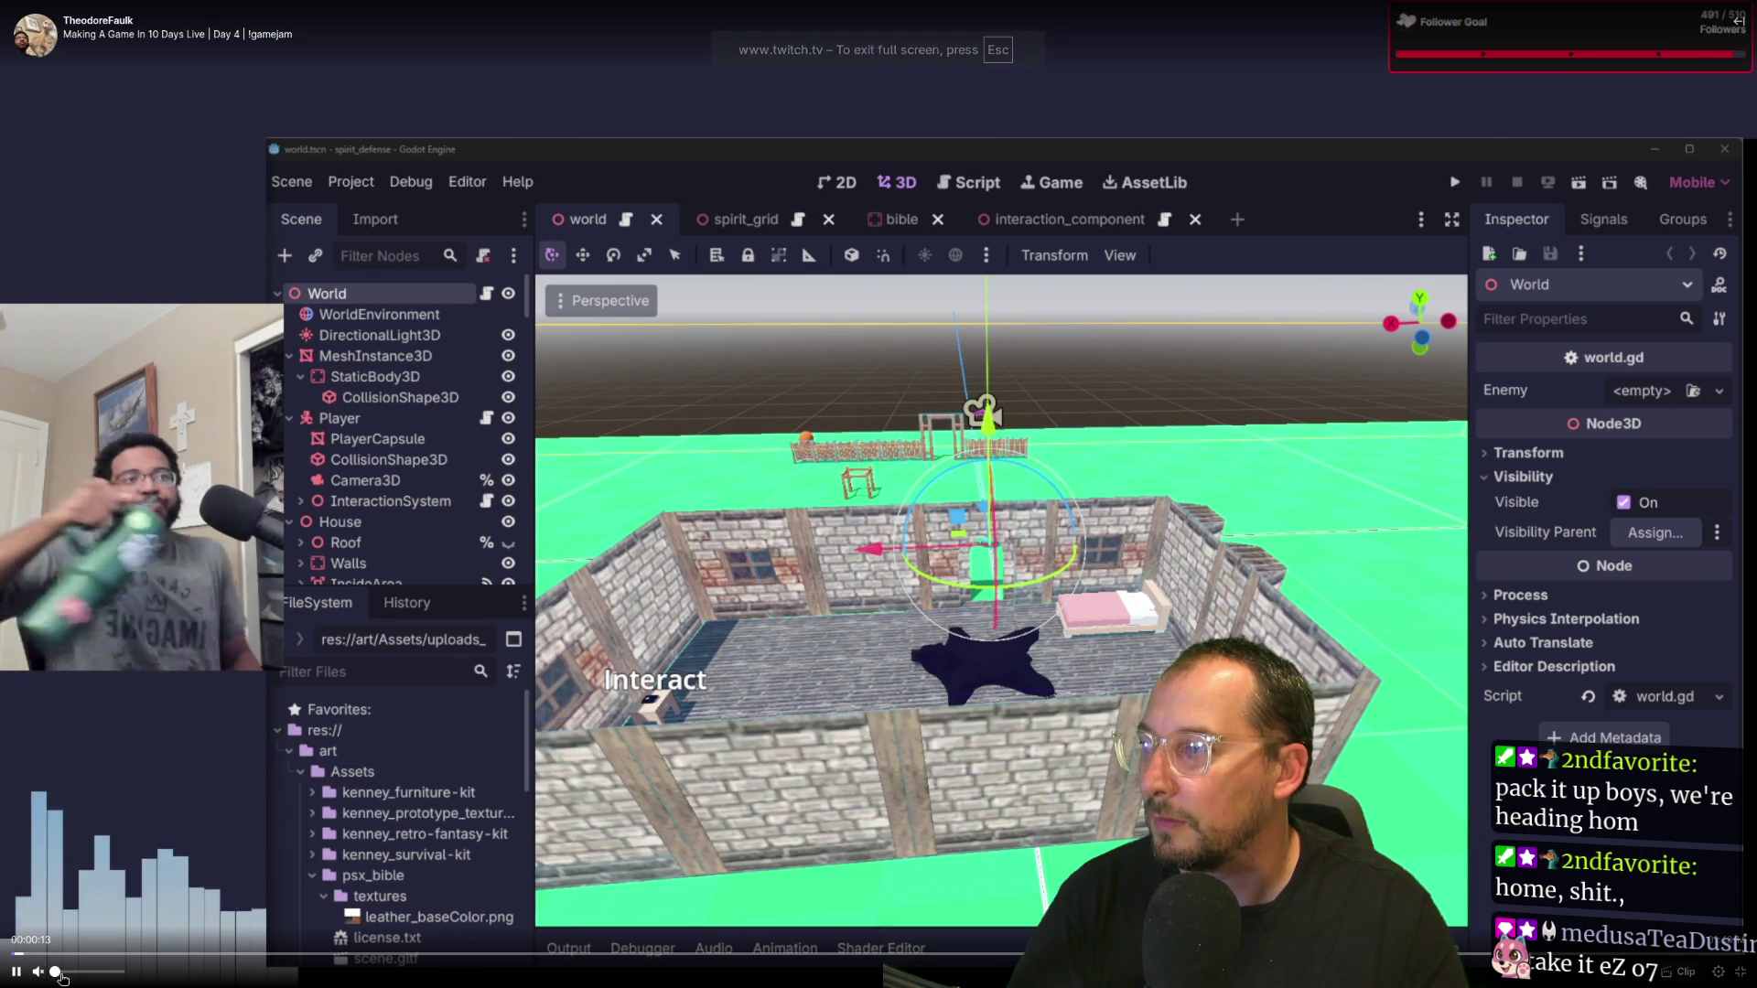
{"action": "mouse_move", "coordinate": [136, 980]}
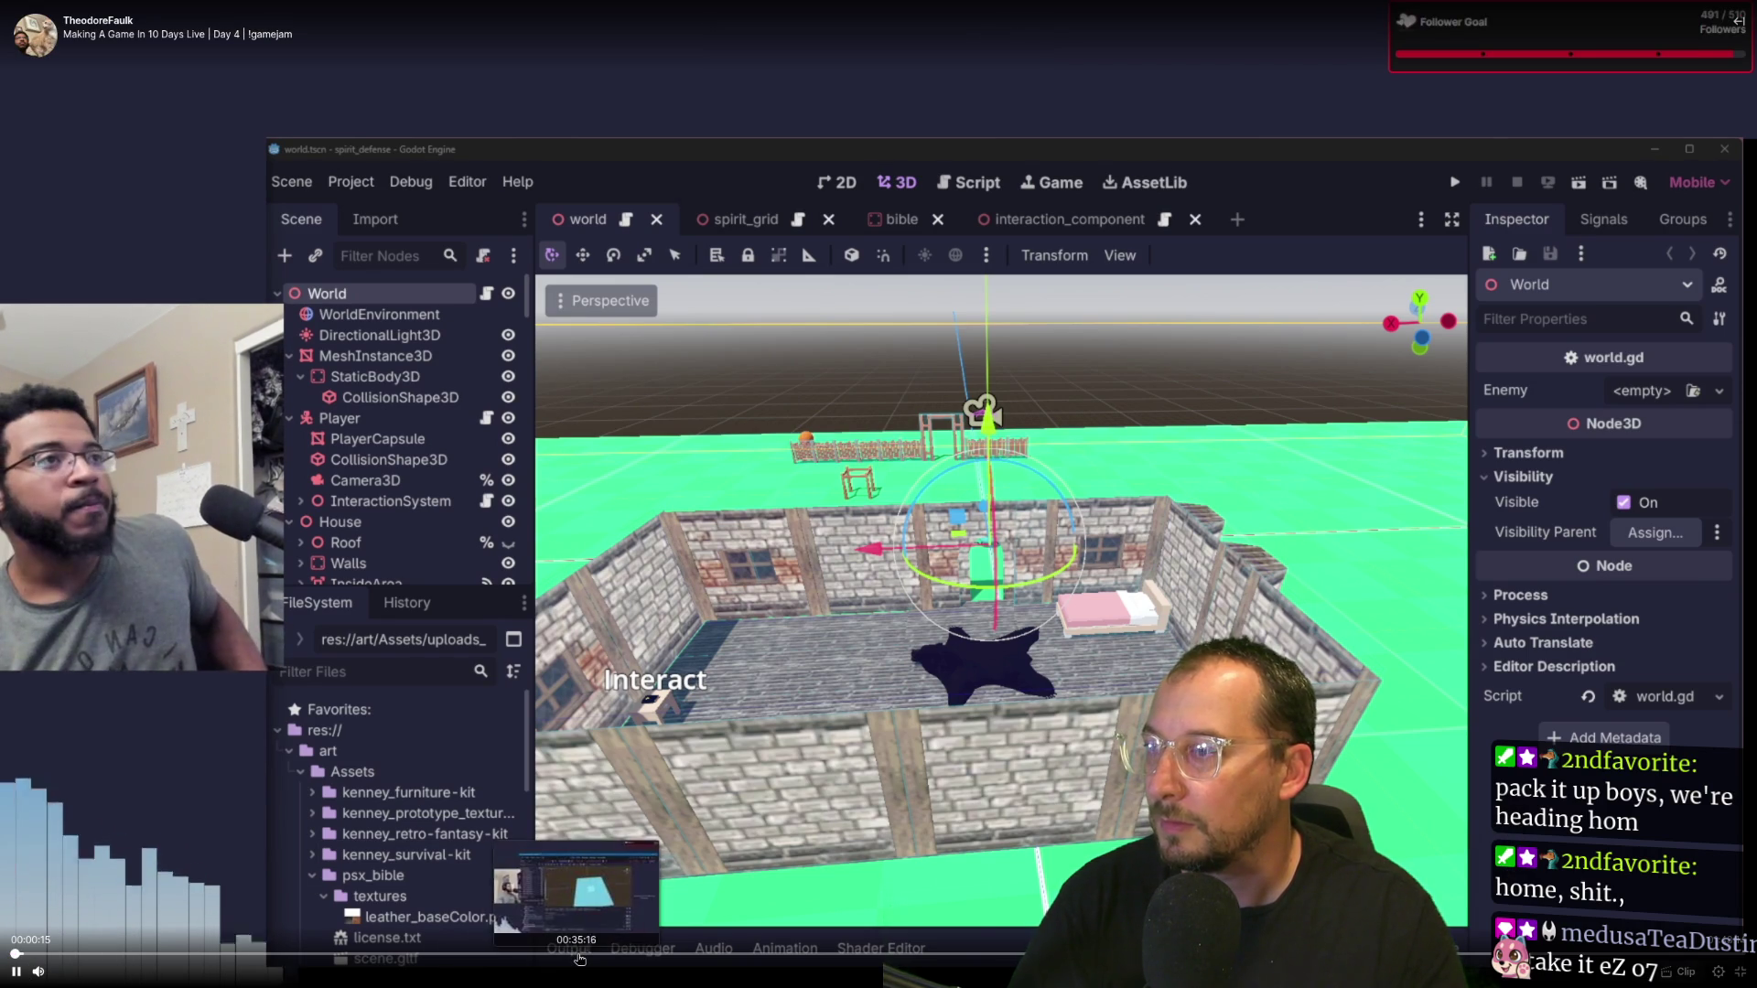
{"action": "left_click", "coordinate": [573, 953]}
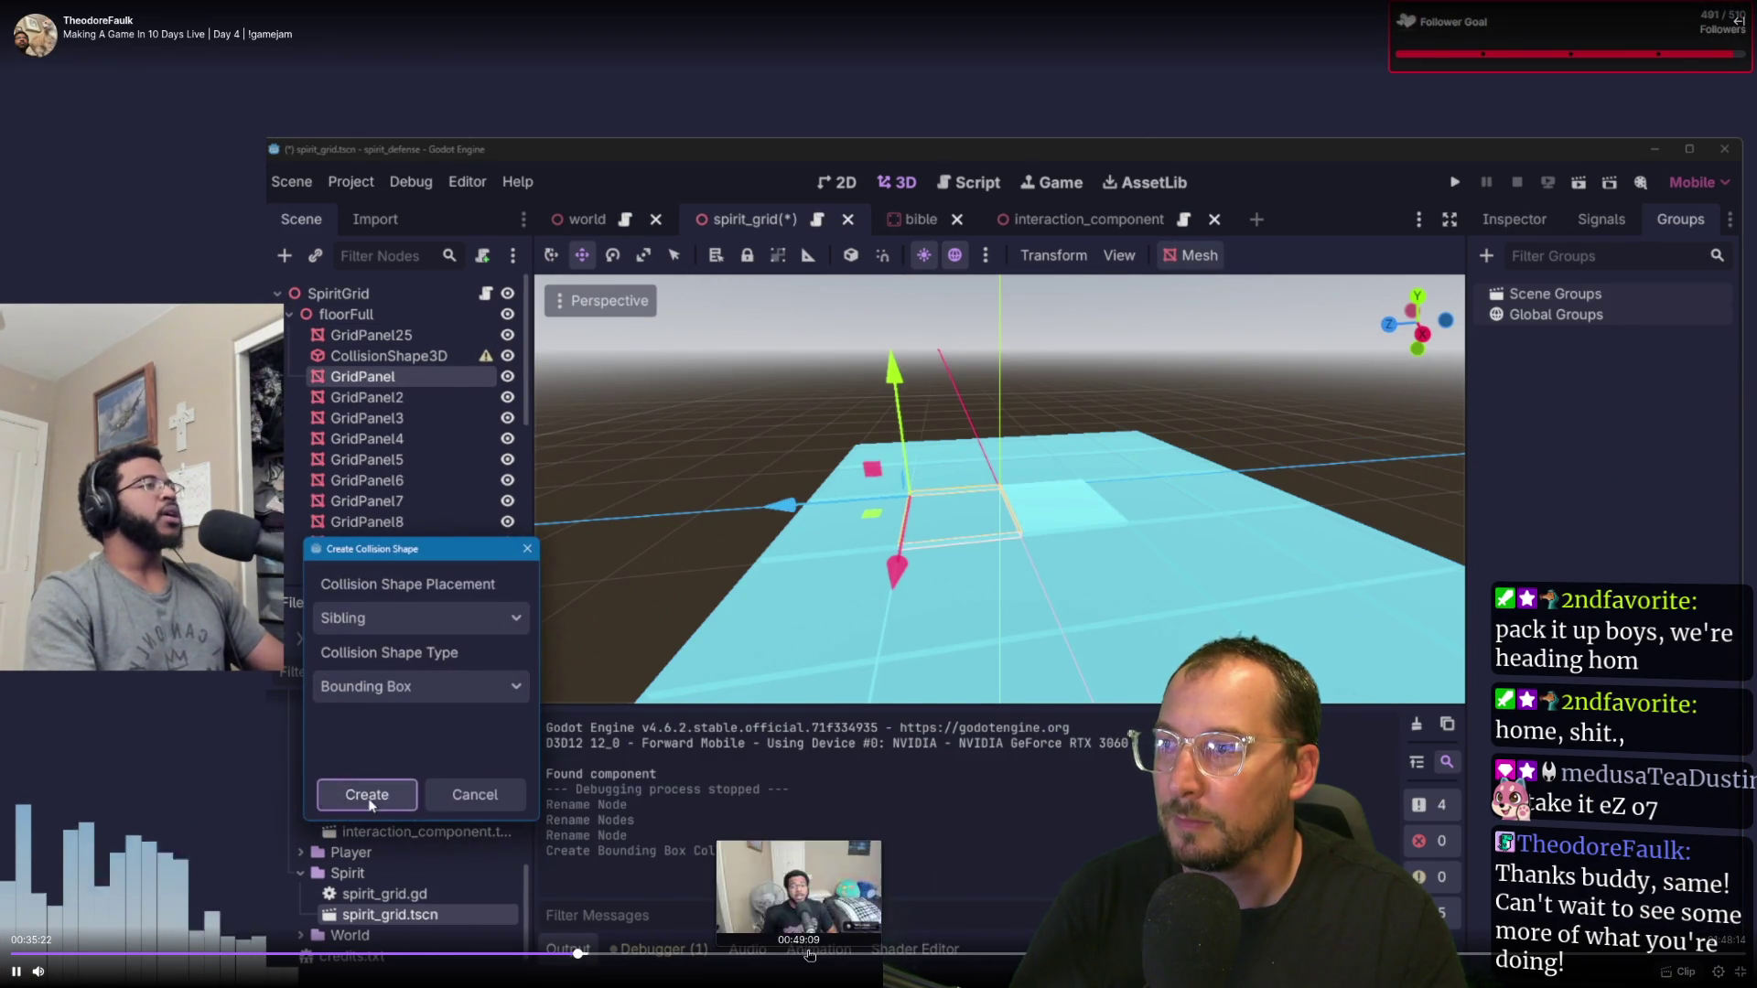
{"action": "left_click", "coordinate": [853, 952]}
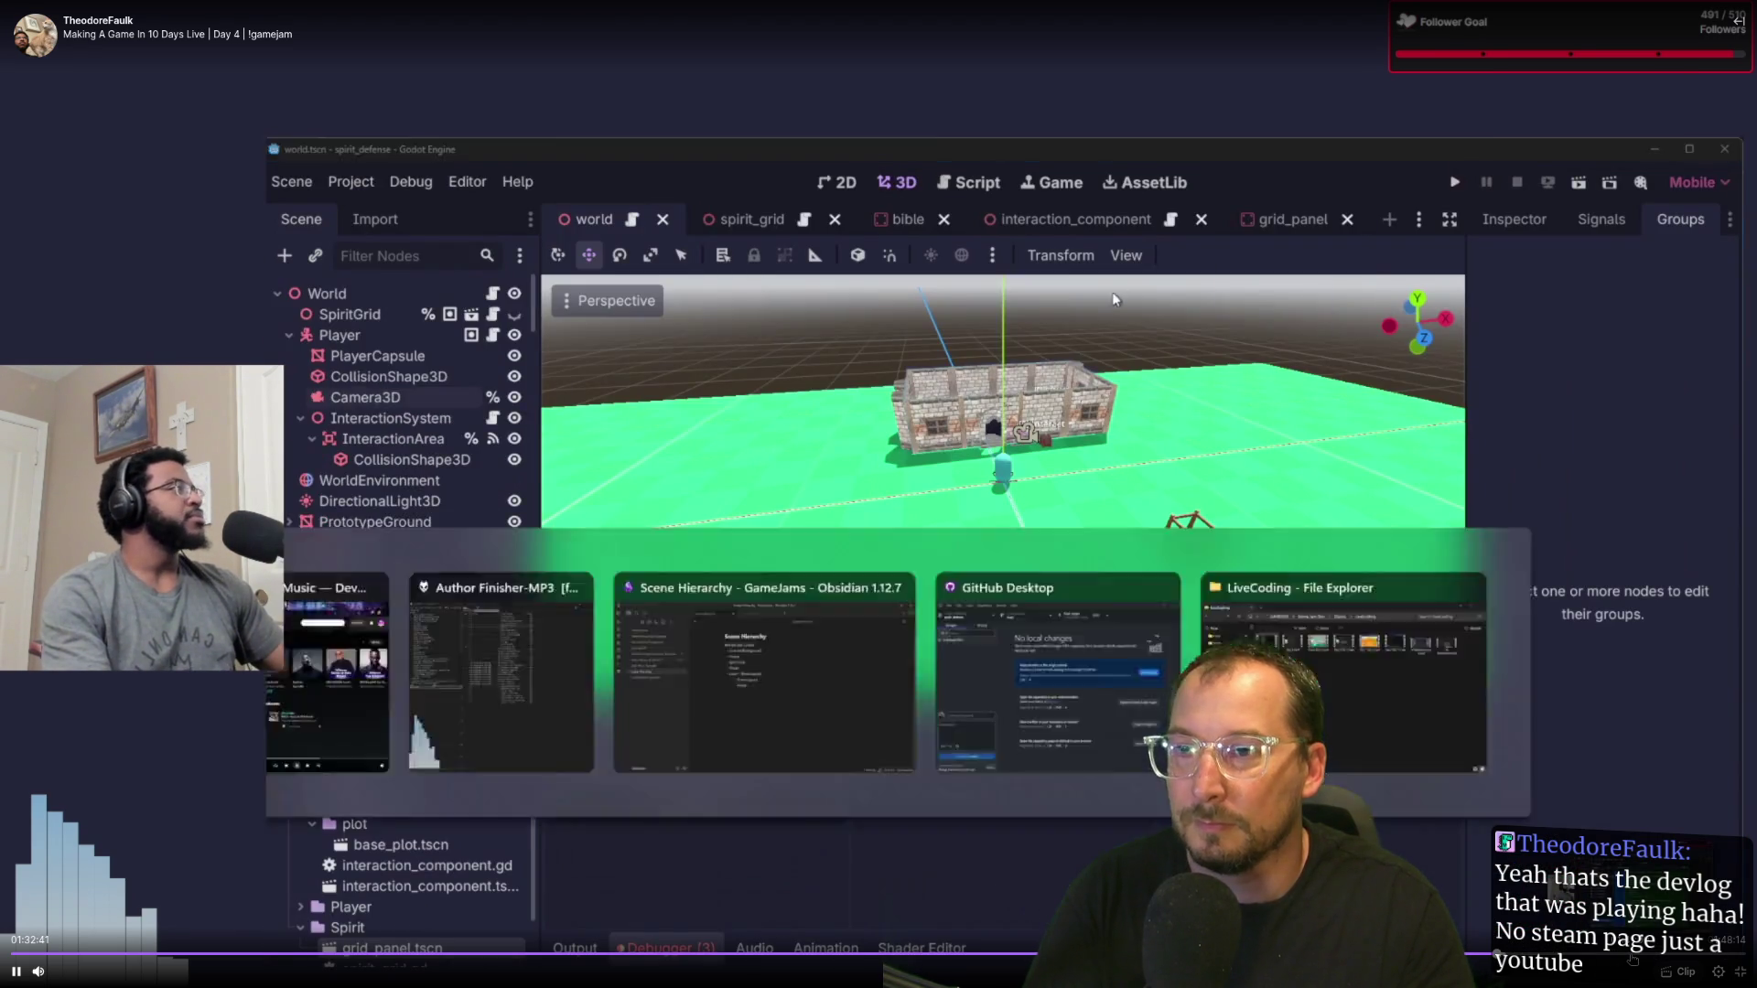
{"action": "key", "text": "Escape"}
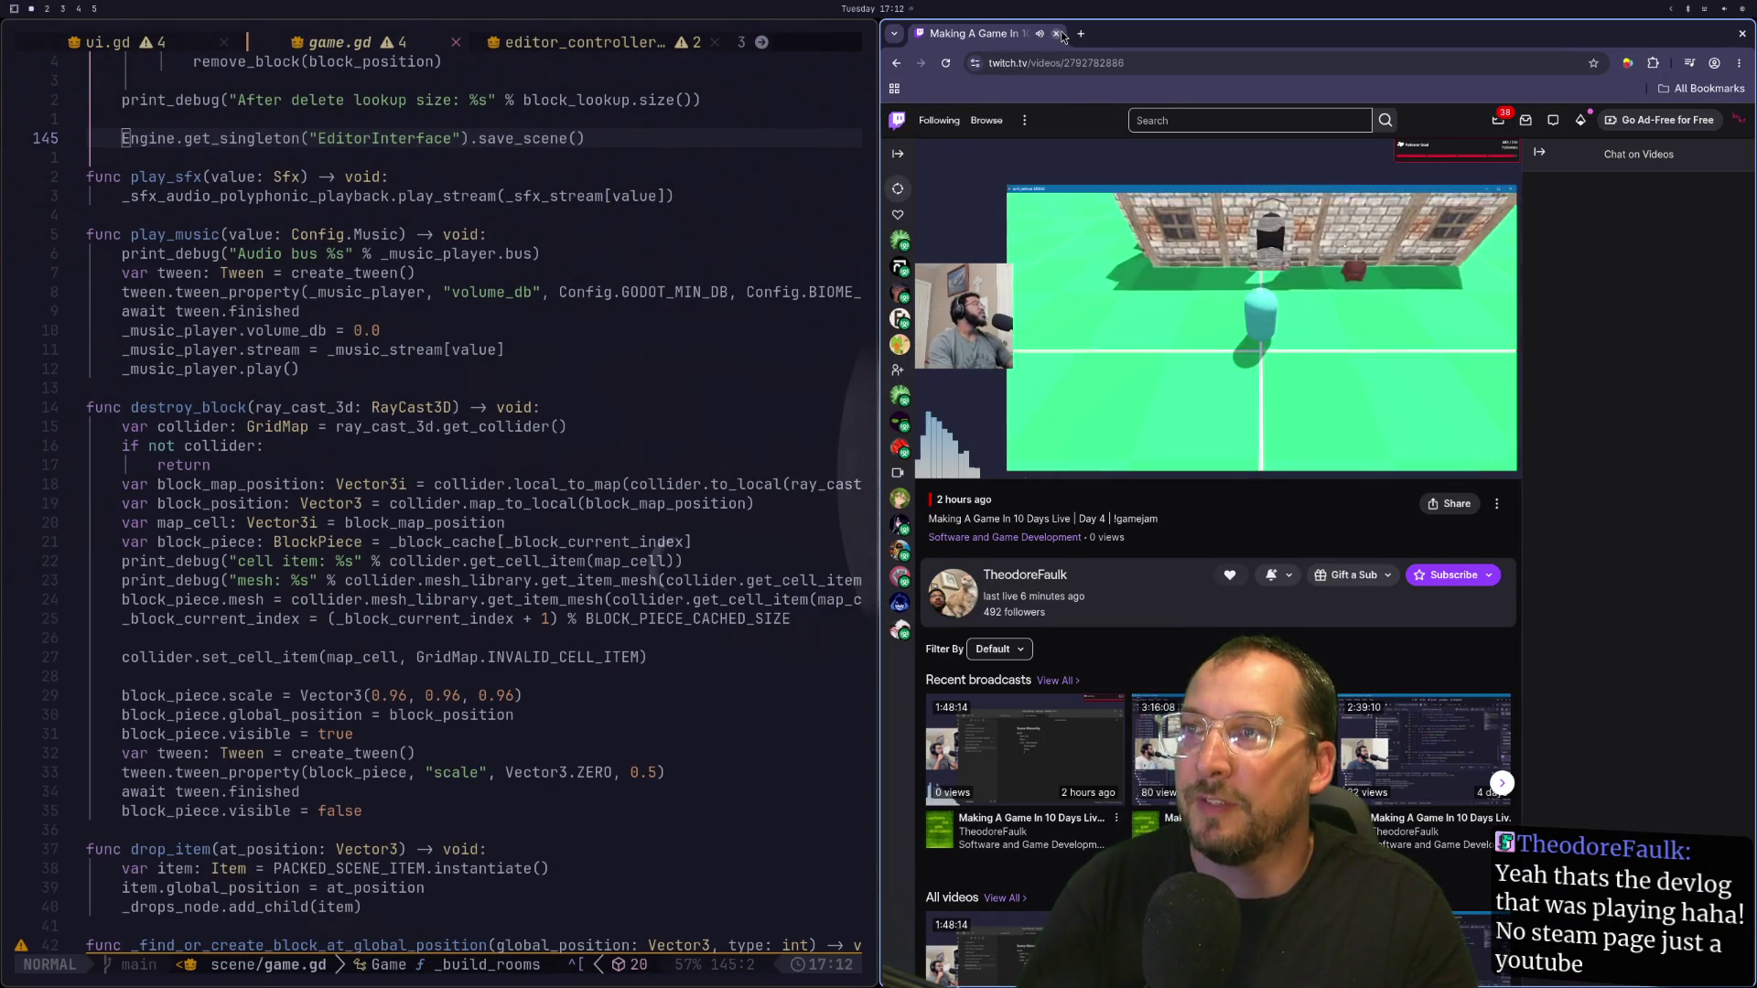
Step: Close the Twitch browser window, leaving game.gd's play_music and destroy_block functions in view
{"action": "key", "text": "ctrl+w"}
{"action": "key", "text": "Escape"}
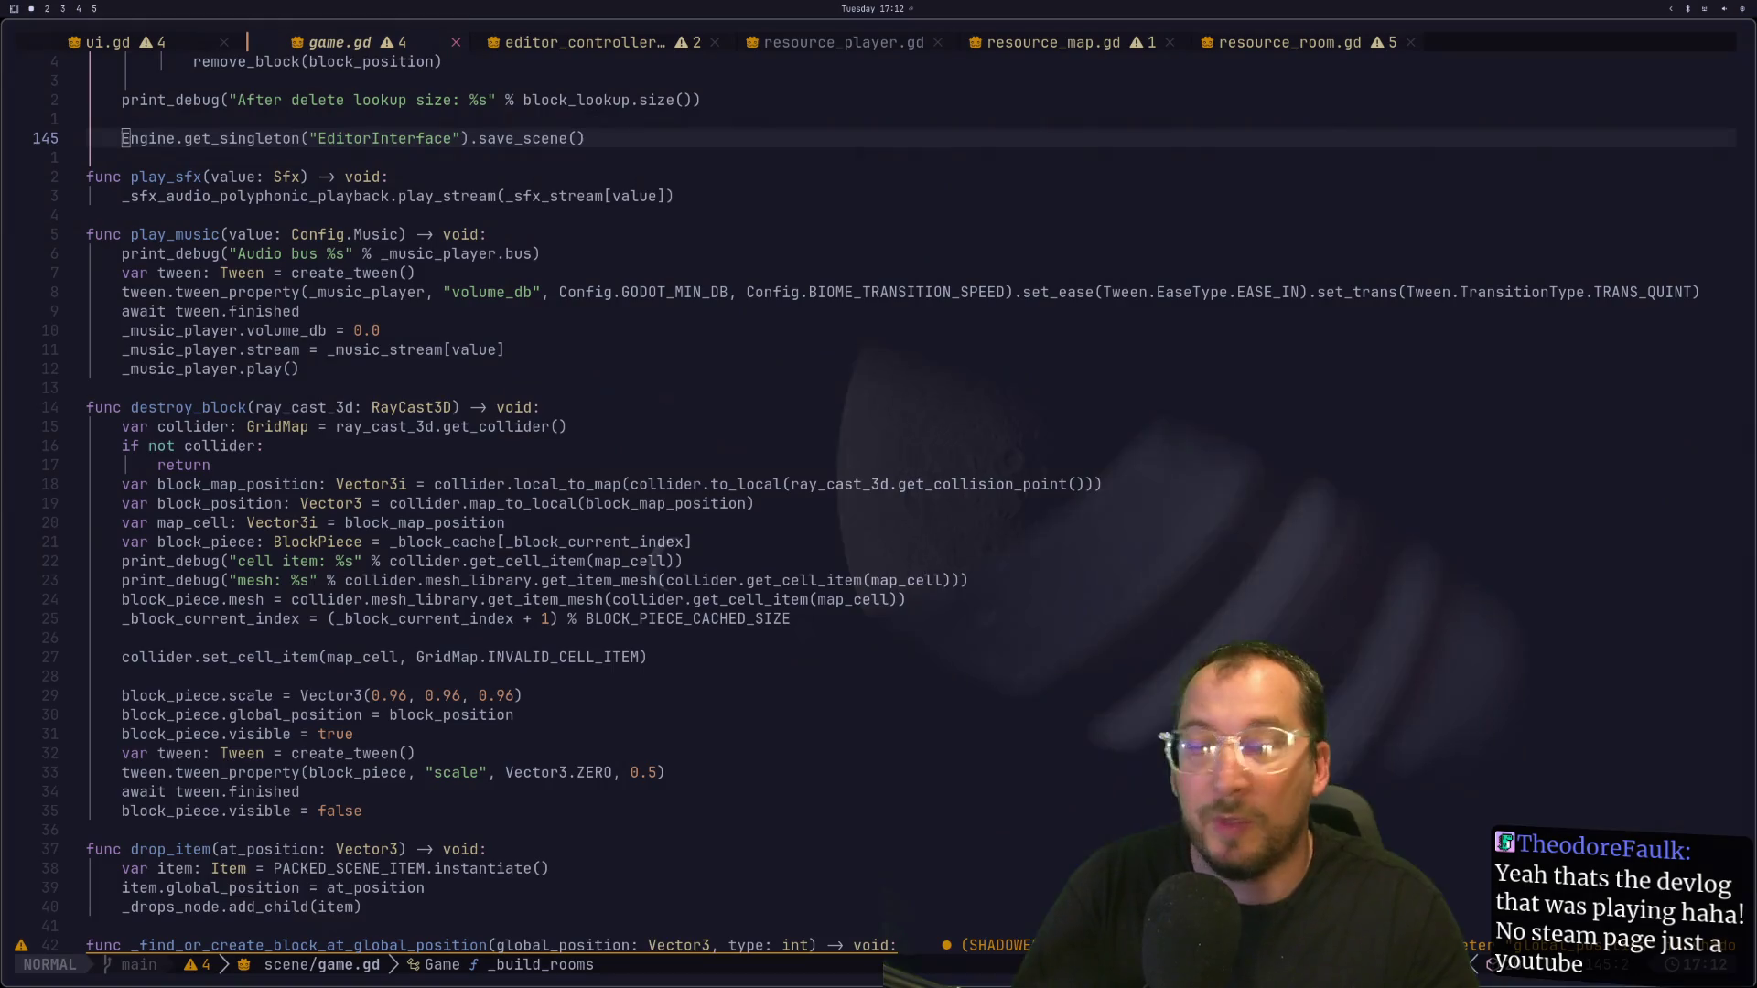